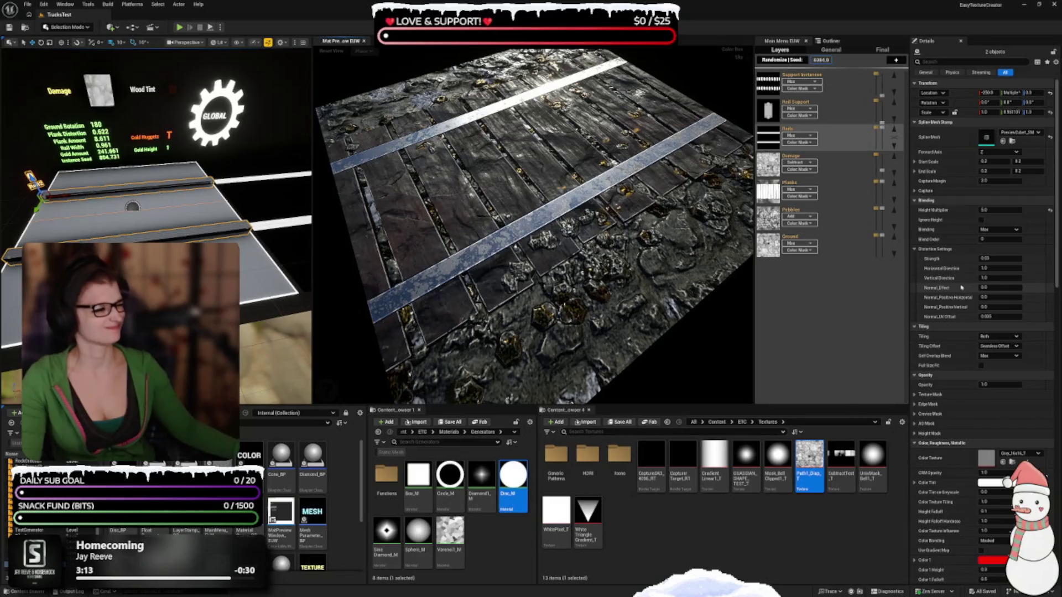
# Try the rails' height multiplier at its default and at 10.0, then settle on 5.0
pyautogui.click(995, 211)
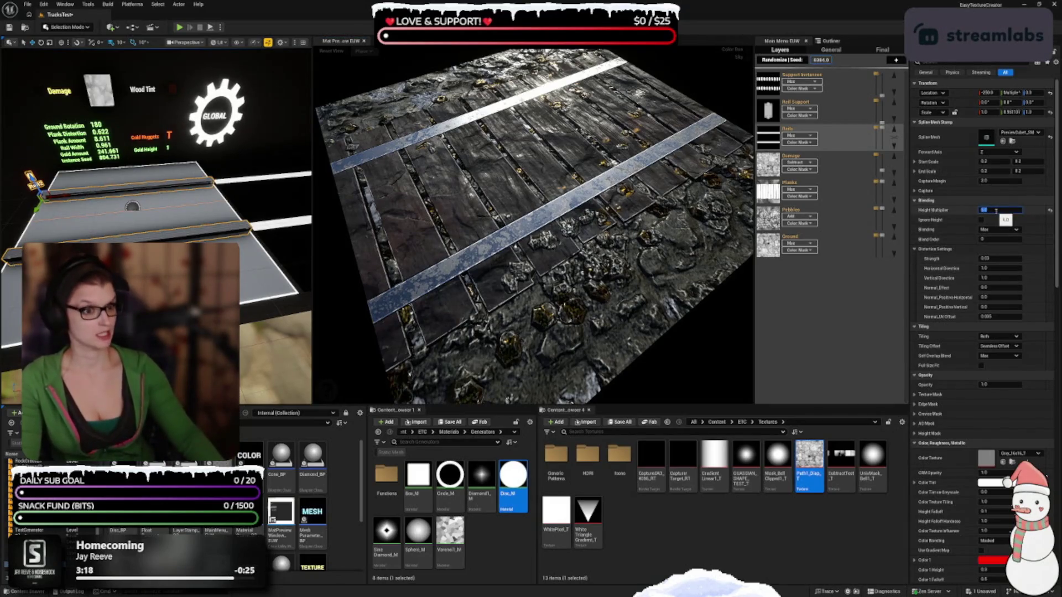
pyautogui.moveTo(669, 232)
pyautogui.mouseDown()
pyautogui.moveTo(635, 255)
pyautogui.moveTo(642, 244)
pyautogui.mouseUp()
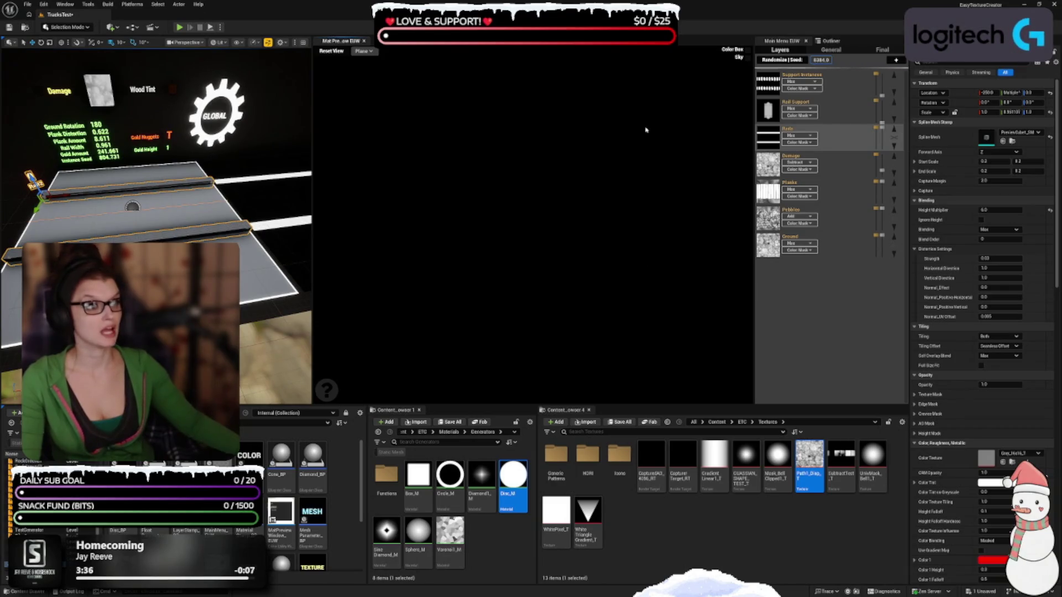
pyautogui.click(338, 53)
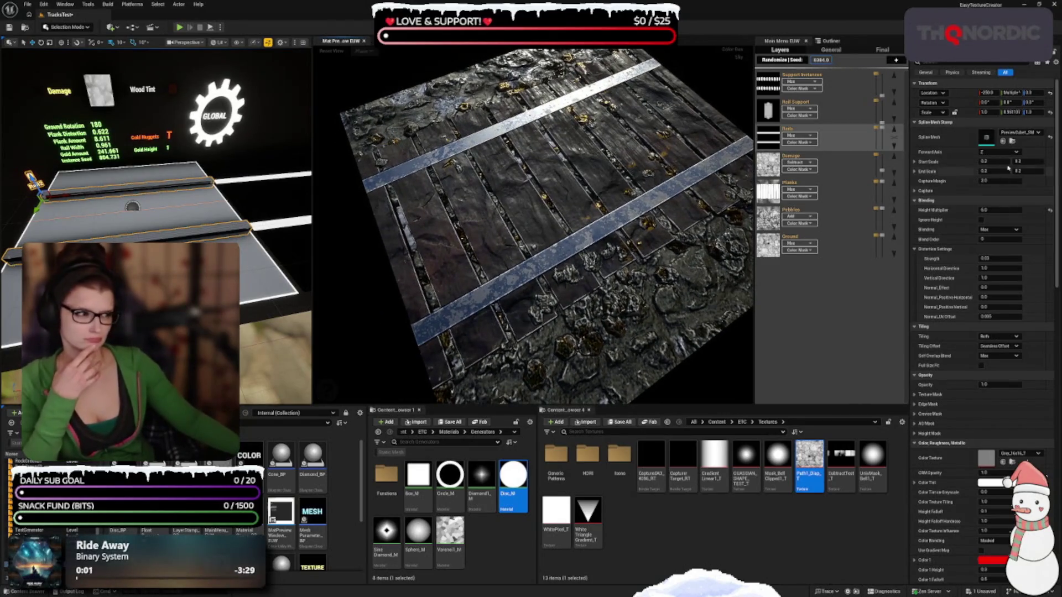
pyautogui.click(1050, 212)
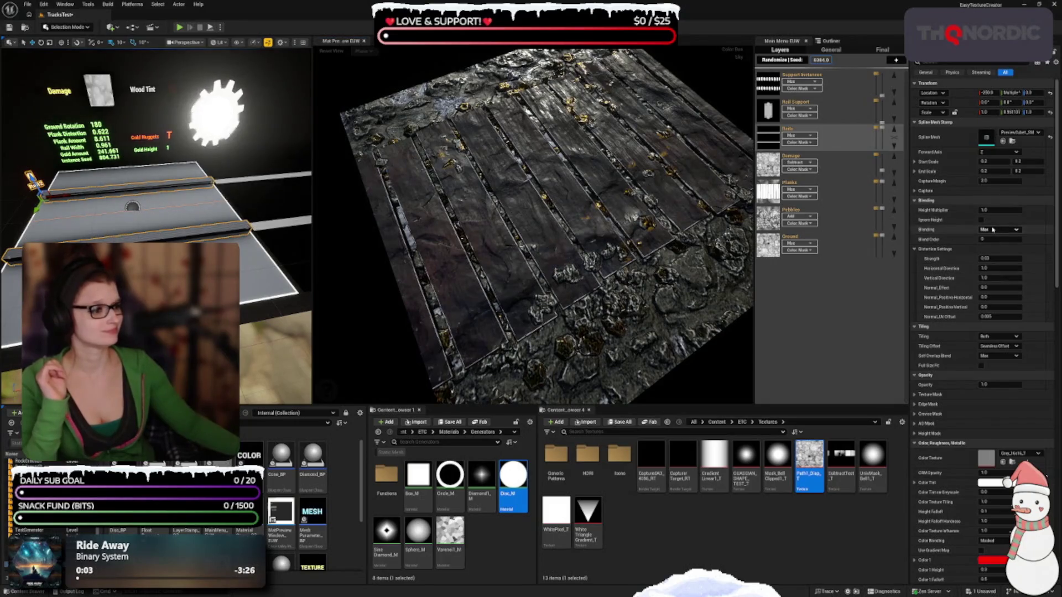
pyautogui.click(994, 211)
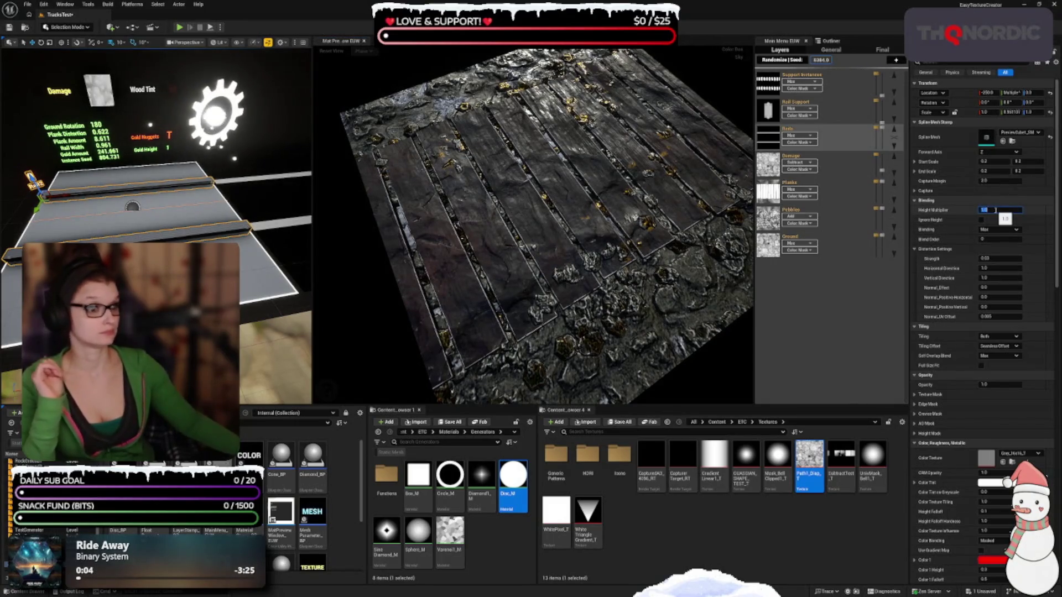
pyautogui.write('5')
pyautogui.press('Return')
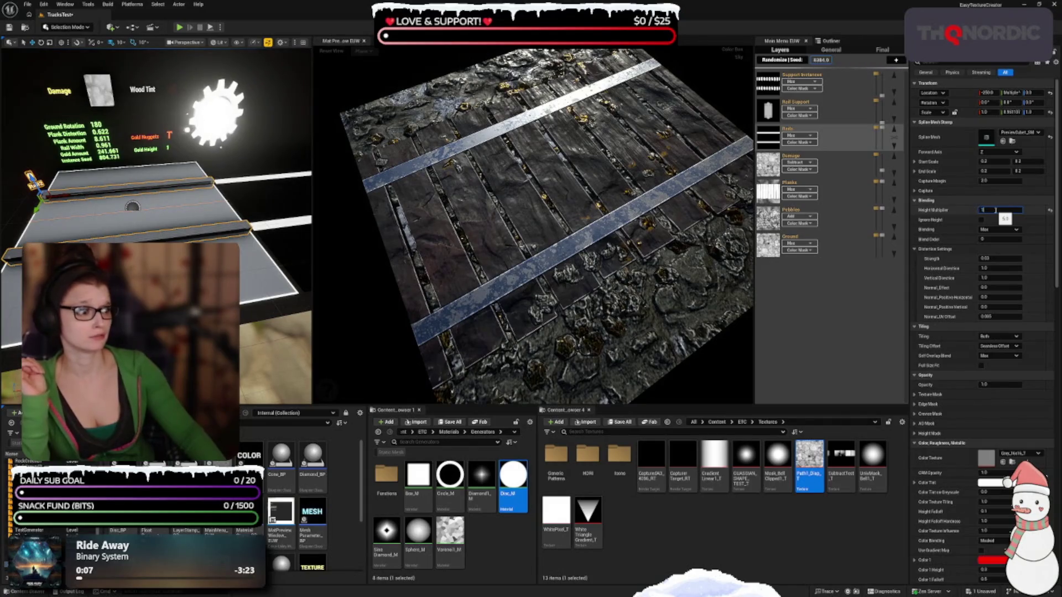
pyautogui.write('10')
pyautogui.press('Return')
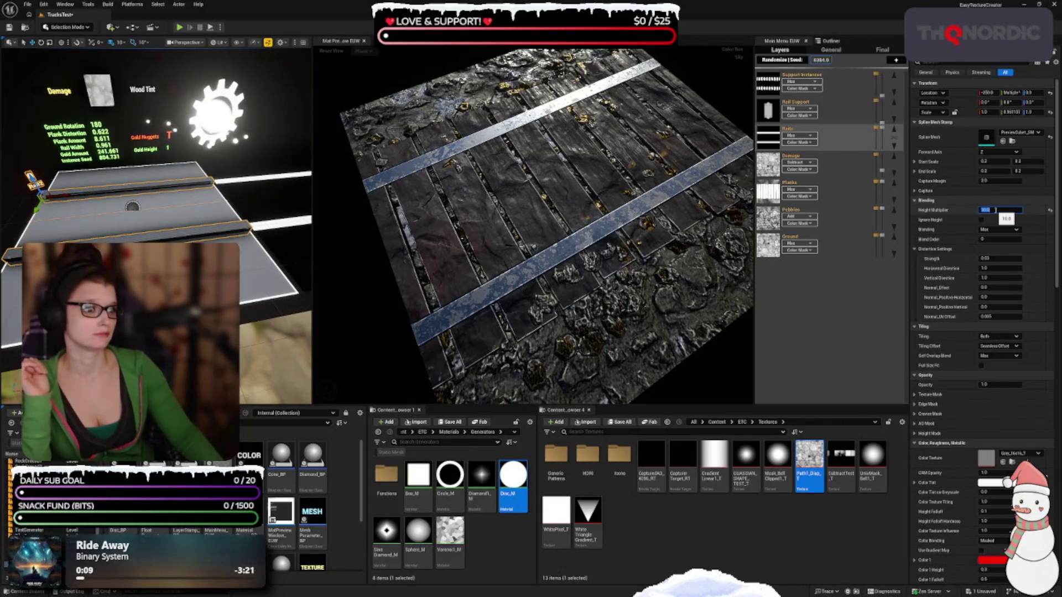
pyautogui.write('5')
pyautogui.press('Return')
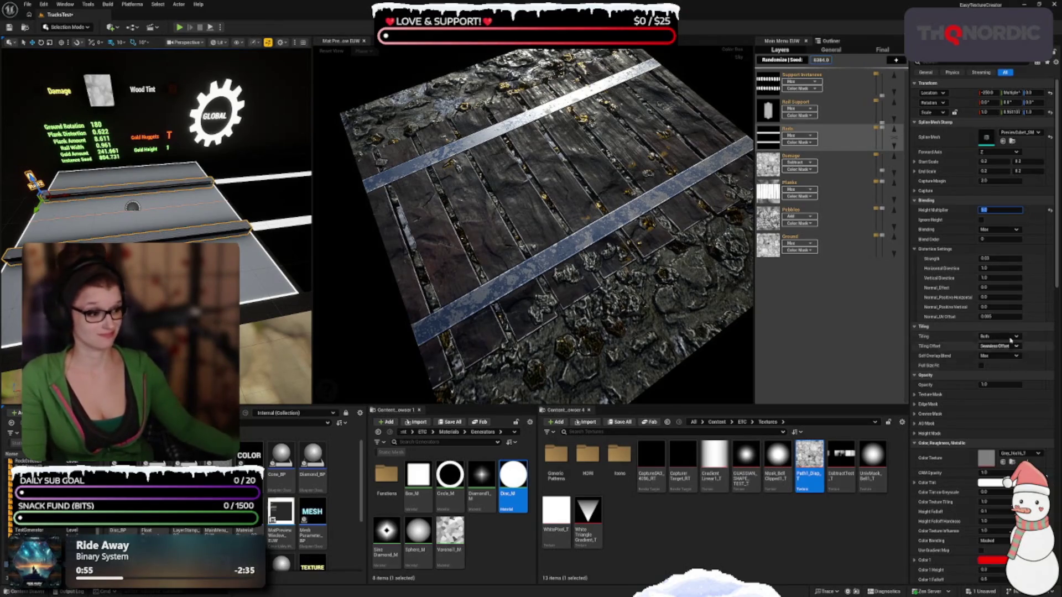
# Scroll down the Details panel and open the GenericPatterns folder in the Content Browser
pyautogui.scroll(-2, 969, 392)
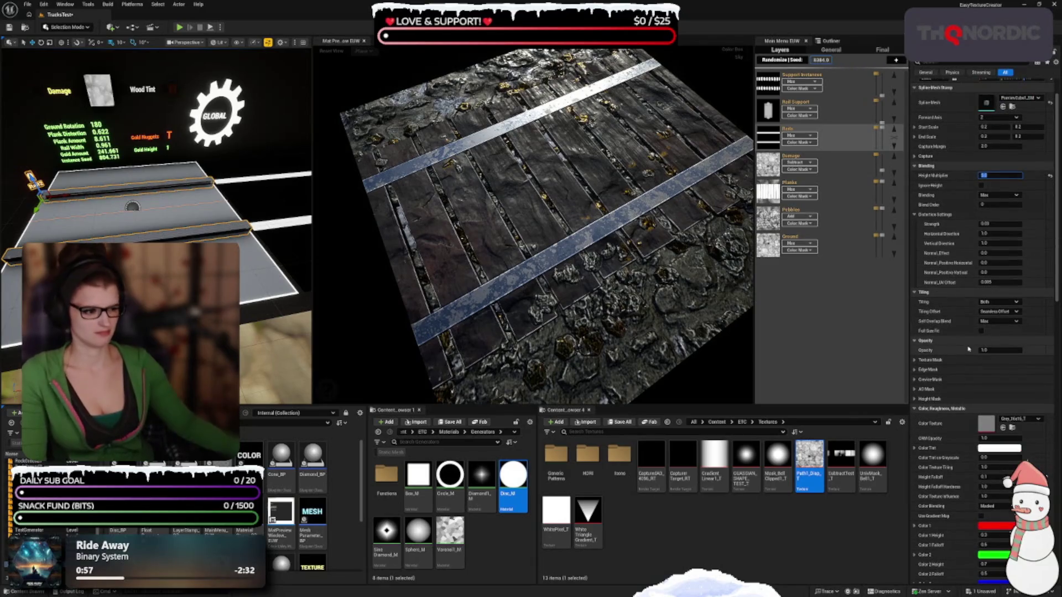
pyautogui.scroll(-1, 962, 367)
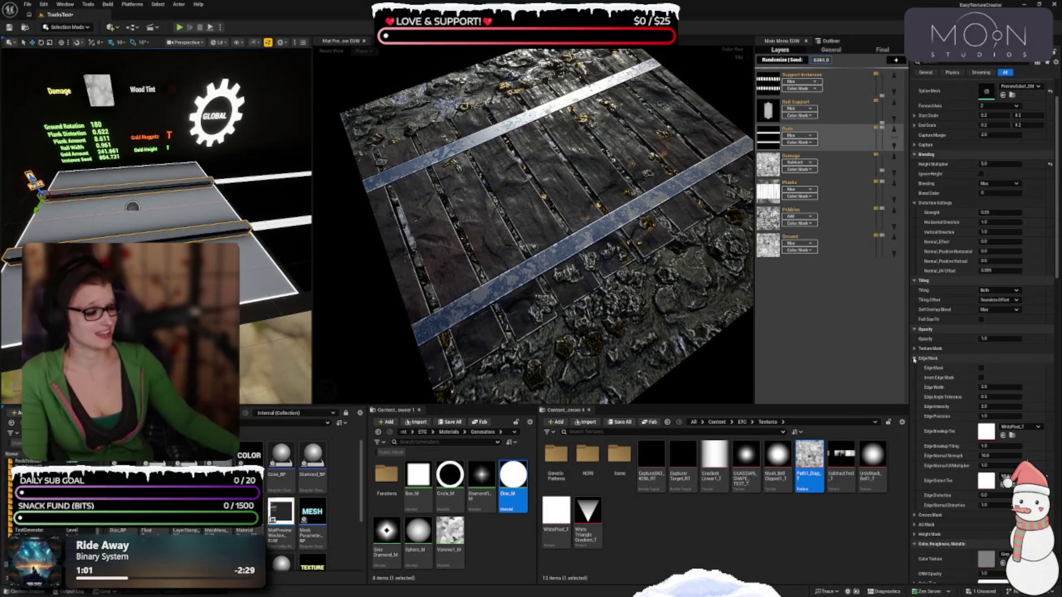
pyautogui.scroll(-3, 925, 310)
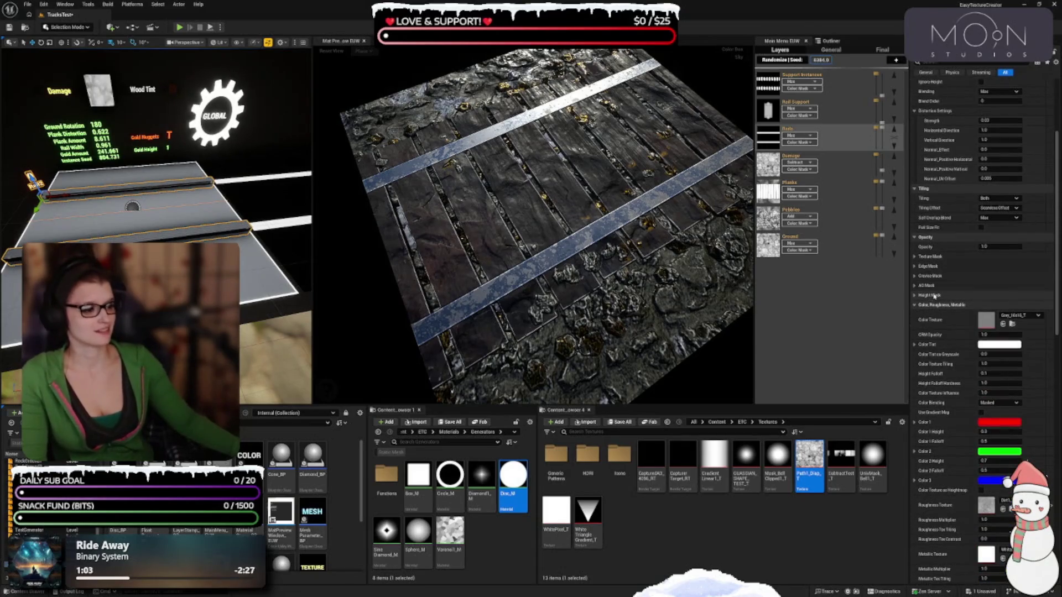
pyautogui.scroll(-10, 929, 309)
pyautogui.scroll(-3, 938, 320)
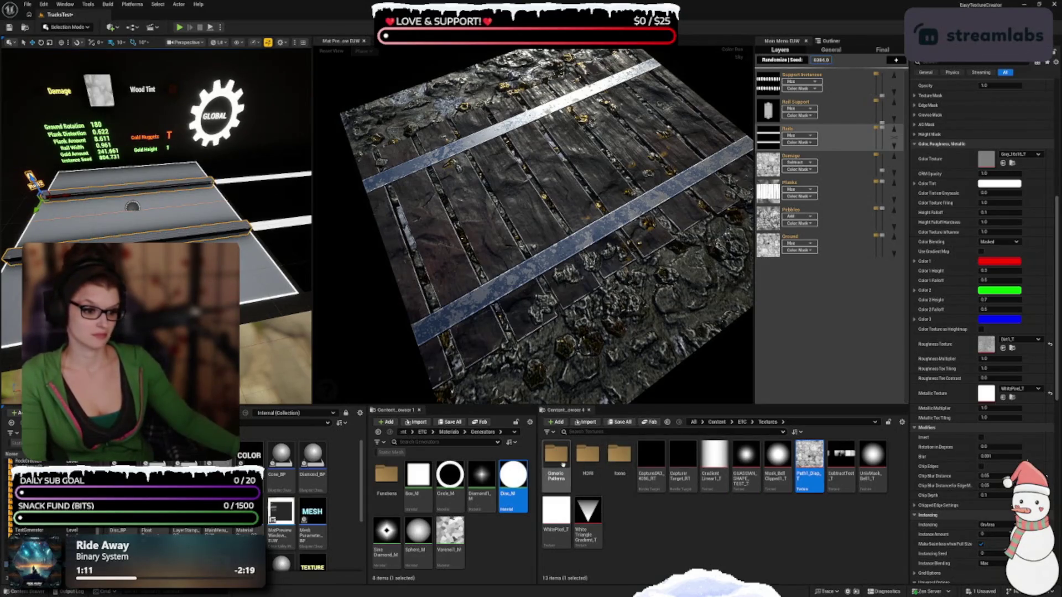
pyautogui.doubleClick(556, 455)
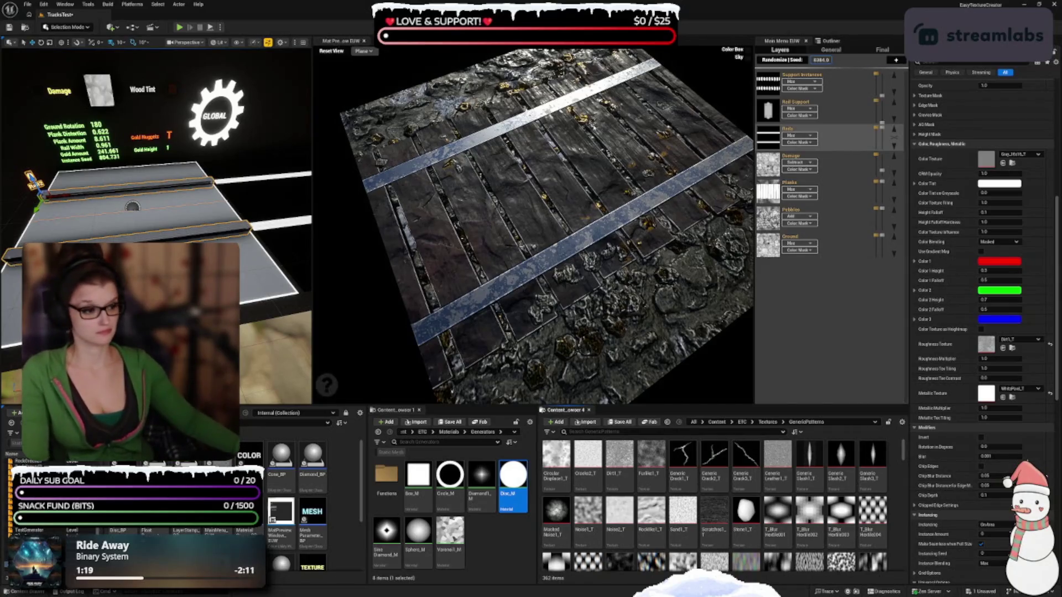
pyautogui.moveTo(587, 512)
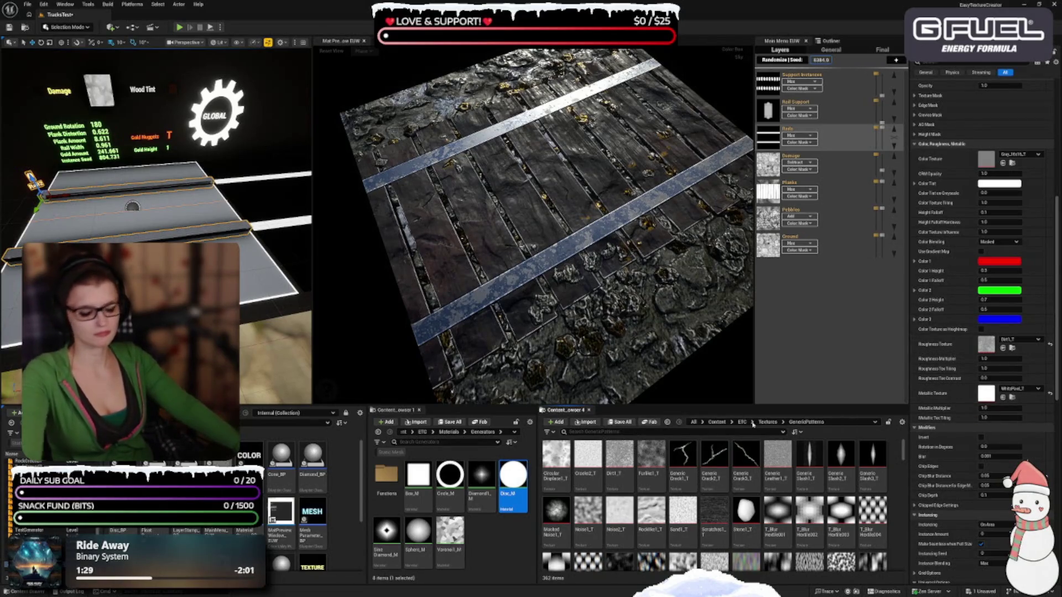
# Try T_TilingNoise11, T_TilingNoise03 and a cracks texture as the rails' roughness texture
pyautogui.scroll(-5, 719, 497)
pyautogui.click(556, 539)
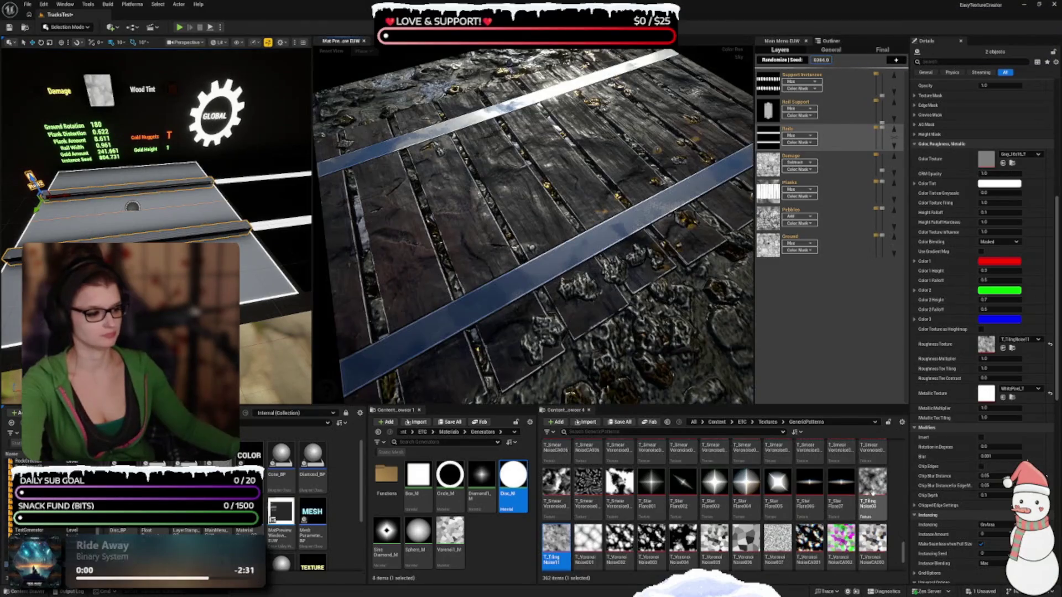
pyautogui.click(874, 495)
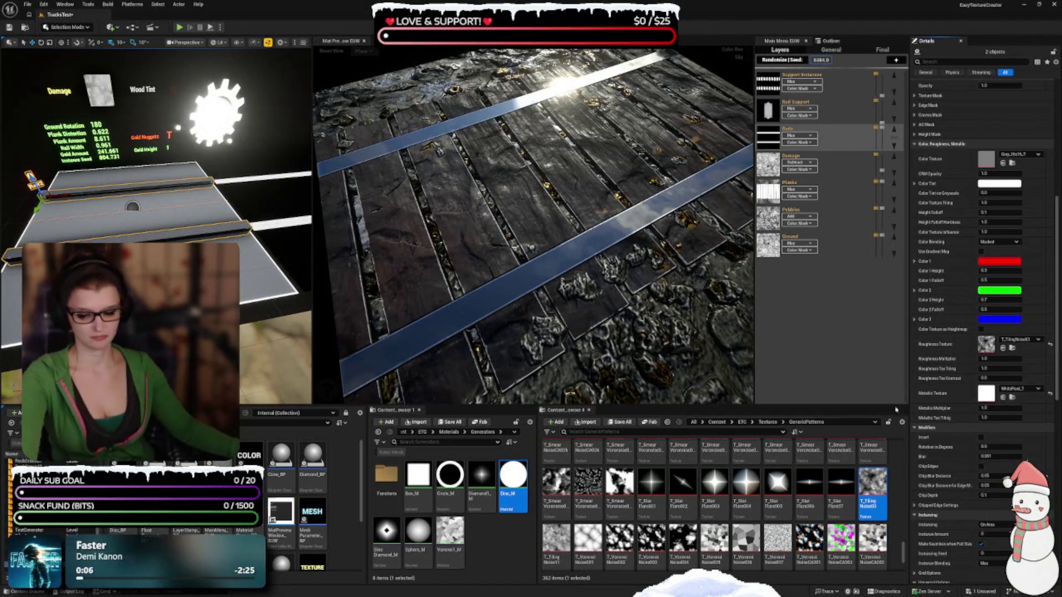
pyautogui.scroll(-3, 747, 500)
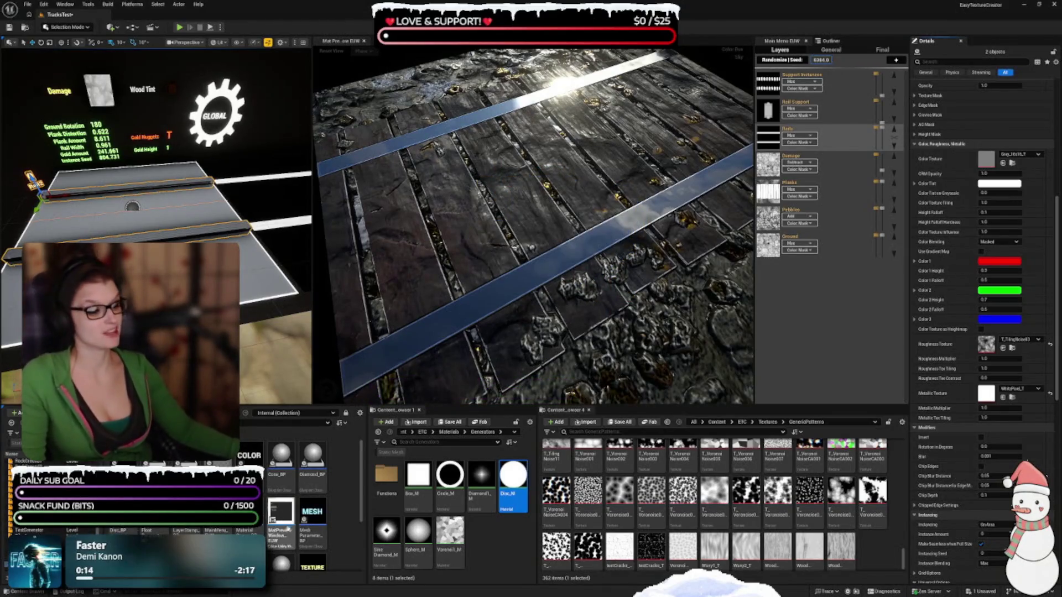
pyautogui.rightClick(619, 547)
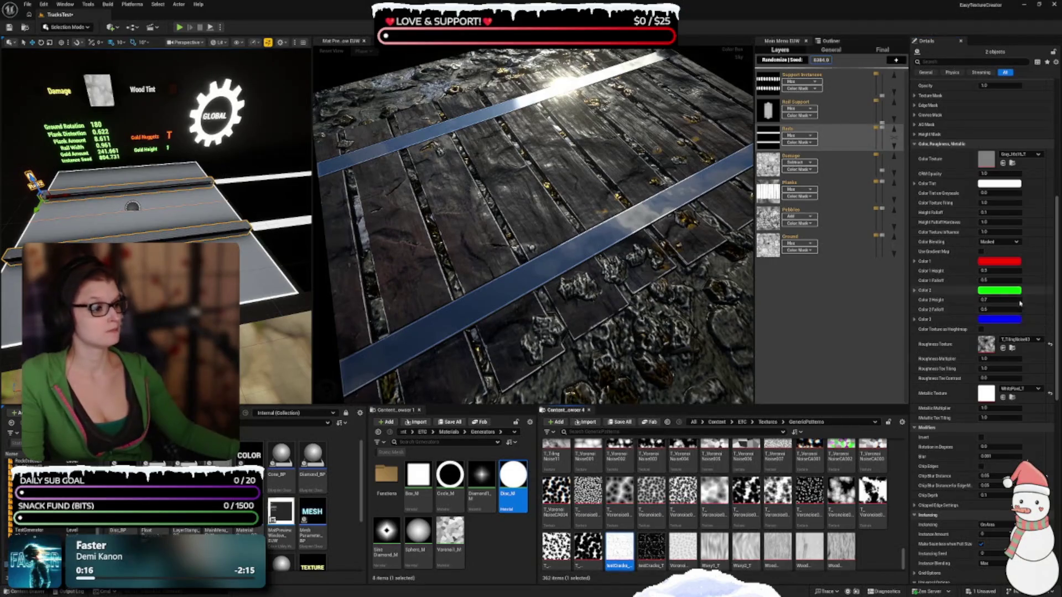
pyautogui.click(1002, 348)
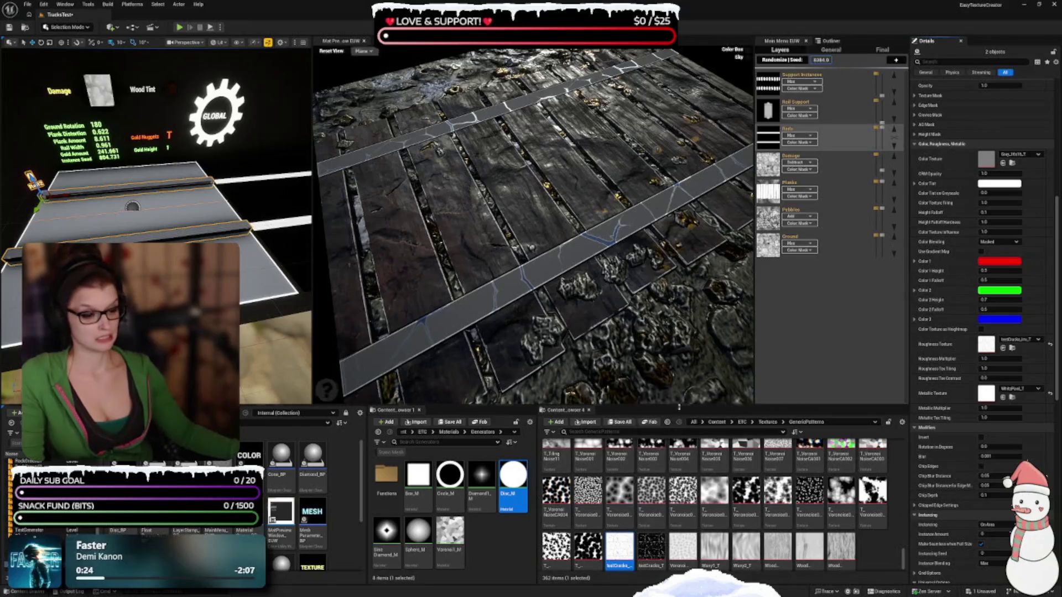
# Reopen GenericPatterns and assign Dirt1_T as the rails' roughness texture
pyautogui.click(768, 423)
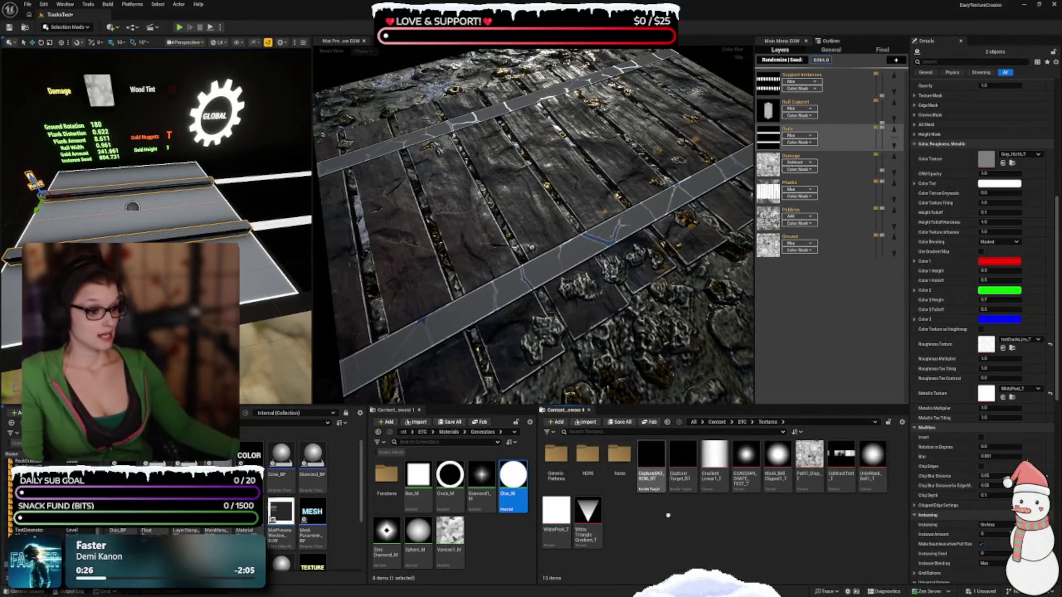
pyautogui.click(811, 474)
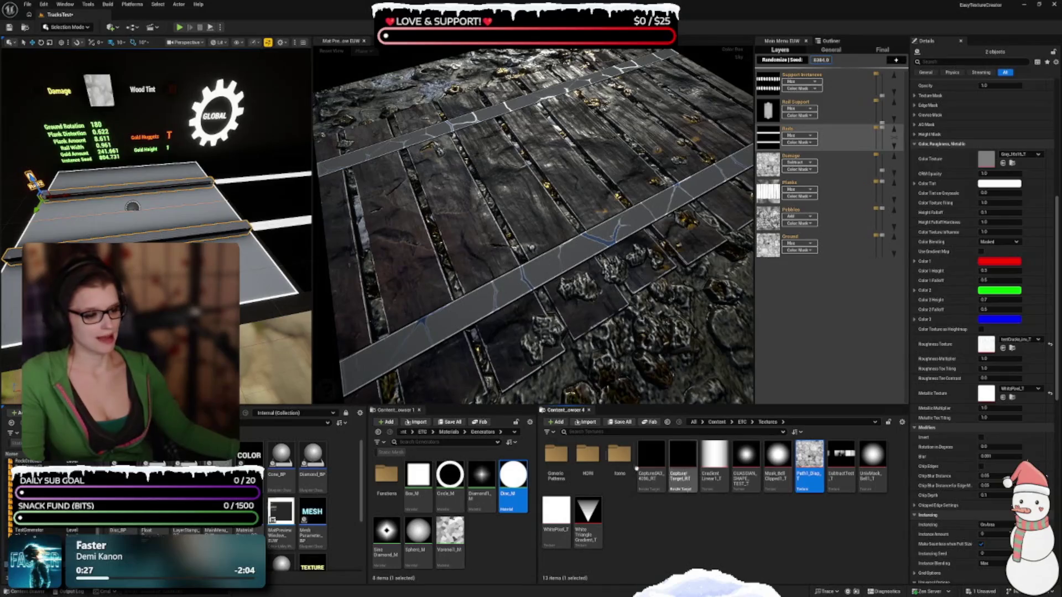
pyautogui.doubleClick(555, 455)
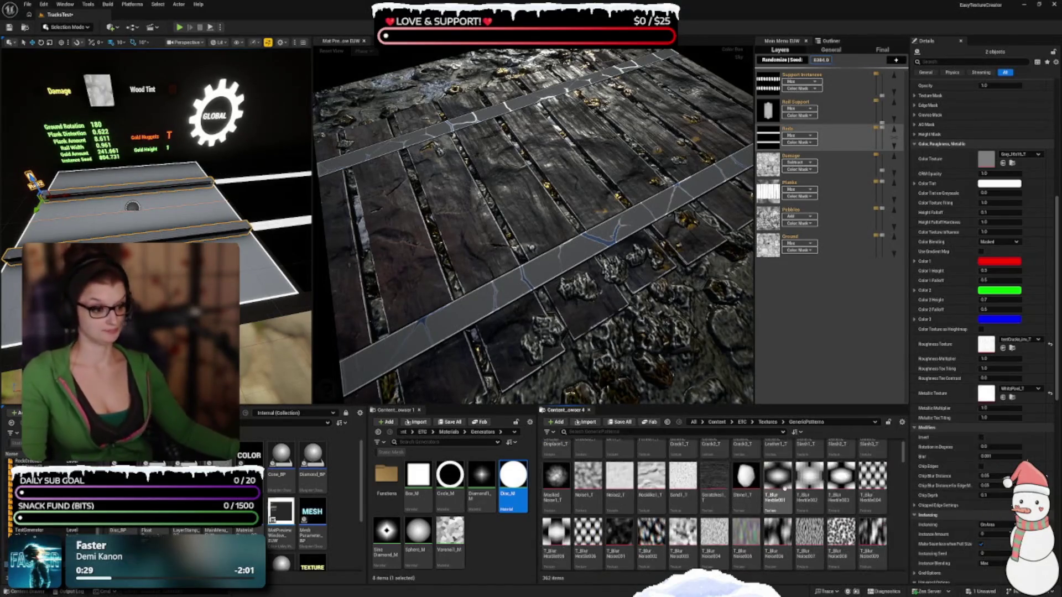
pyautogui.click(620, 462)
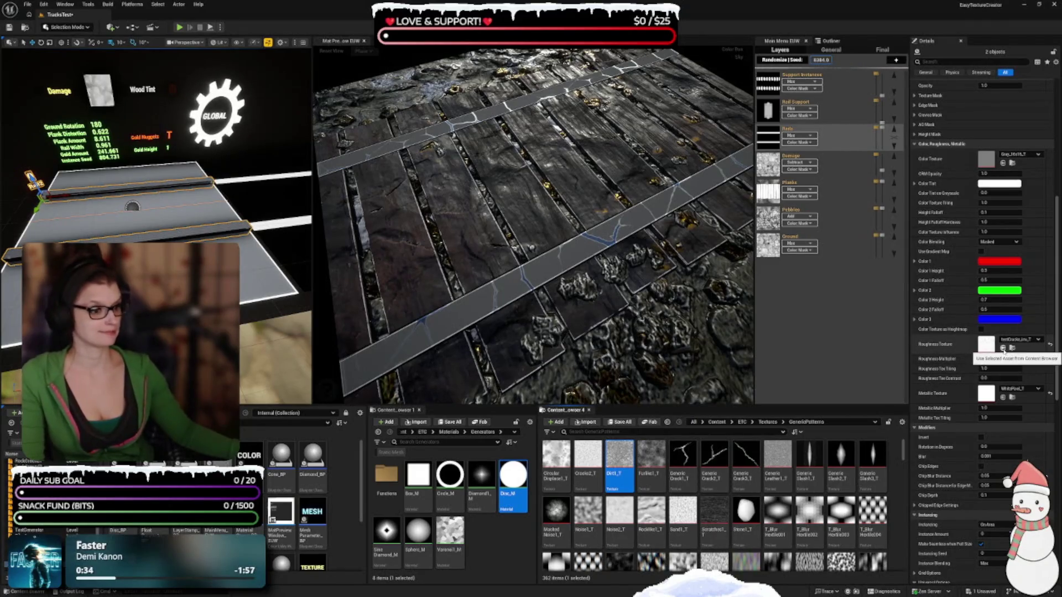
pyautogui.click(1002, 347)
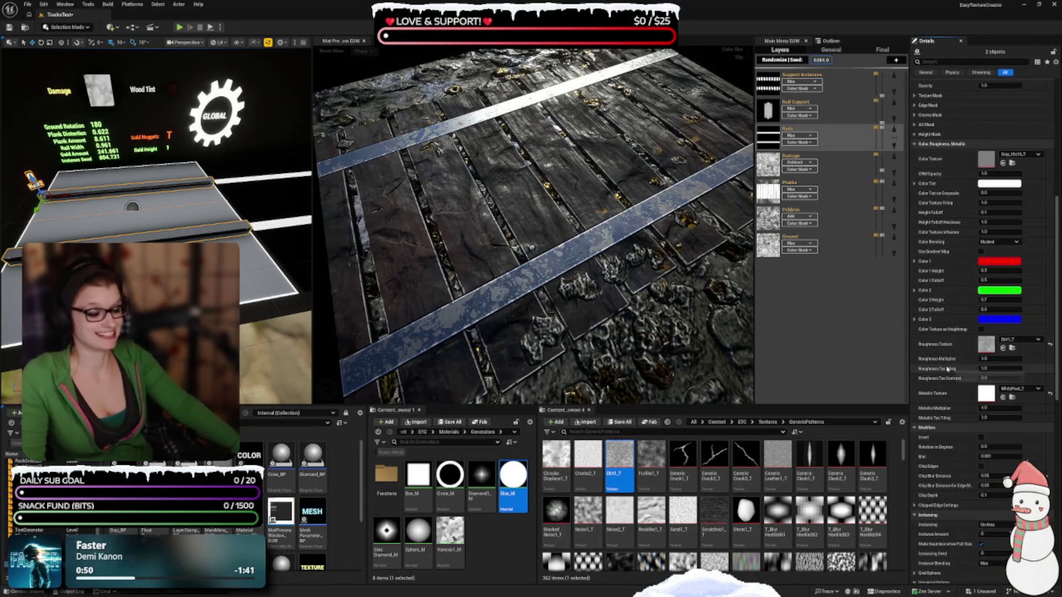
pyautogui.scroll(-2, 652, 476)
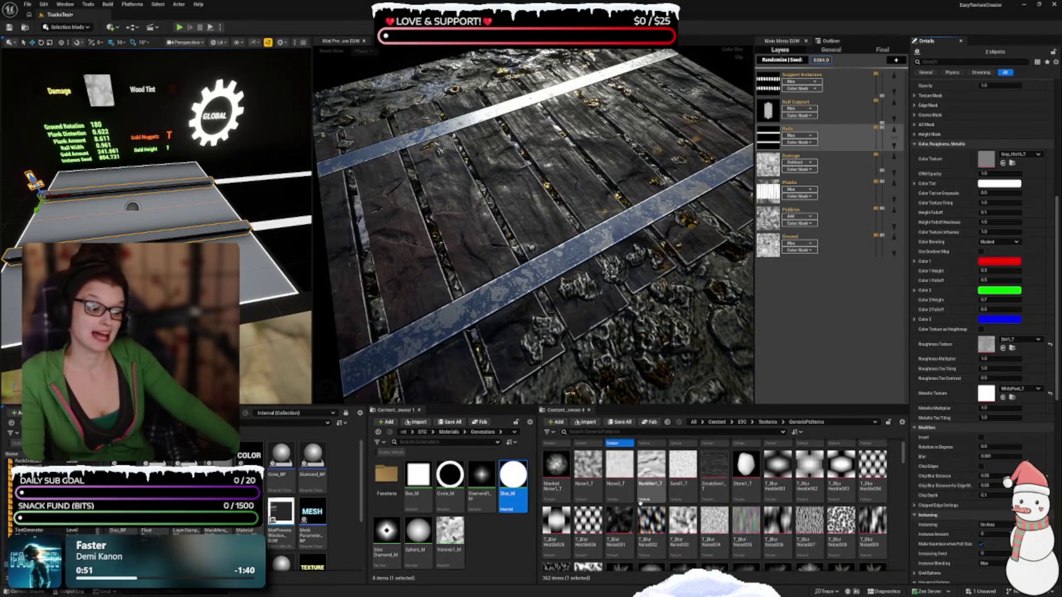
pyautogui.scroll(-2, 740, 511)
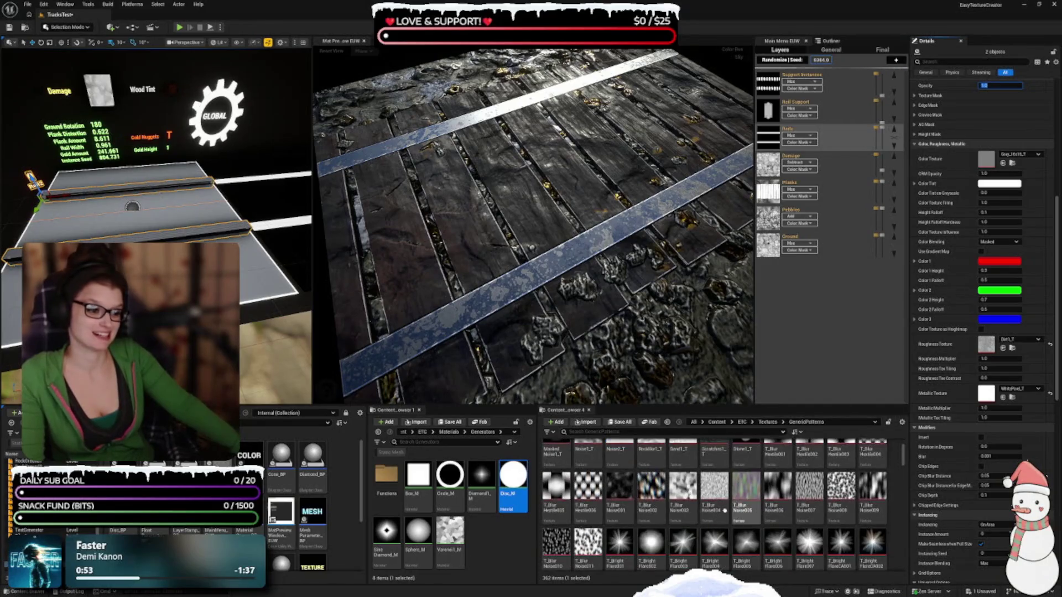
pyautogui.scroll(4, 740, 510)
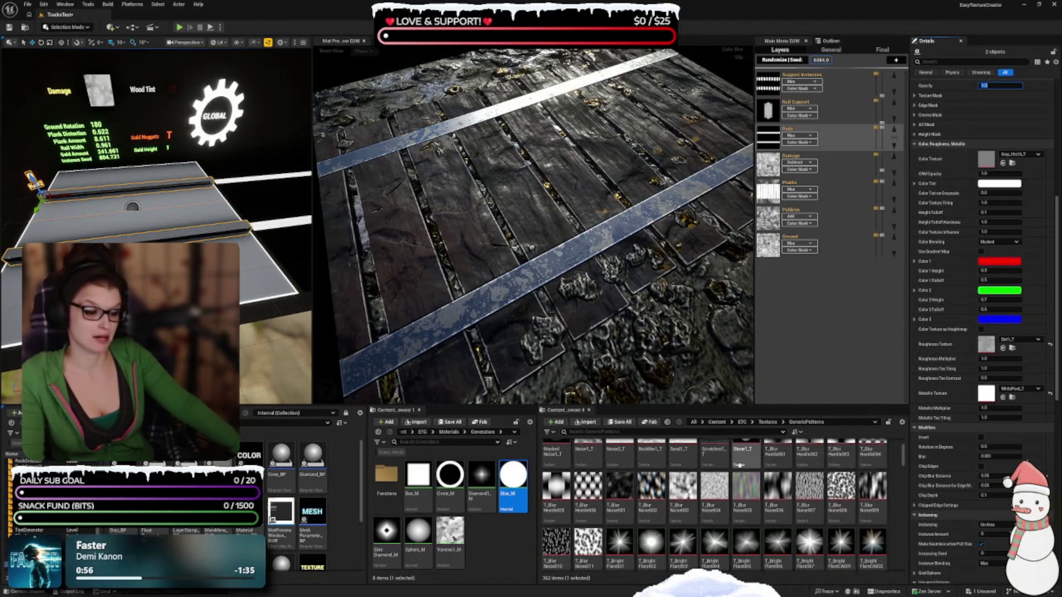
pyautogui.scroll(1, 623, 470)
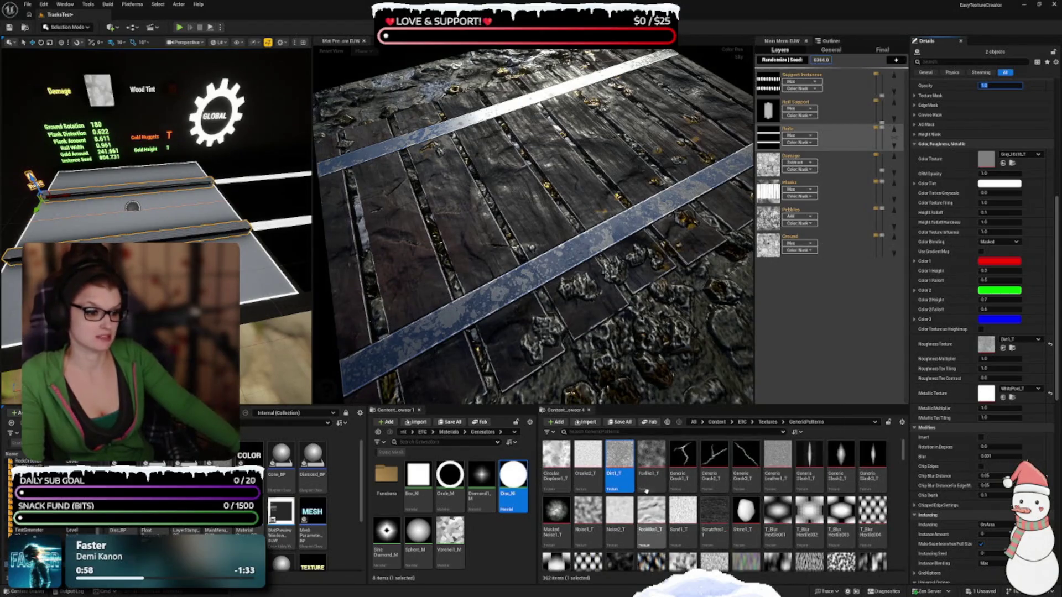
pyautogui.doubleClick(621, 459)
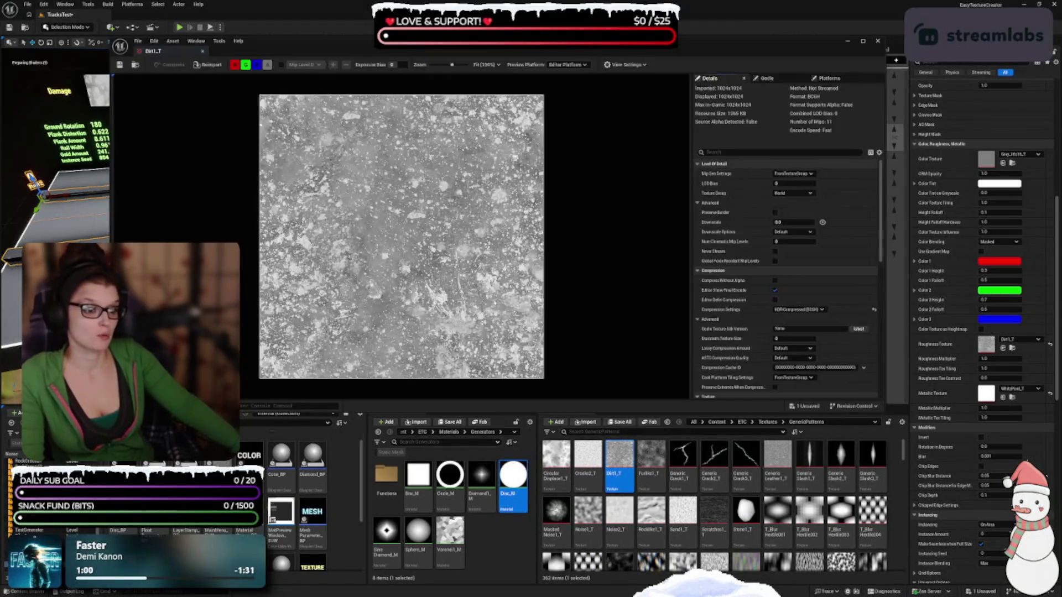
pyautogui.scroll(1, 426, 302)
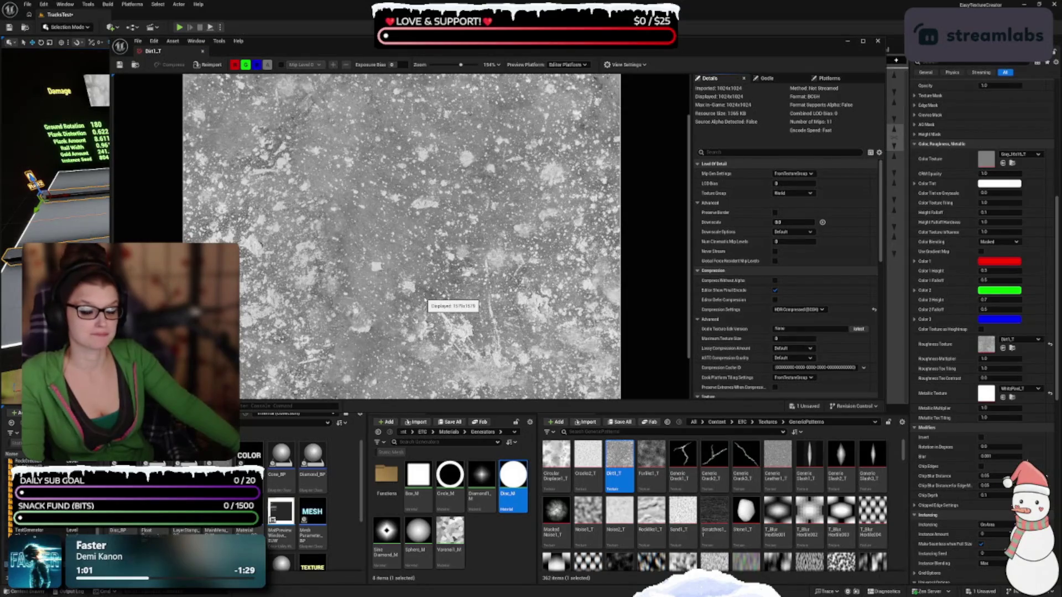
pyautogui.click(877, 41)
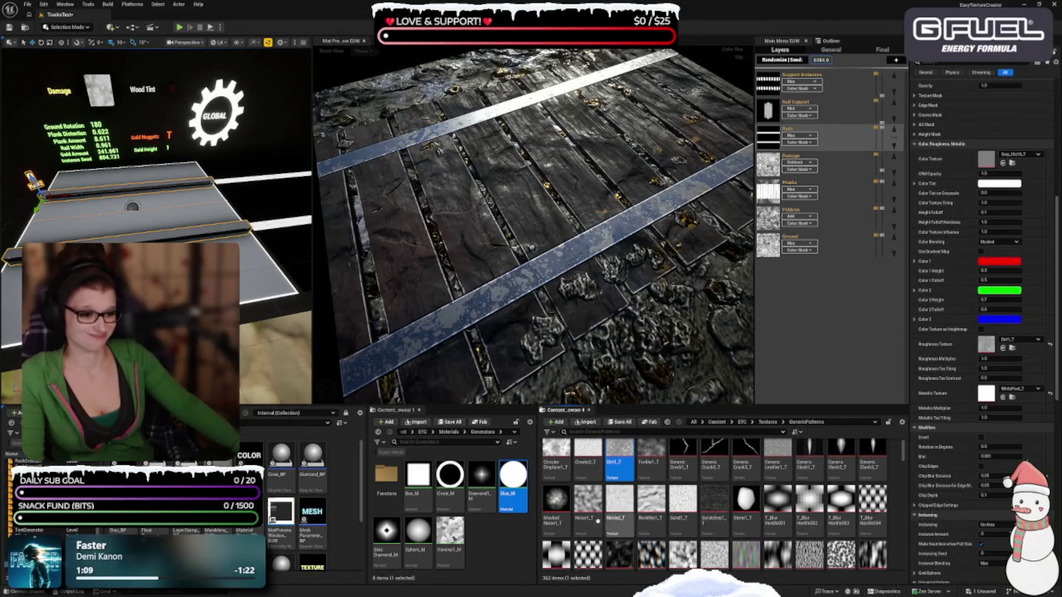
pyautogui.click(619, 503)
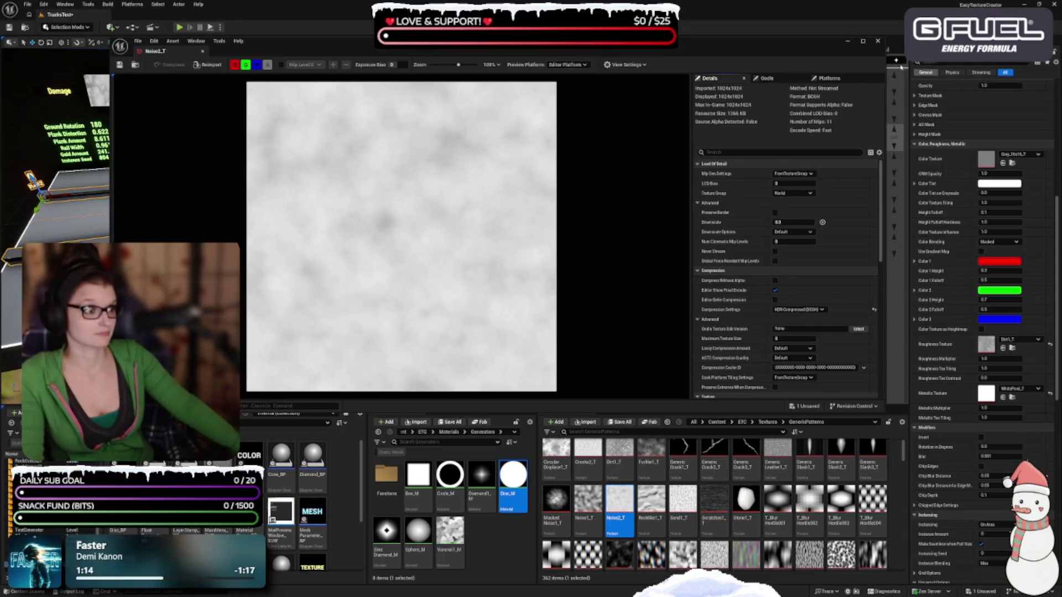
pyautogui.click(877, 41)
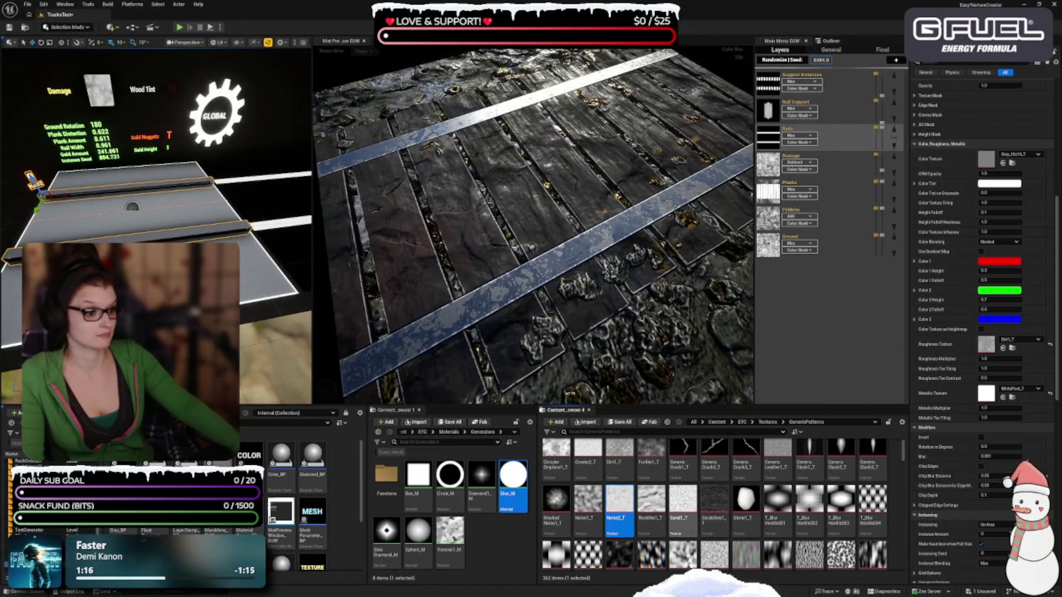
pyautogui.click(683, 505)
pyautogui.doubleClick(683, 504)
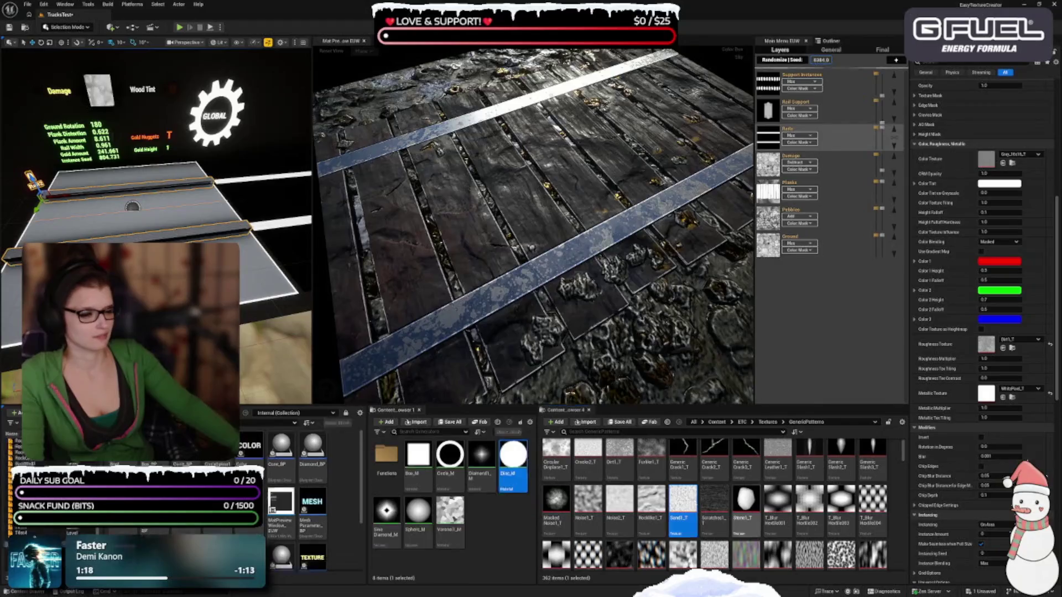
pyautogui.scroll(-5, 573, 260)
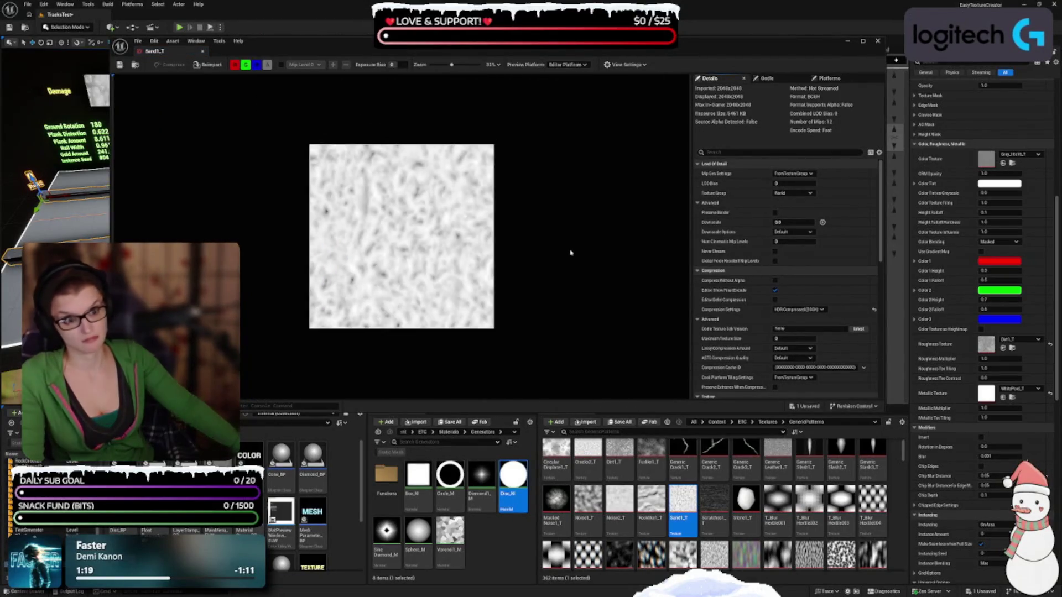
pyautogui.scroll(-2, 595, 256)
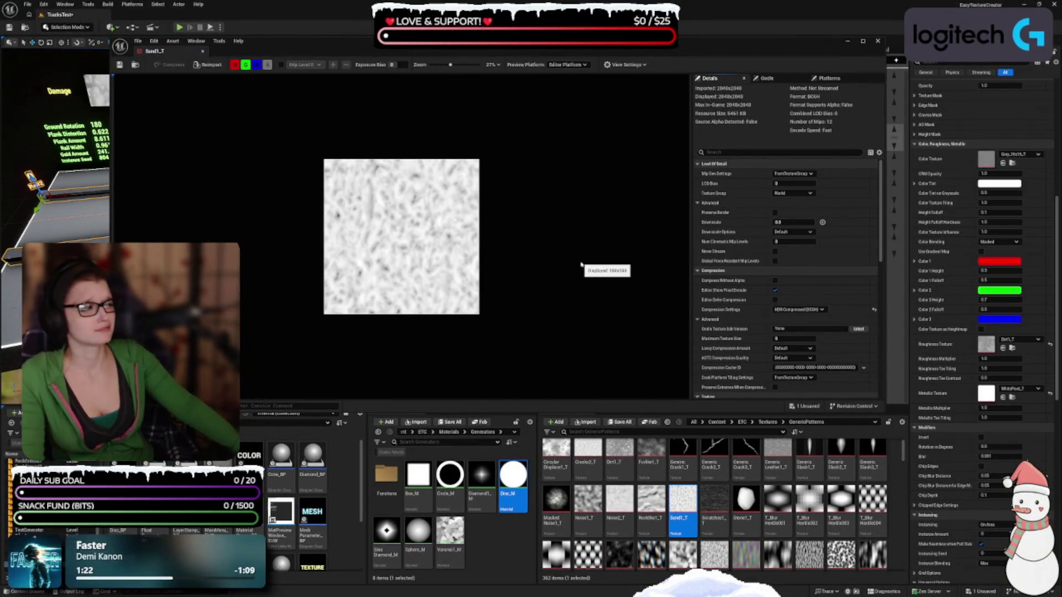
pyautogui.click(879, 41)
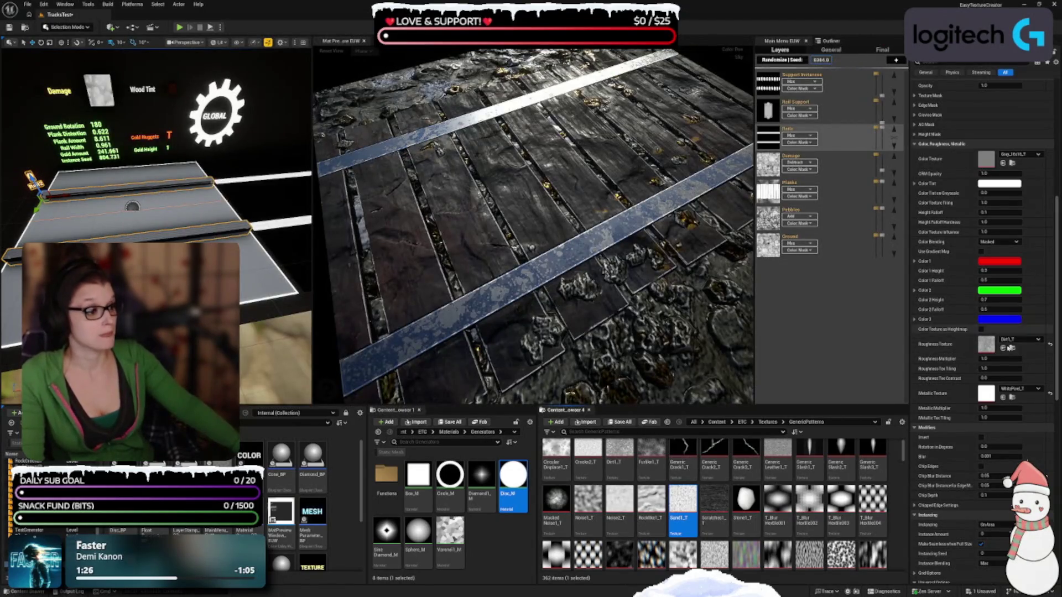
# Assign Sand1_T as the roughness texture and adjust its Roughness Tex Tiling
pyautogui.click(1002, 347)
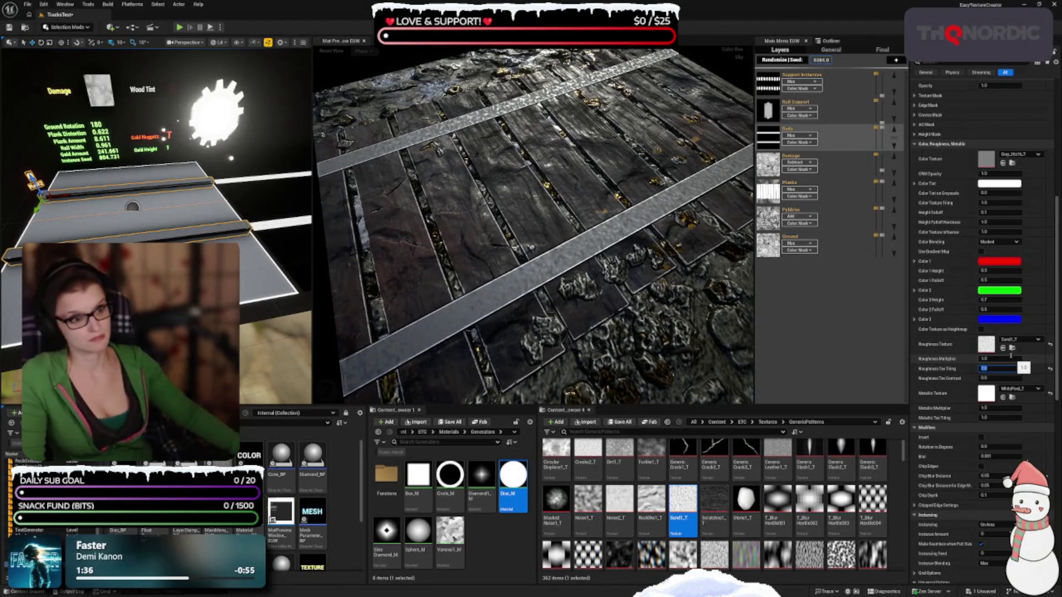
pyautogui.moveTo(530, 259); pyautogui.dragTo(580, 264)
pyautogui.scroll(-5, 579, 264)
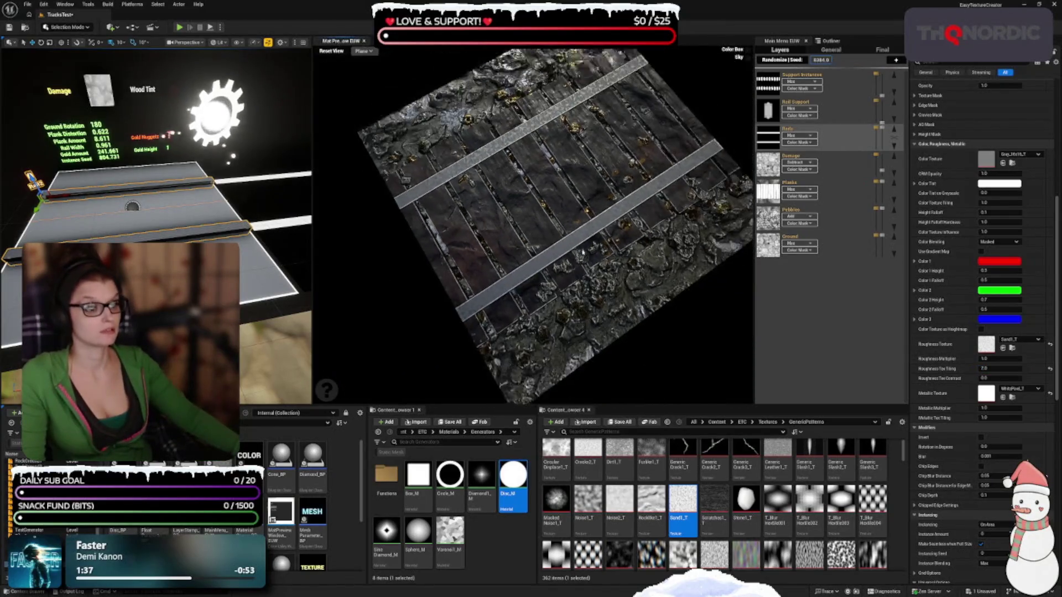
pyautogui.scroll(2, 594, 254)
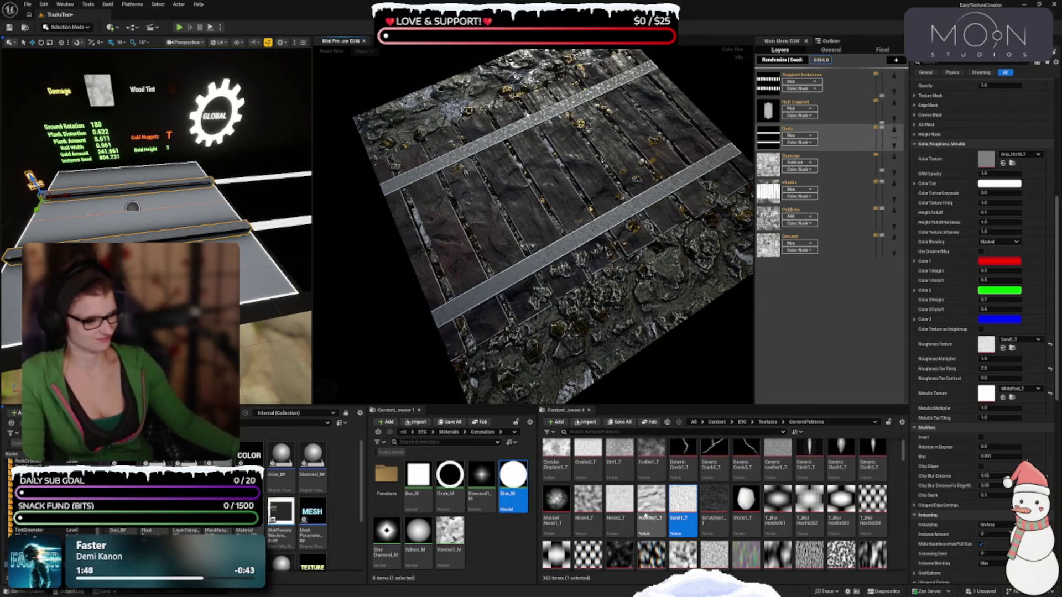
pyautogui.moveTo(616, 537)
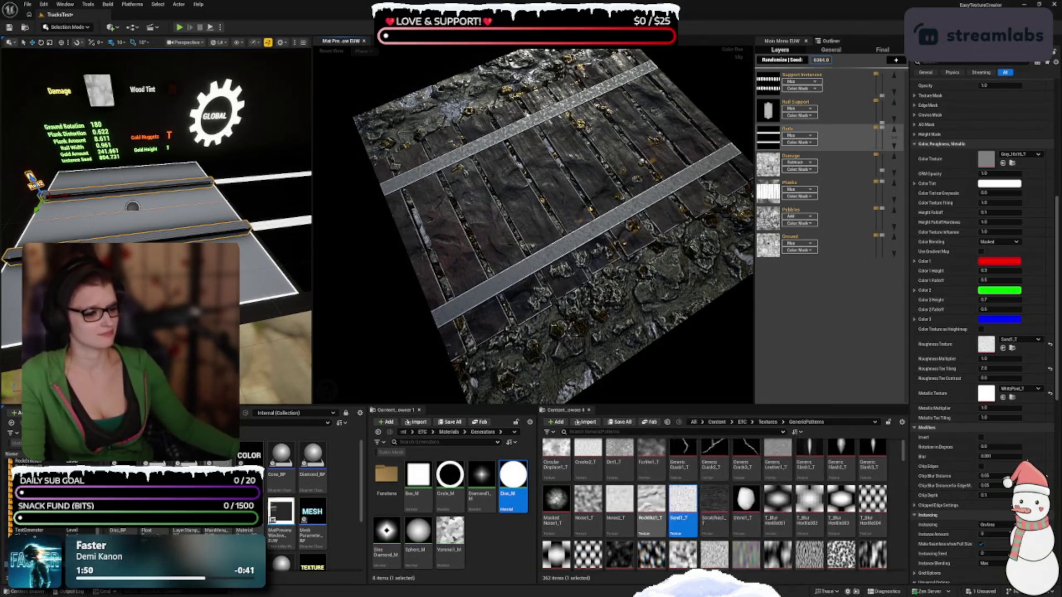
pyautogui.scroll(-1, 617, 531)
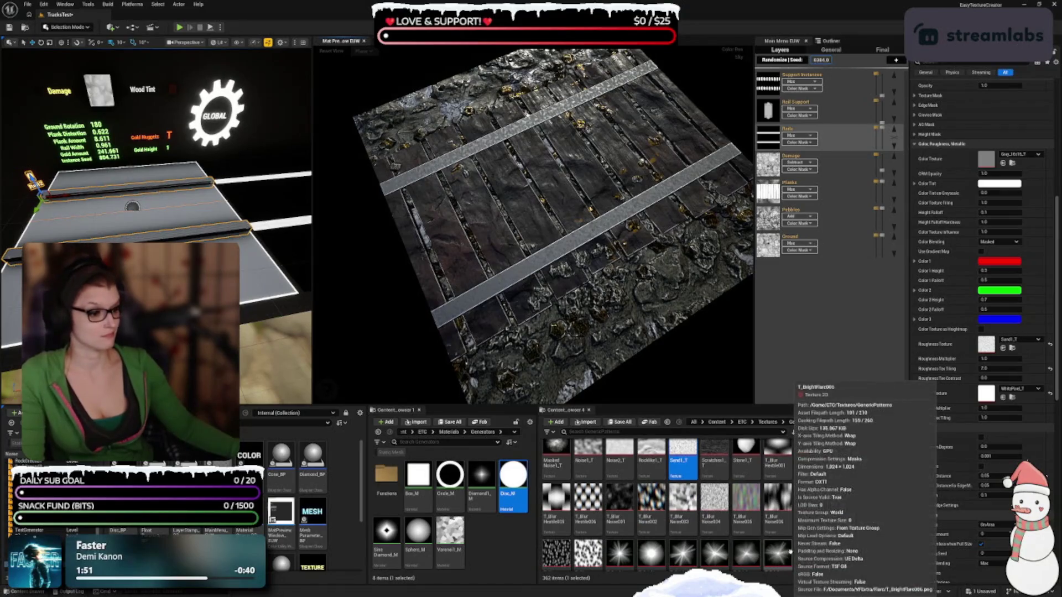
pyautogui.scroll(-2, 808, 531)
pyautogui.scroll(-3, 817, 524)
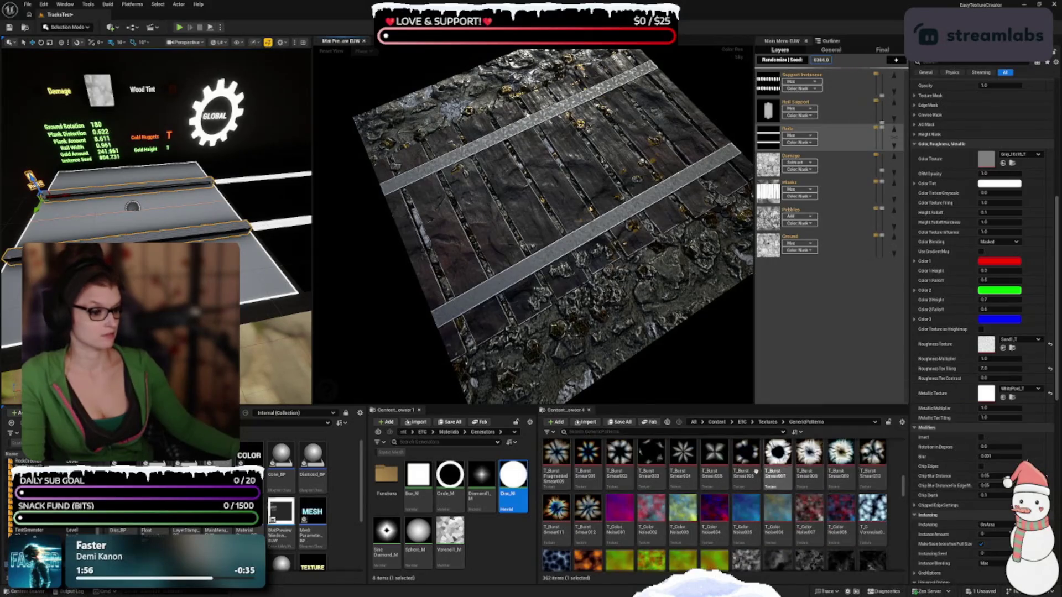
# Try T_ColorNoise007, T_ColorNoise008, T_C_Voronoise001 and T_ColorNoise002 as the roughness texture
pyautogui.scroll(-1, 729, 484)
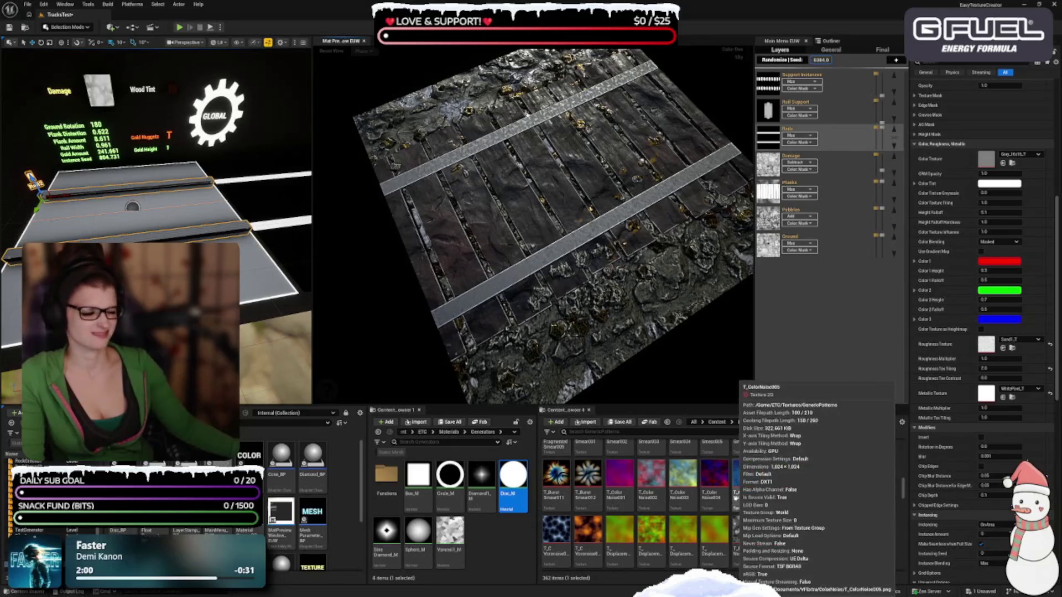
pyautogui.moveTo(865, 516)
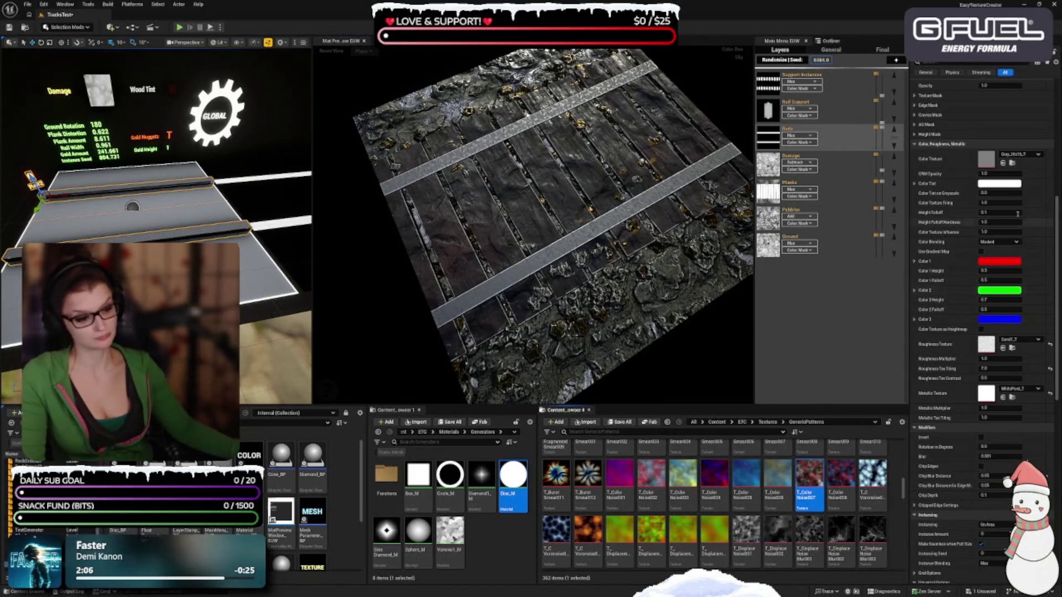
pyautogui.click(1003, 348)
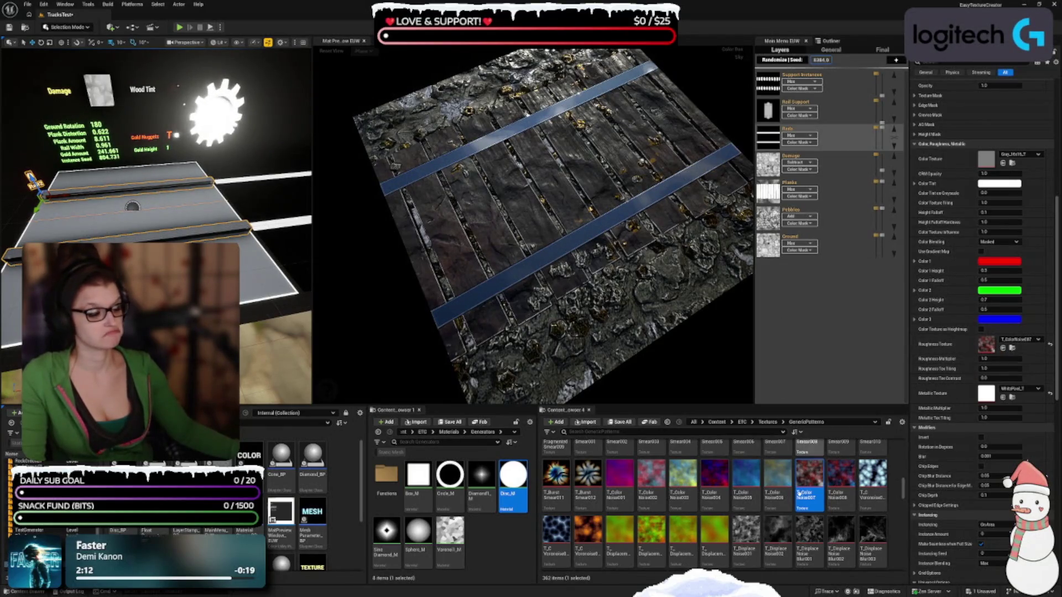
pyautogui.click(841, 478)
pyautogui.click(1003, 348)
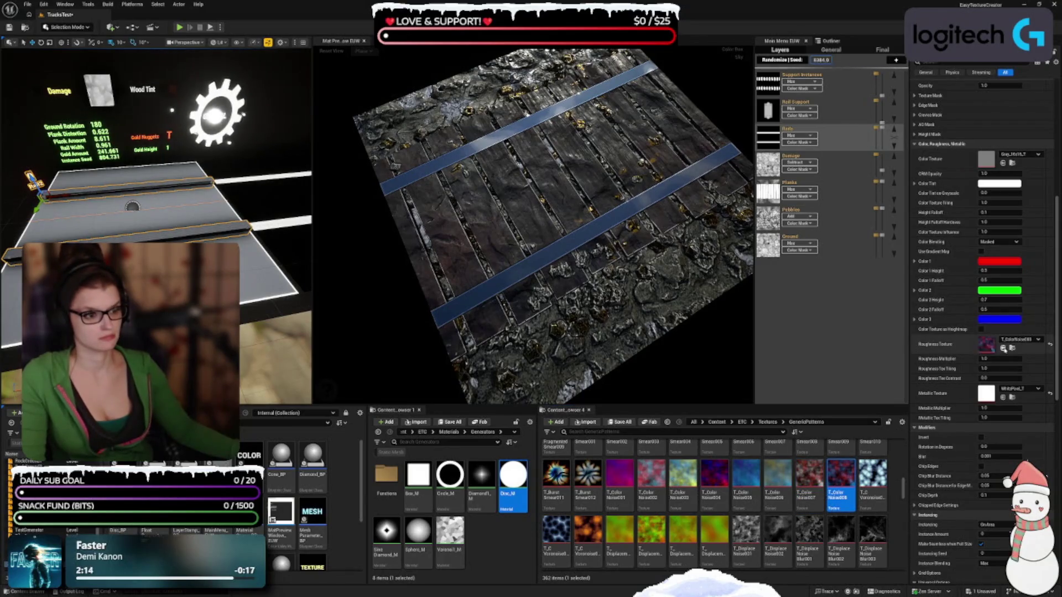
pyautogui.click(873, 502)
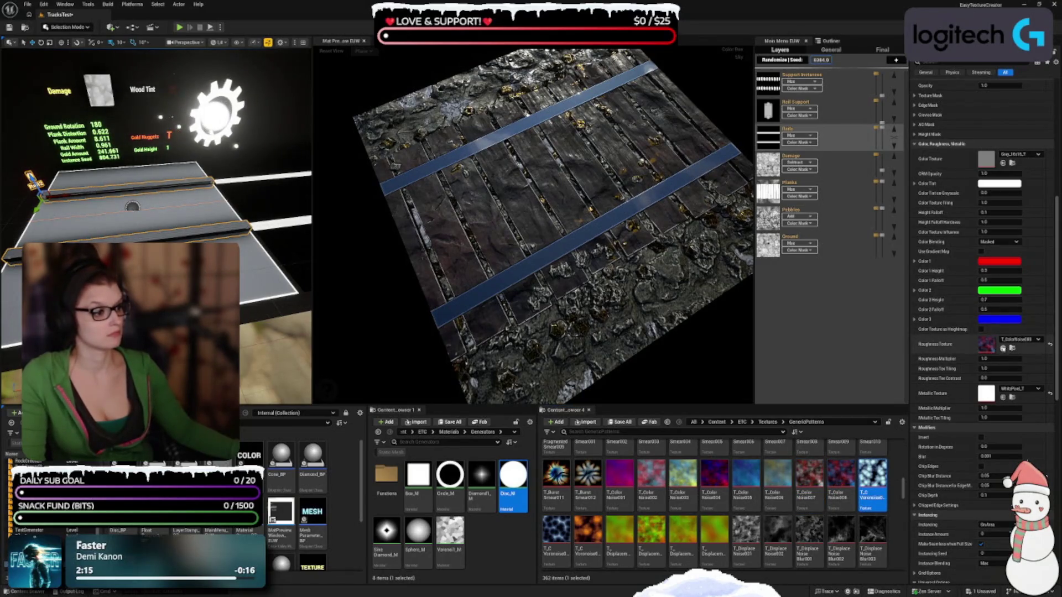
pyautogui.click(1002, 349)
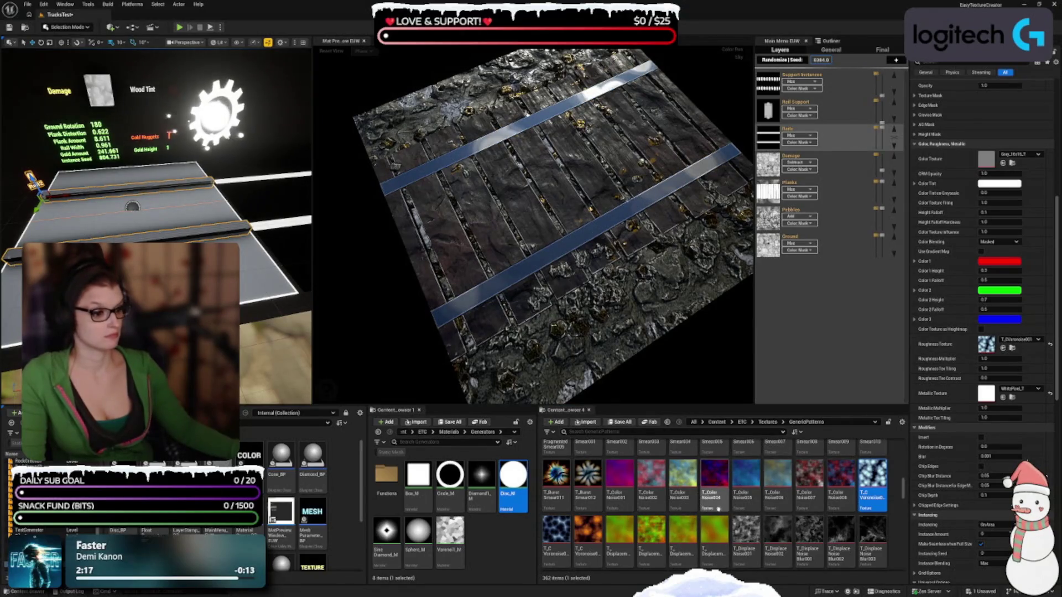
pyautogui.click(660, 489)
pyautogui.click(1002, 348)
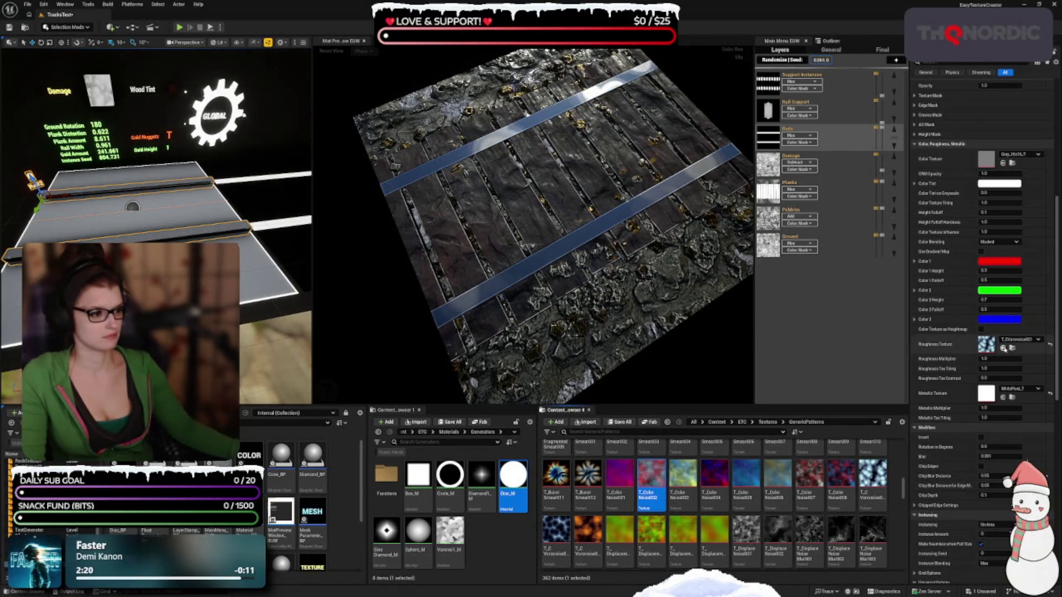
# Try T_ColorNoise003, reset roughness tiling to default, then try T_DisplaceNoise001
pyautogui.click(683, 480)
pyautogui.click(1002, 348)
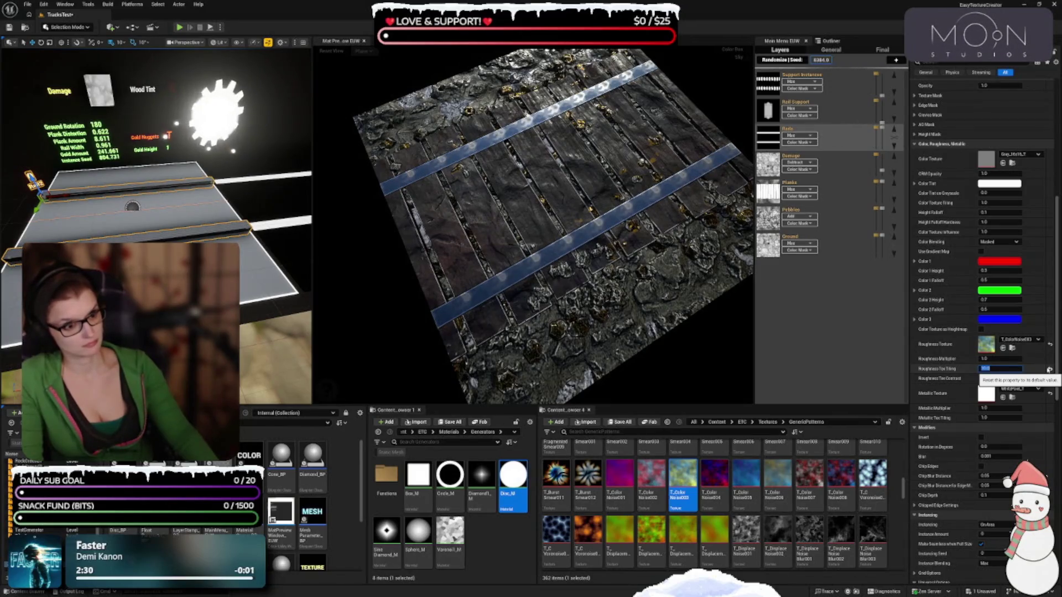
pyautogui.click(1048, 369)
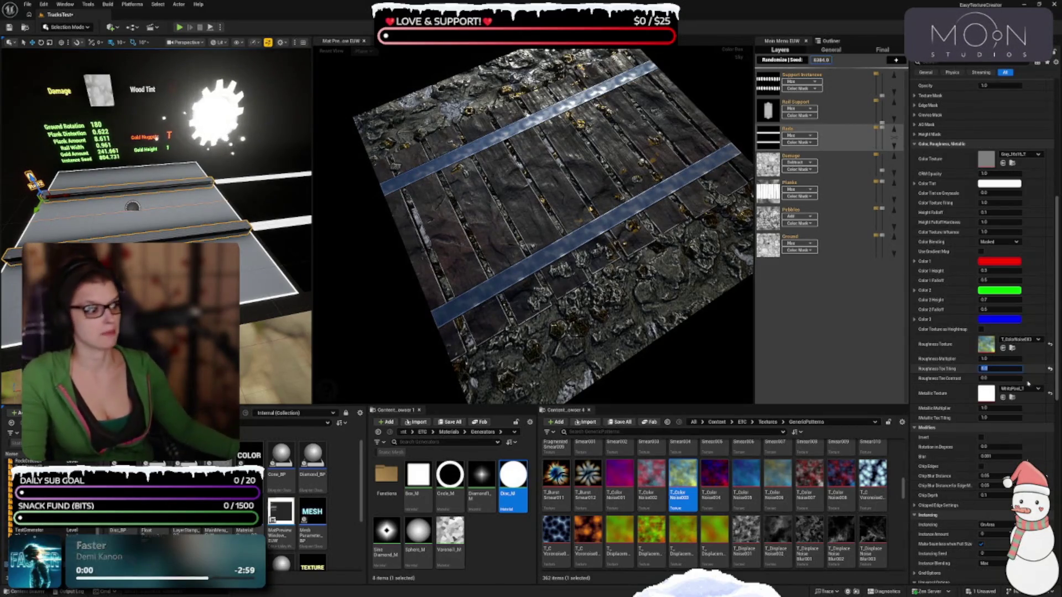
pyautogui.scroll(-3, 575, 545)
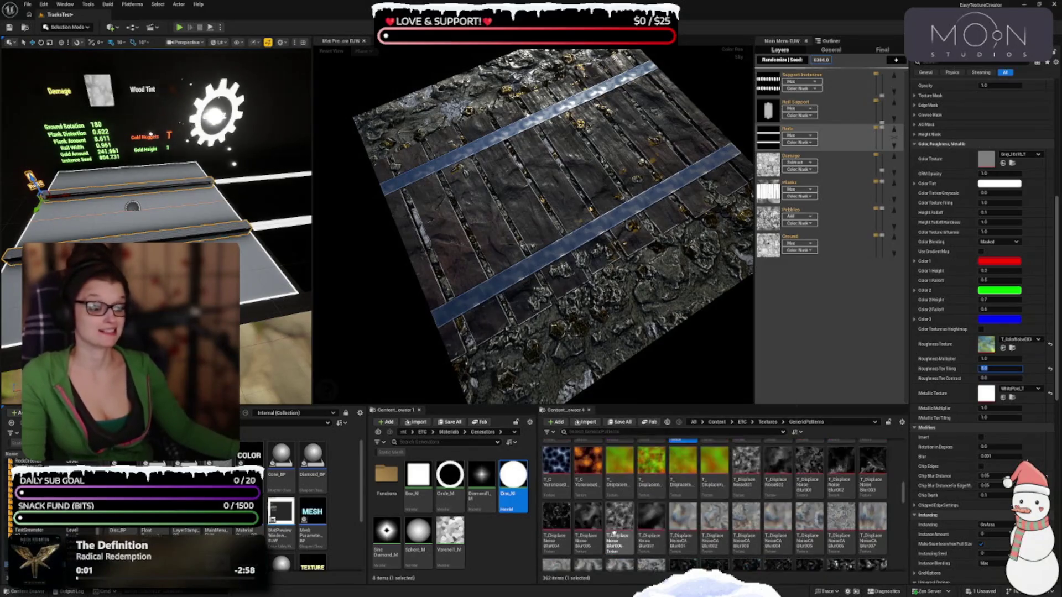
pyautogui.click(748, 467)
pyautogui.click(1003, 348)
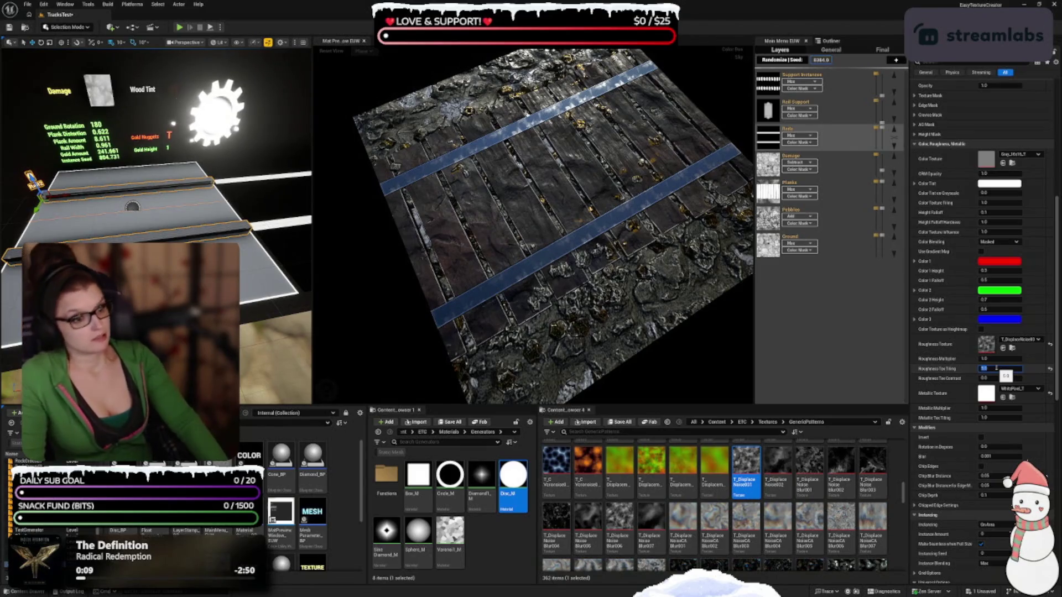
# Try the Blur013 pattern and T_DisplaceVoronoiseBlur004 as the roughness texture
pyautogui.scroll(-5, 641, 506)
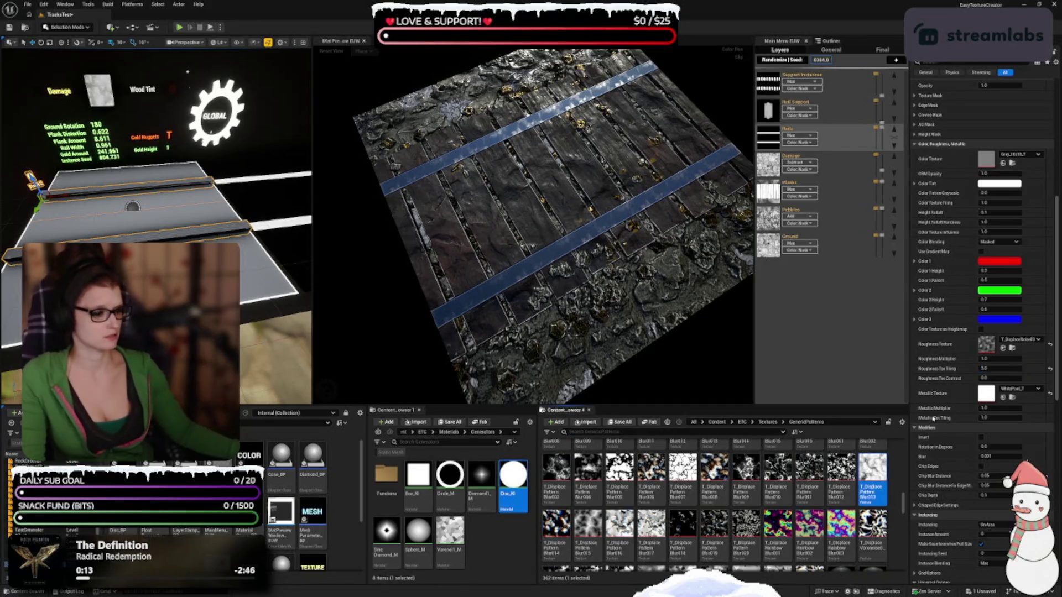
pyautogui.click(1003, 348)
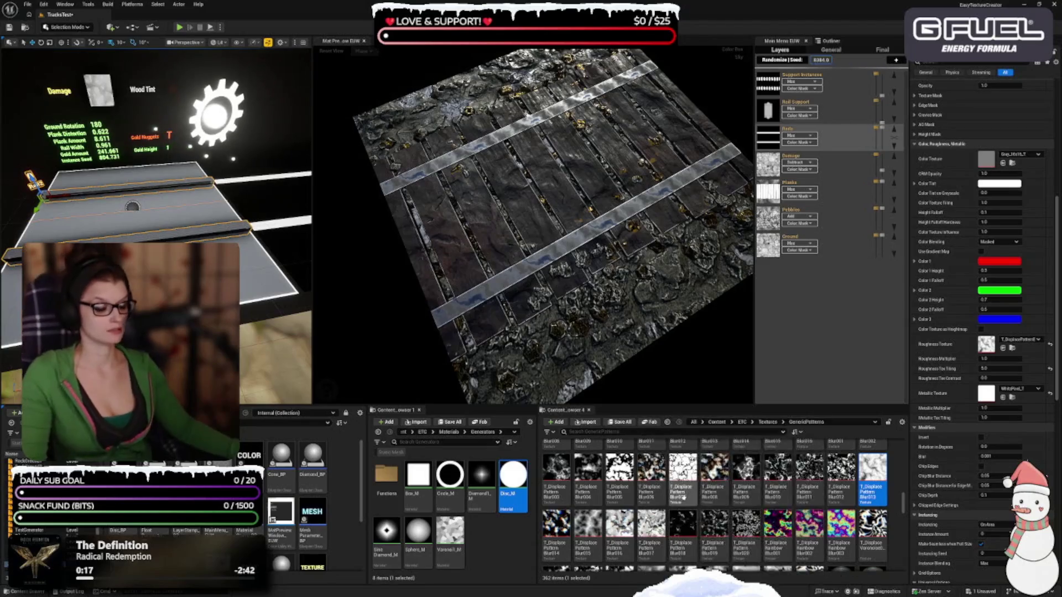
pyautogui.scroll(-3, 684, 497)
pyautogui.click(651, 481)
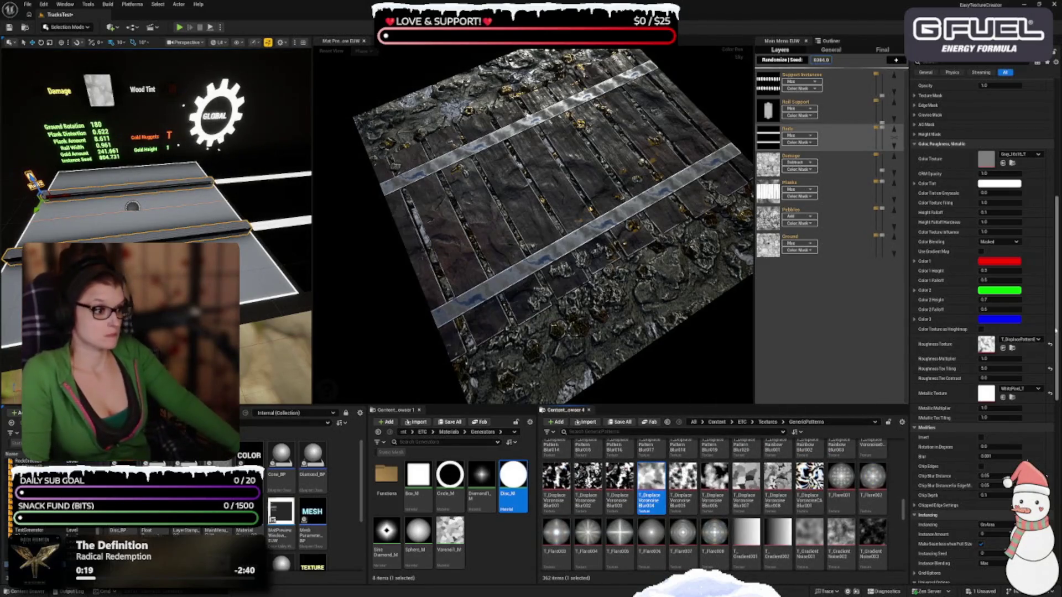
pyautogui.click(1003, 348)
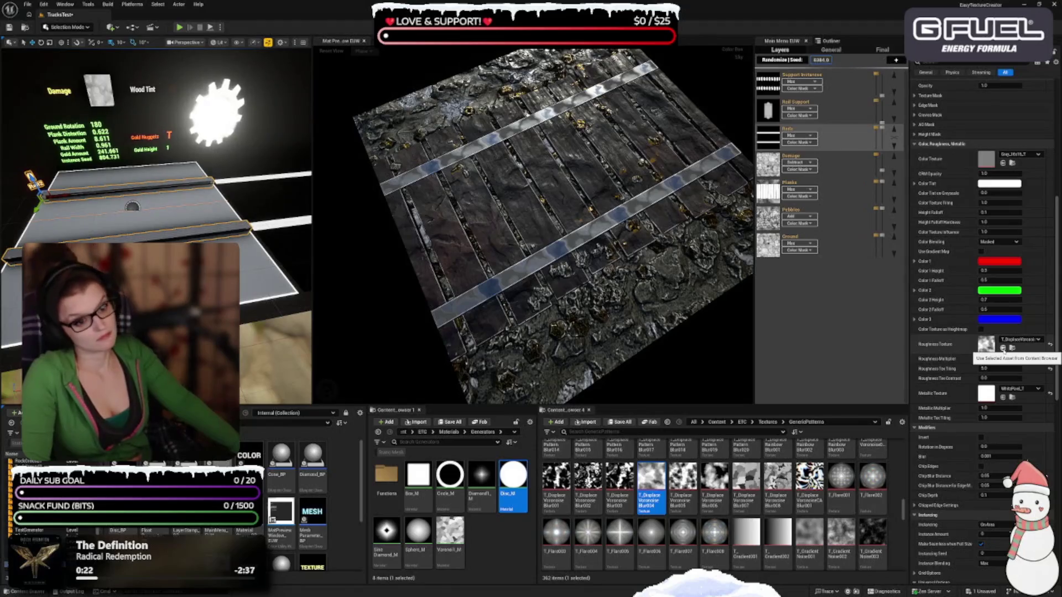
# Apply T_GradientNoise002, then T_GradientNoise009, as the roughness texture
pyautogui.scroll(-1, 713, 481)
pyautogui.click(840, 512)
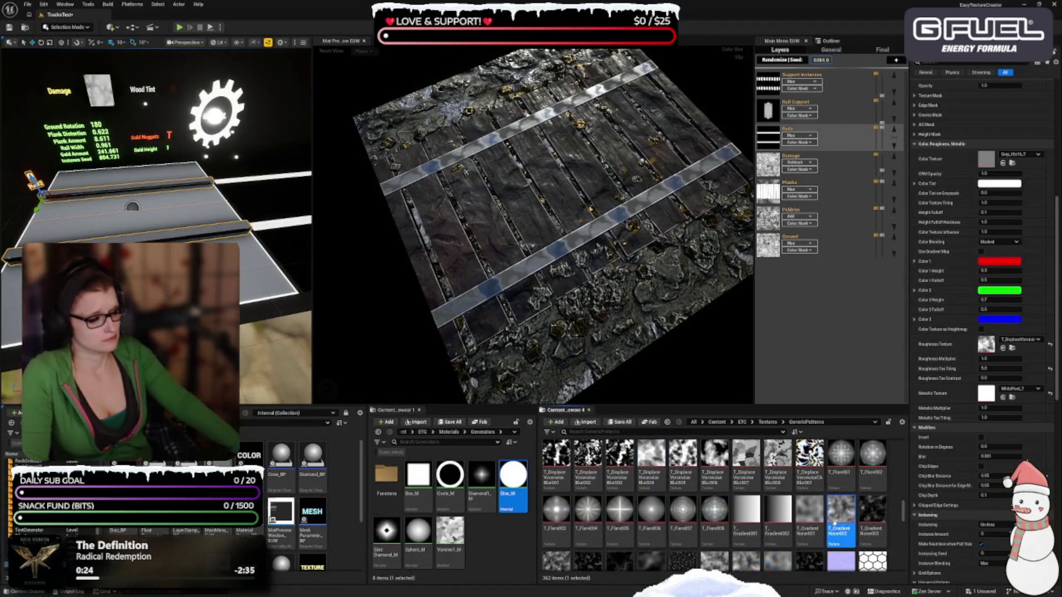
pyautogui.click(1003, 348)
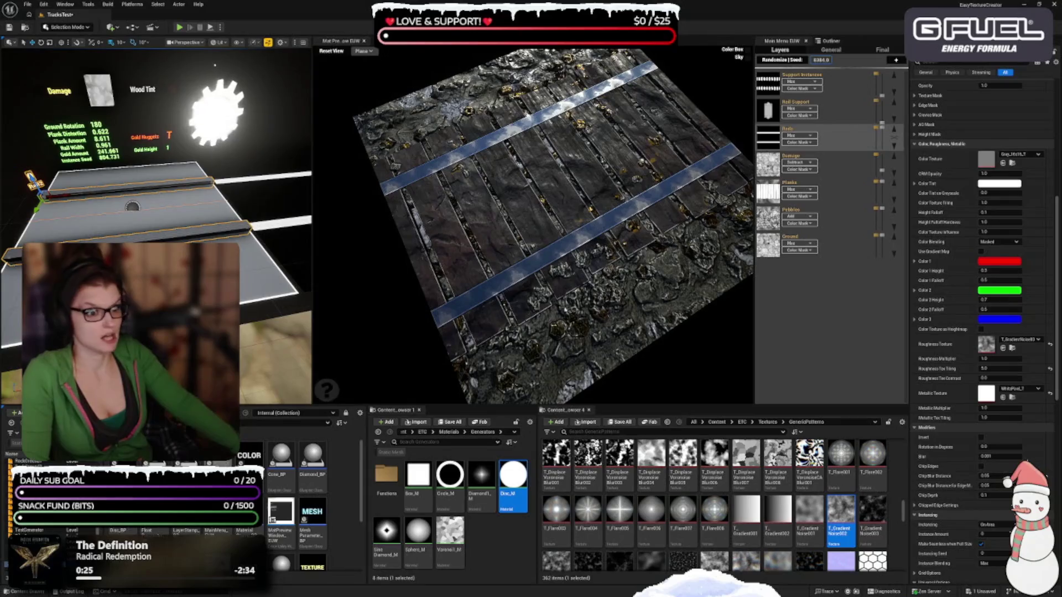
pyautogui.scroll(-1, 630, 510)
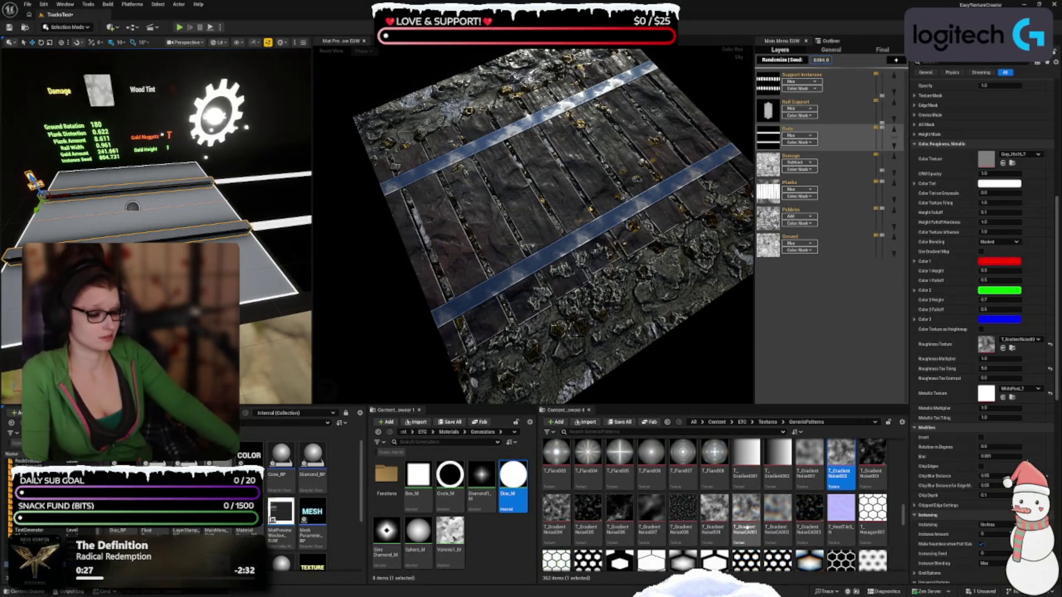
pyautogui.click(714, 512)
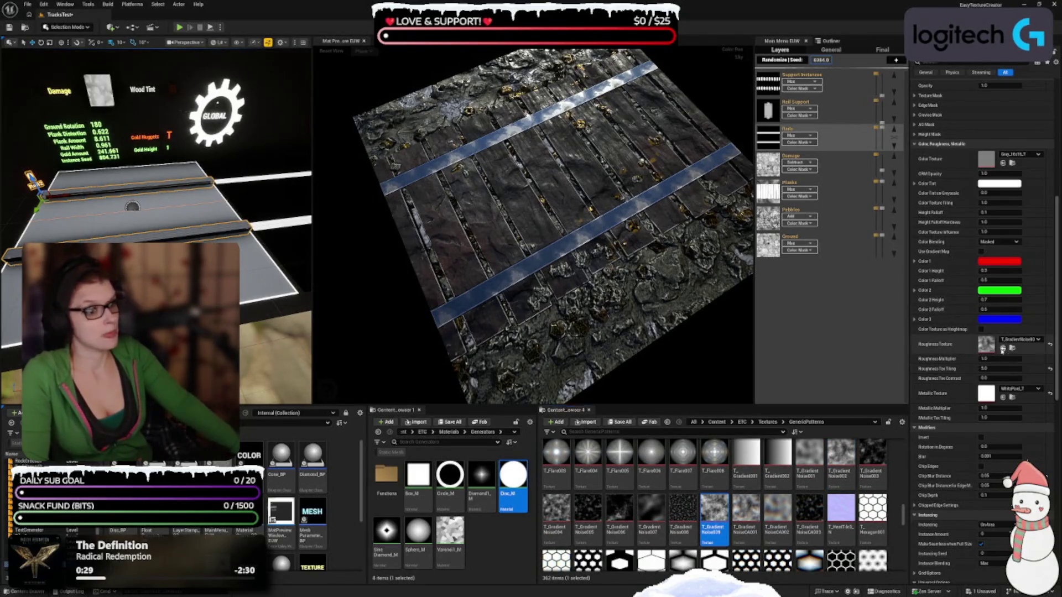
pyautogui.click(1002, 348)
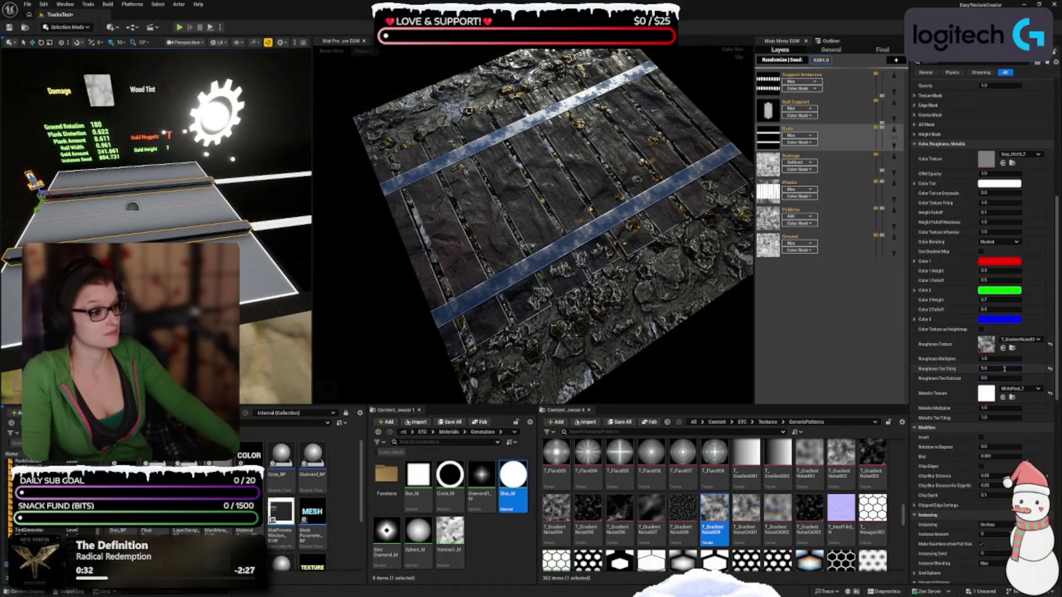
# Set roughness tiling to 2.0, then 4.0, and view the planks from a low angle
pyautogui.write('2')
pyautogui.press('Return')
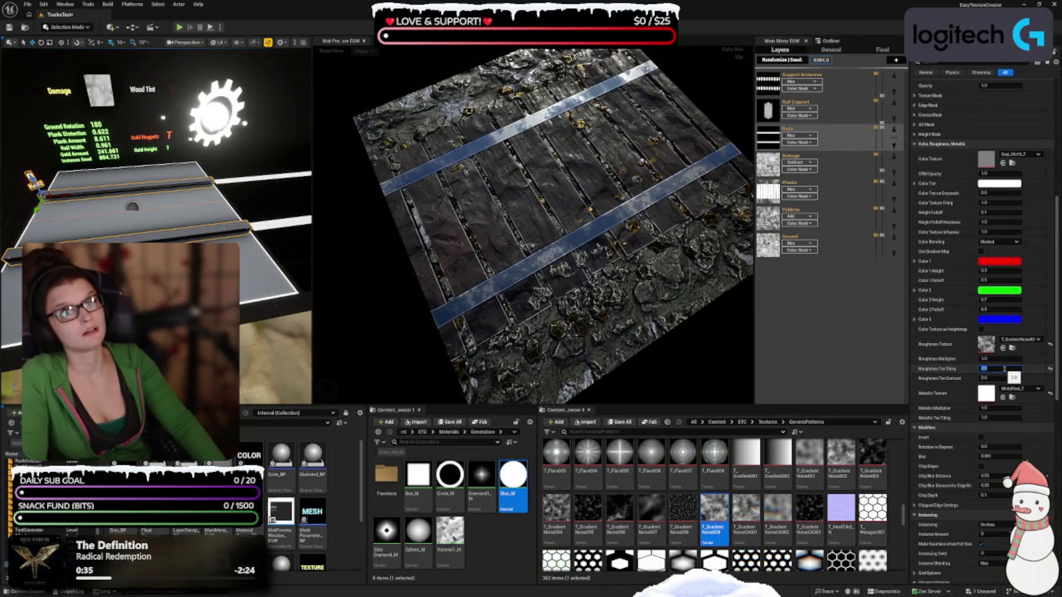
pyautogui.doubleClick(1004, 369)
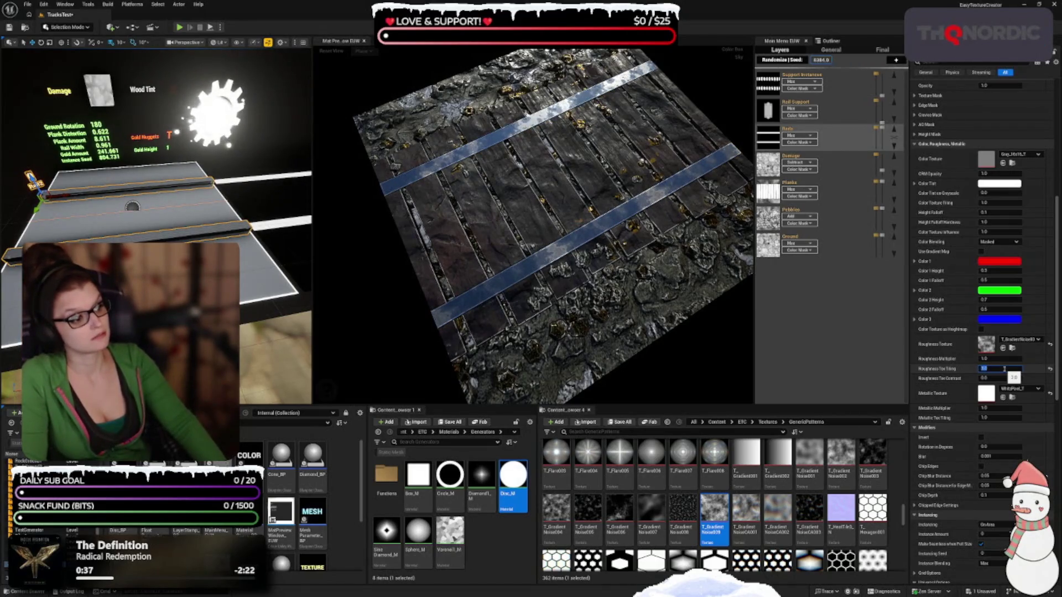
pyautogui.write('4')
pyautogui.press('Return')
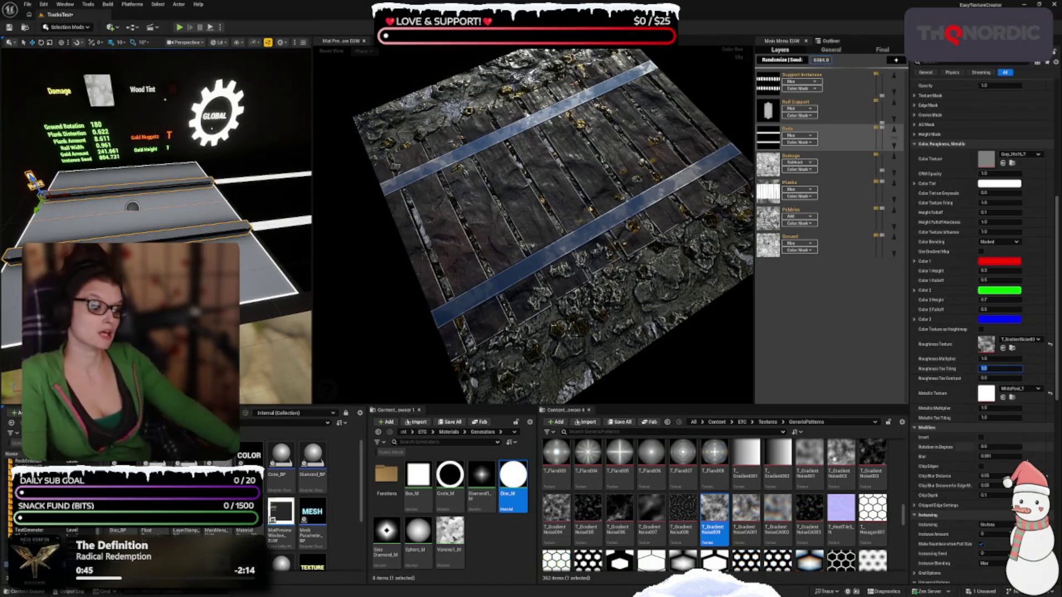
pyautogui.moveTo(326, 392)
pyautogui.mouseDown()
pyautogui.moveTo(618, 269)
pyautogui.moveTo(422, 271)
pyautogui.mouseUp()
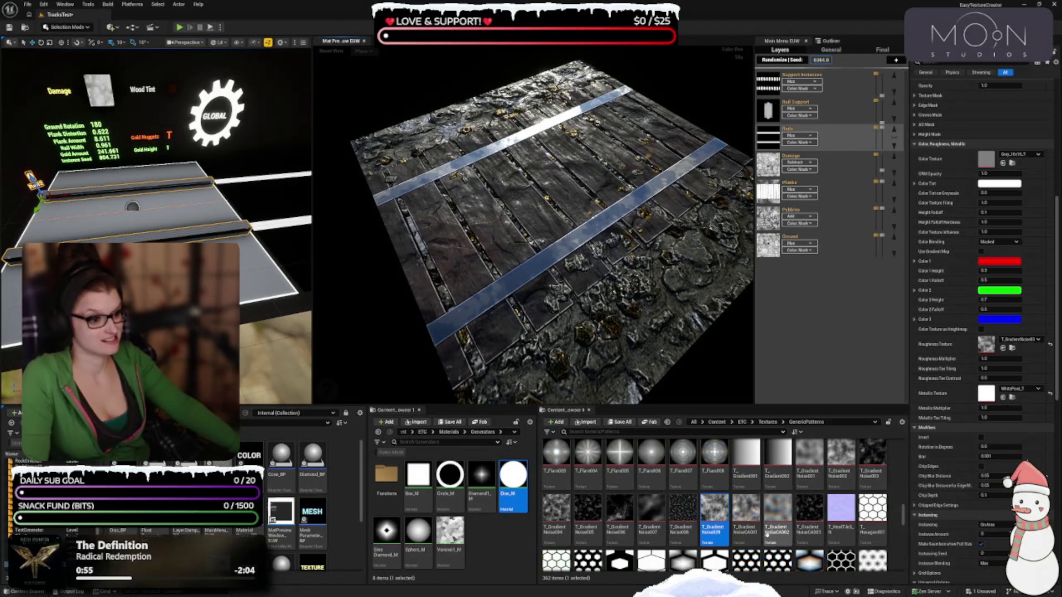
# Assign T_GradientNoiseCA001 as the roughness texture and set its tiling to 4.0
pyautogui.moveTo(777, 511)
pyautogui.click(745, 515)
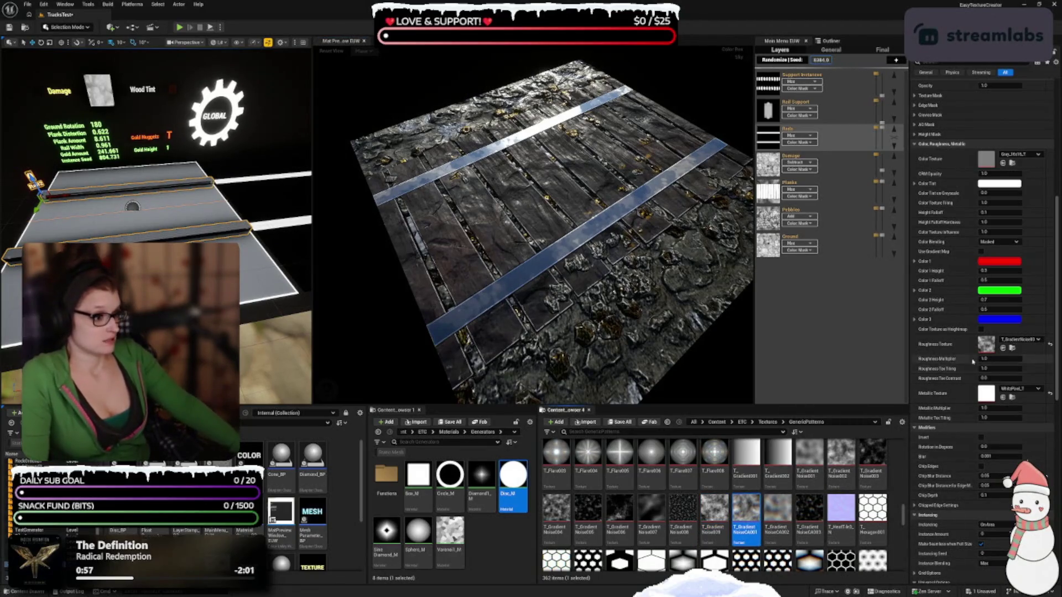
pyautogui.click(1003, 349)
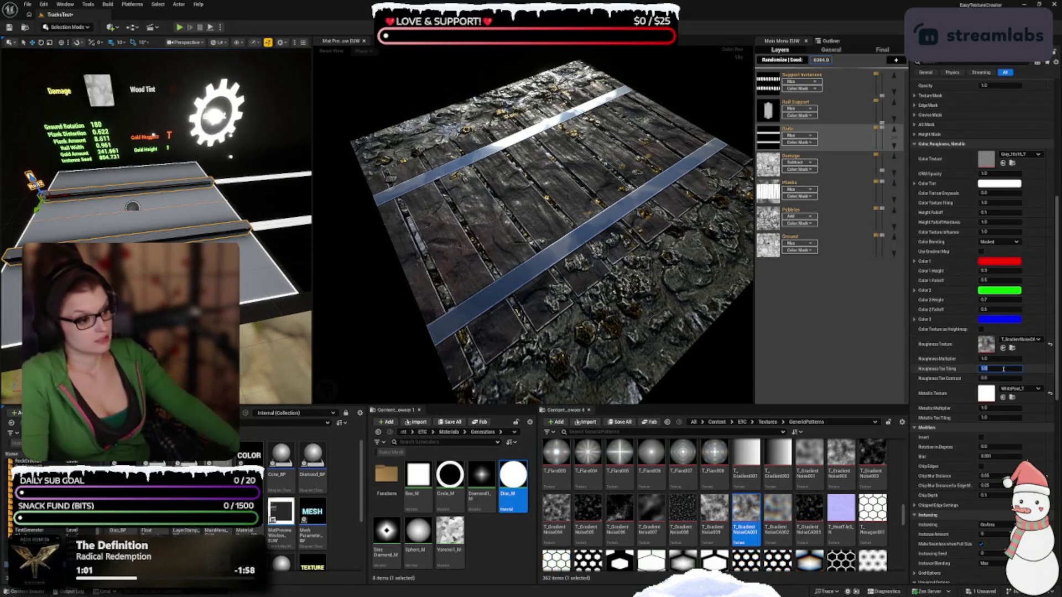
pyautogui.write('2')
pyautogui.press('Return')
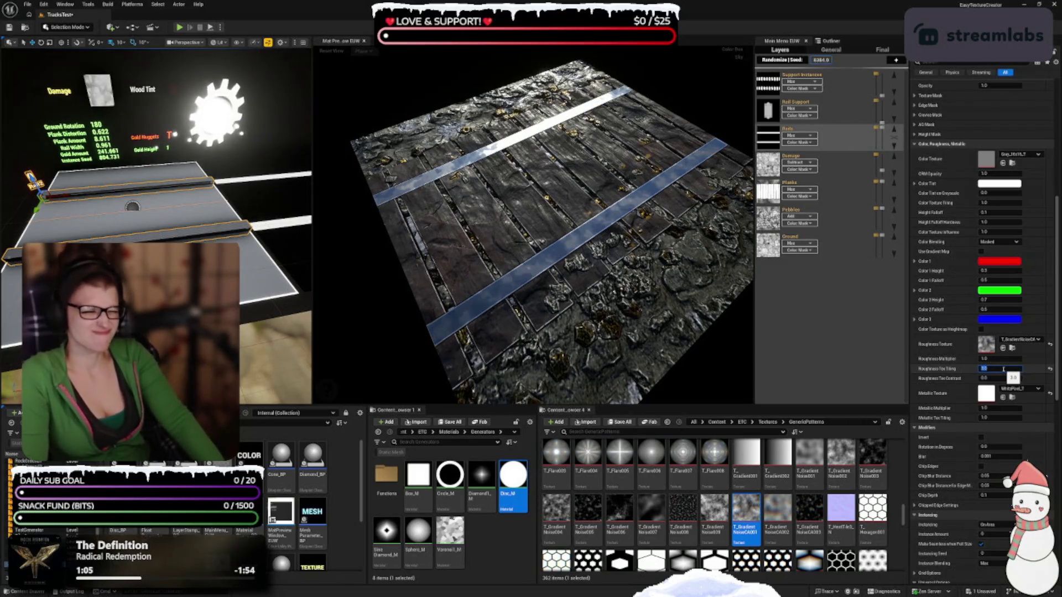
pyautogui.write('4')
pyautogui.press('Return')
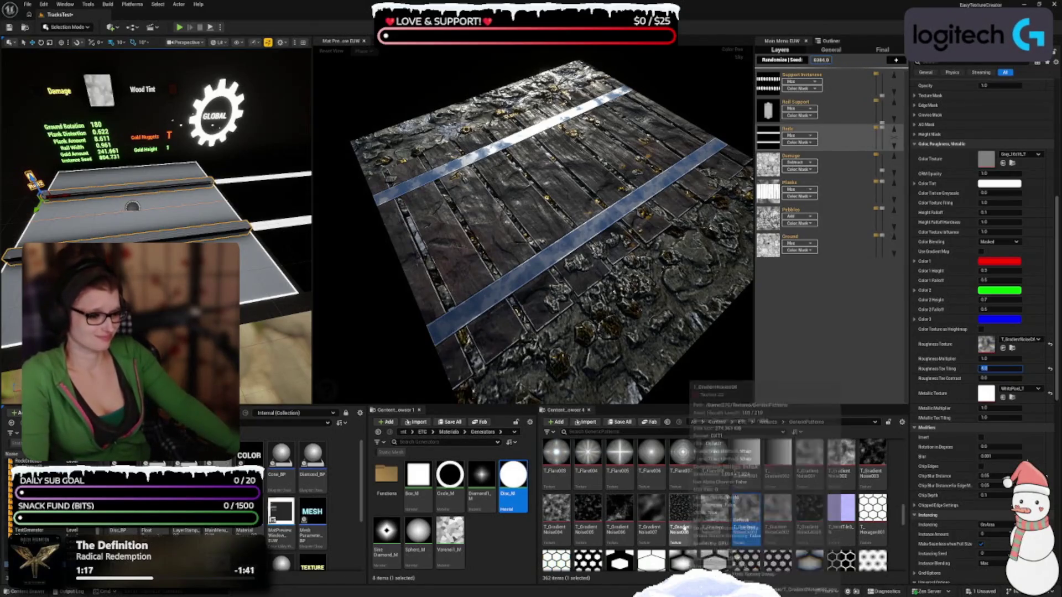
# Apply T_MultiNoise001 as the roughness texture with a tiling of 4.0
pyautogui.scroll(-5, 685, 528)
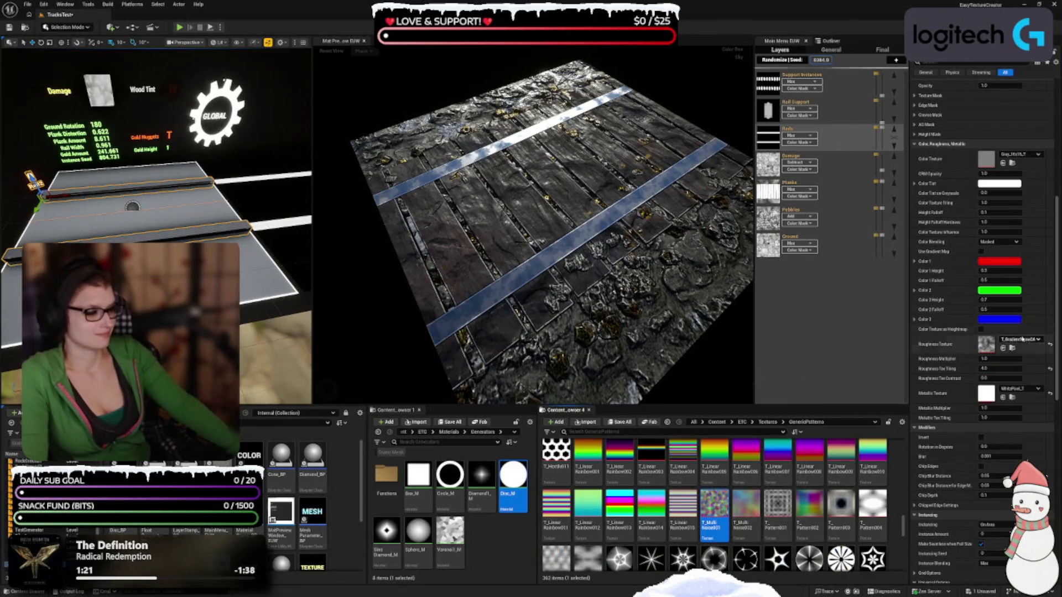
pyautogui.click(1002, 348)
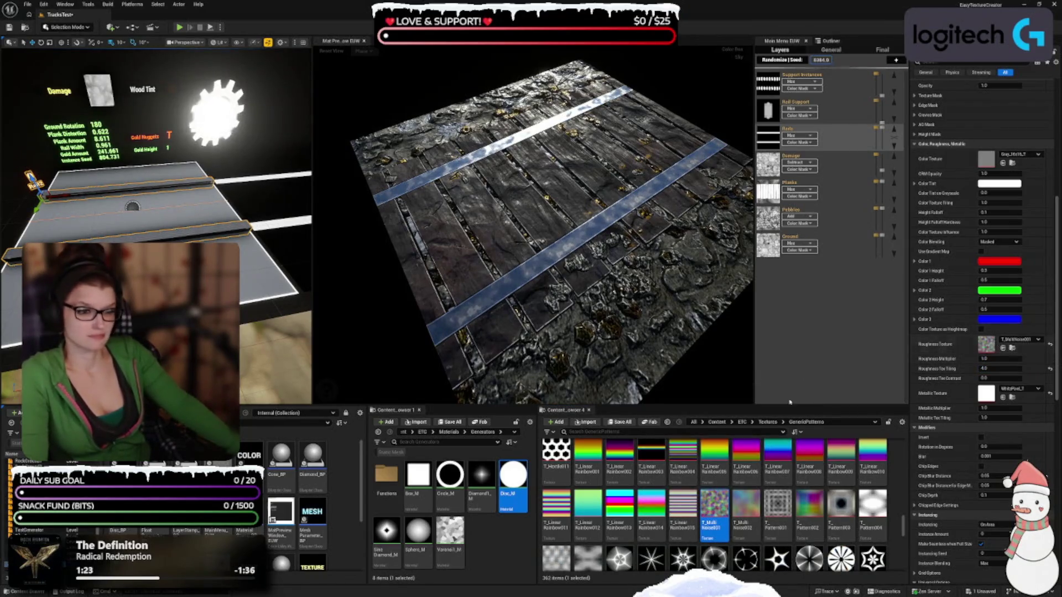
pyautogui.moveTo(627, 322); pyautogui.dragTo(508, 326)
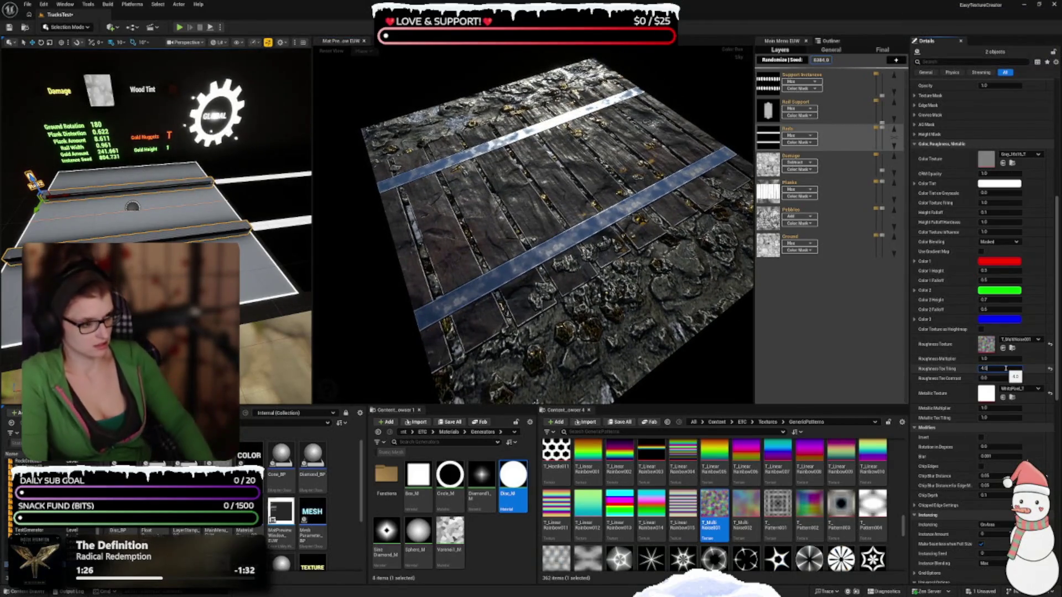
pyautogui.click(1006, 369)
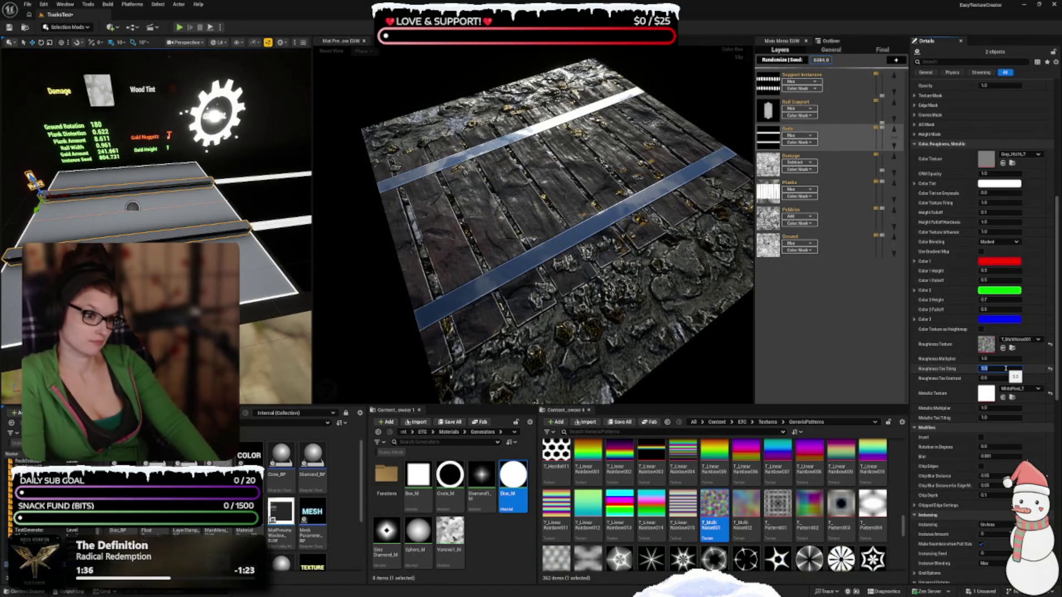
pyautogui.write('4')
pyautogui.press('Return')
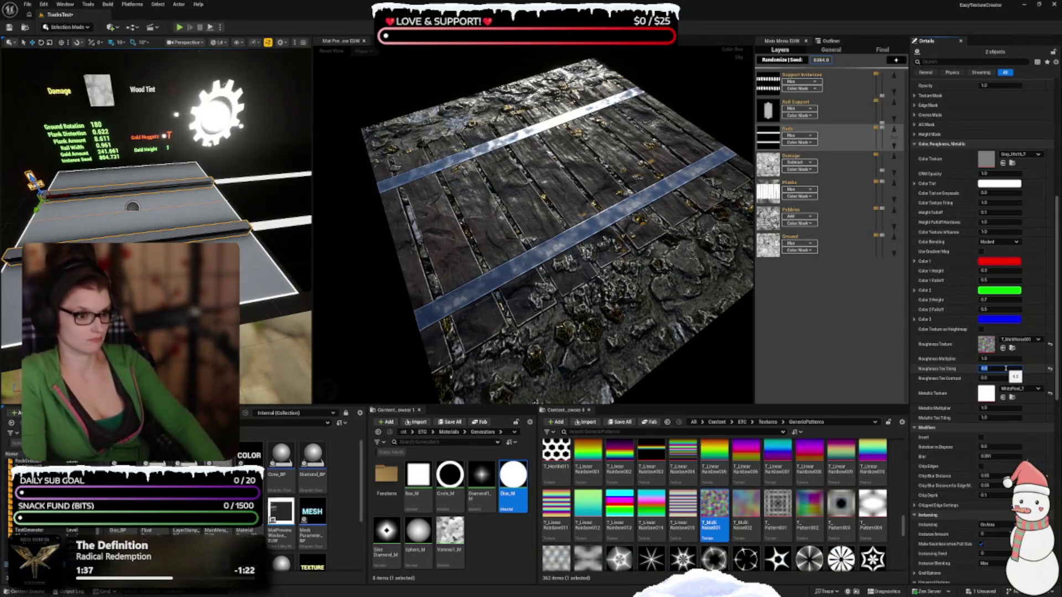
# Apply the smear voronoise texture as roughness and inspect the surface close up
pyautogui.scroll(-2, 644, 497)
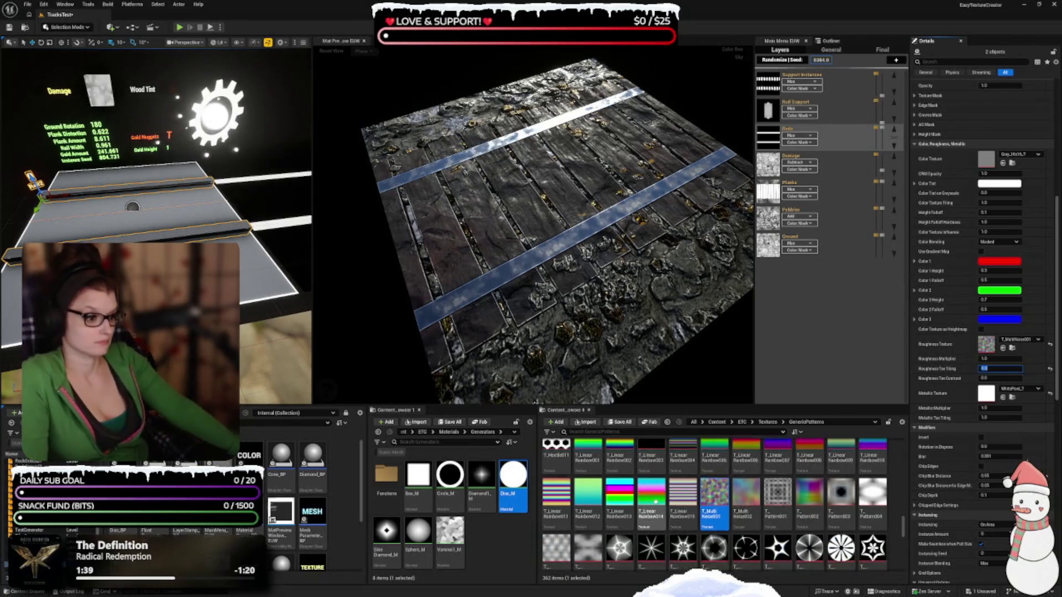
pyautogui.scroll(-5, 649, 523)
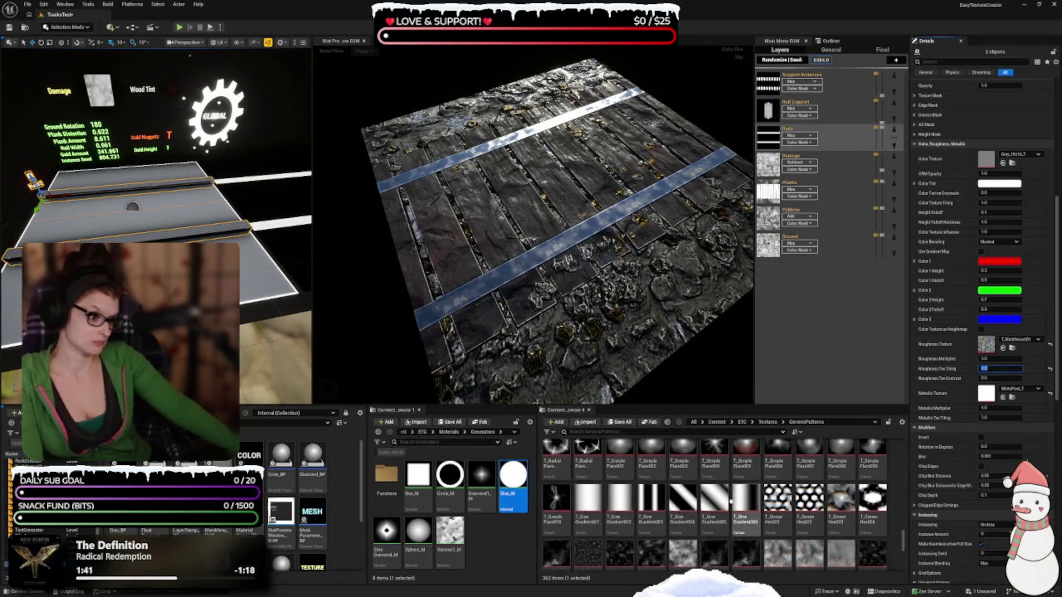
pyautogui.scroll(-2, 750, 520)
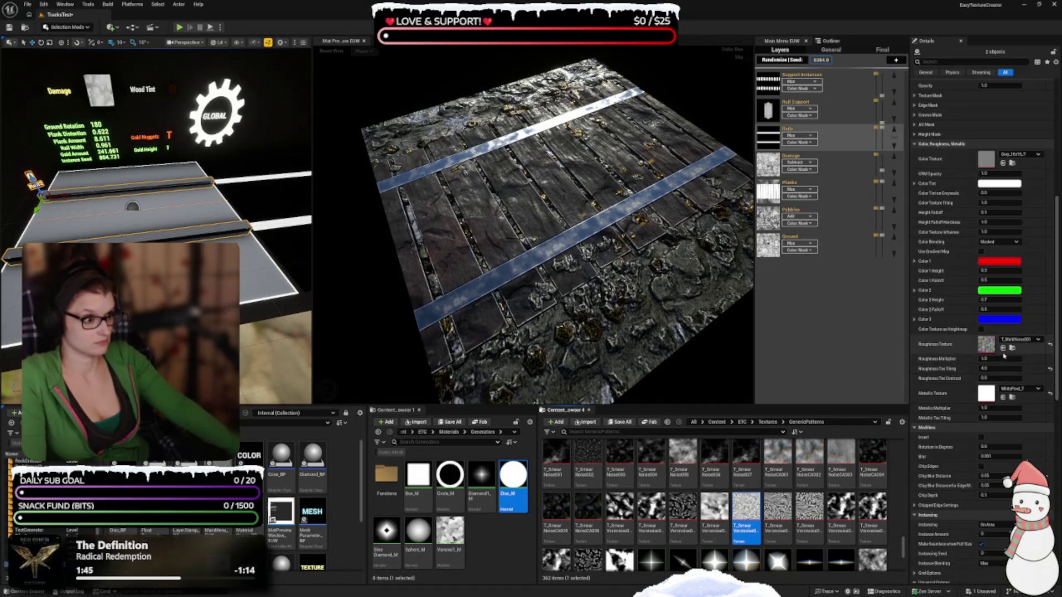
pyautogui.click(1003, 347)
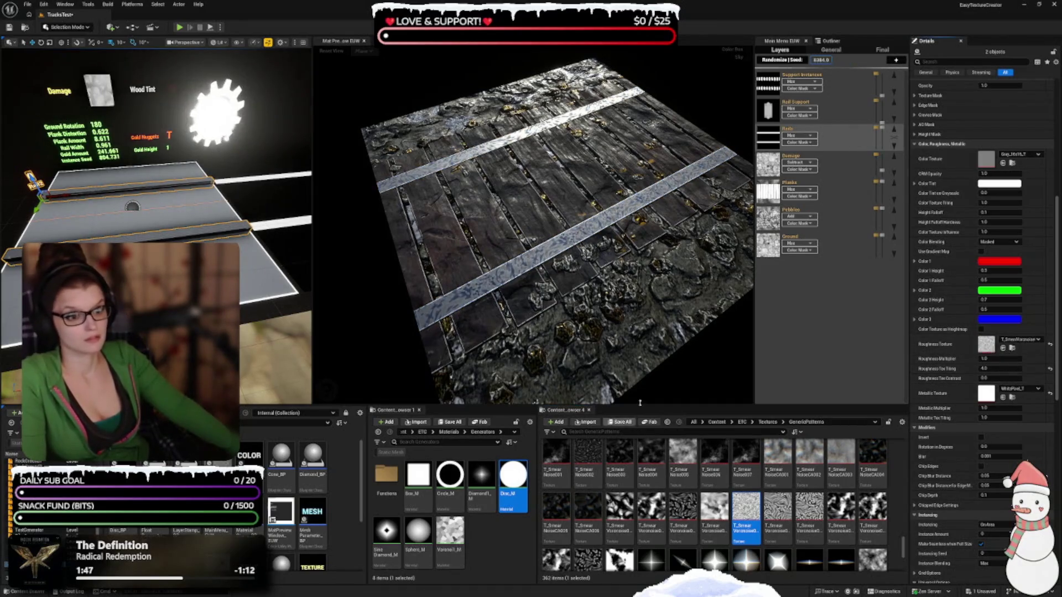
pyautogui.moveTo(608, 249)
pyautogui.mouseDown()
pyautogui.moveTo(670, 374)
pyautogui.moveTo(497, 299)
pyautogui.moveTo(432, 208)
pyautogui.mouseUp()
# Try T_TilingNoise11 and then T_VoronoiNoise007 as the roughness texture
pyautogui.scroll(-3, 687, 549)
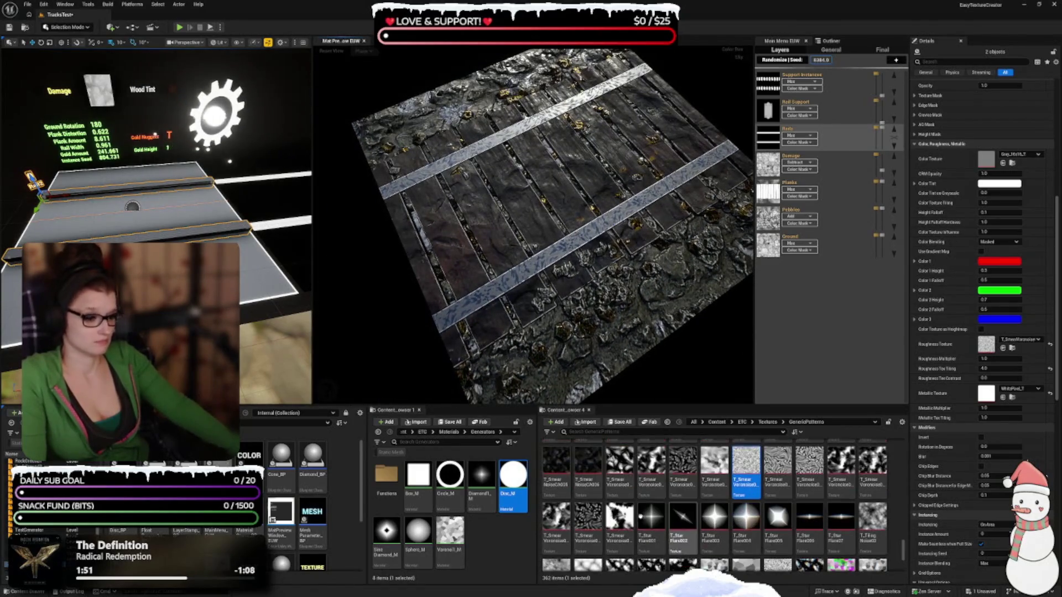
pyautogui.click(556, 528)
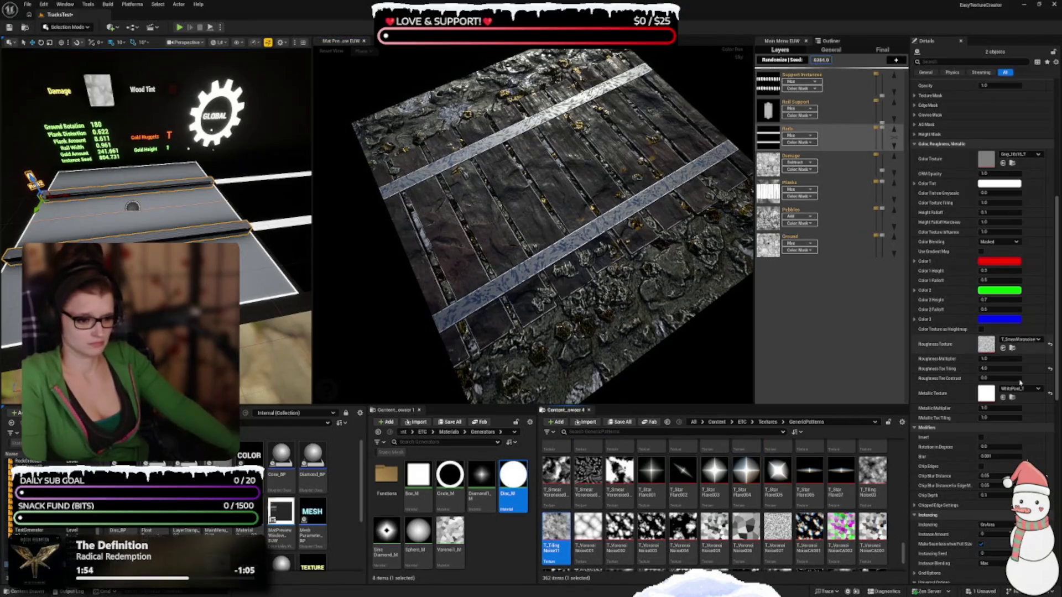
pyautogui.click(1002, 348)
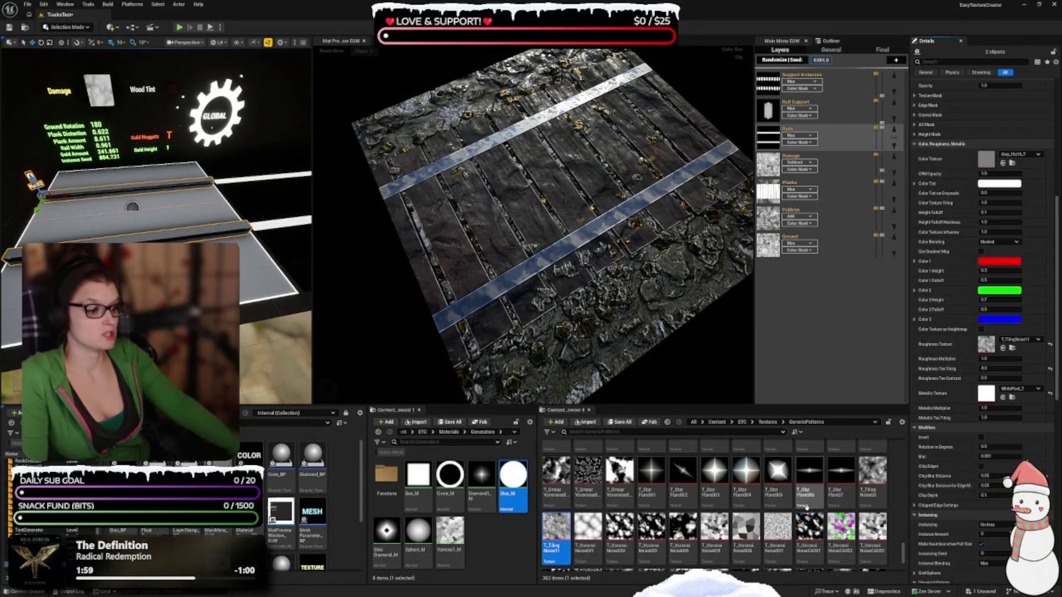
pyautogui.click(777, 530)
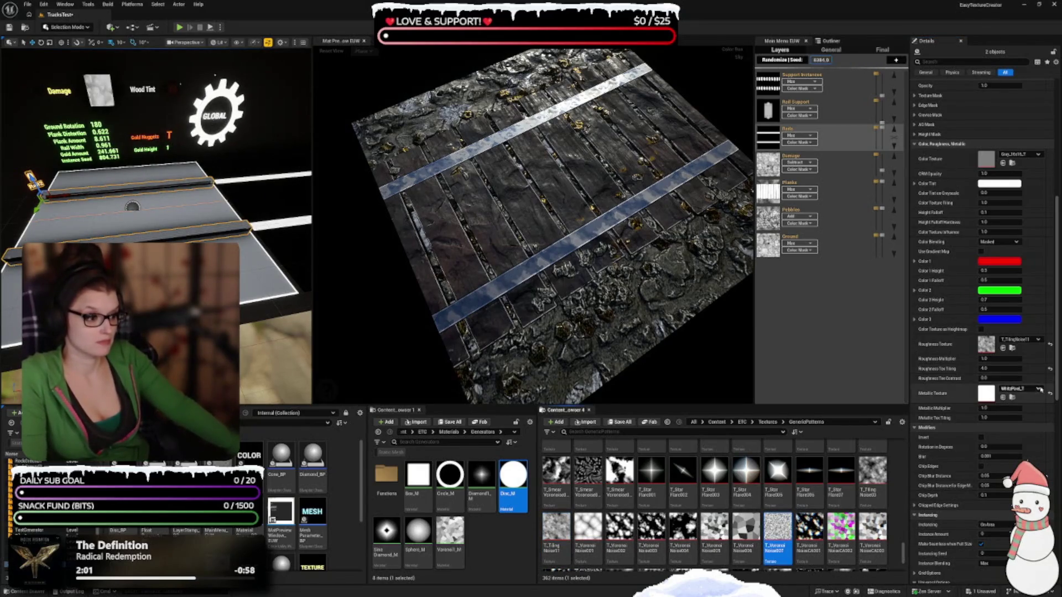
pyautogui.click(1002, 348)
# Reset roughness tiling to 1.0 and assign the leaf-cracks texture as roughness
pyautogui.scroll(-1, 713, 497)
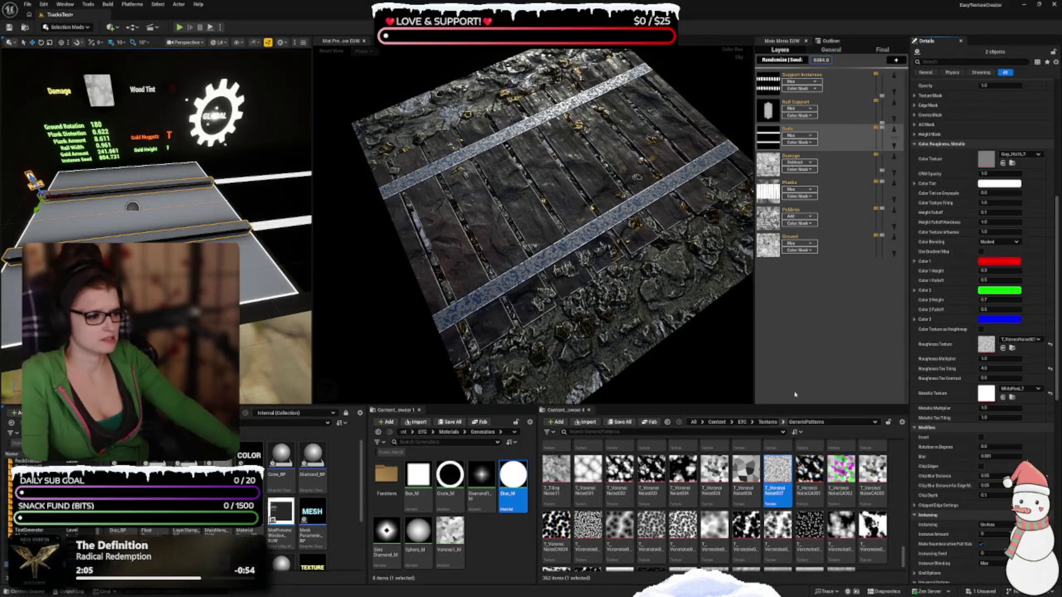
pyautogui.click(1050, 369)
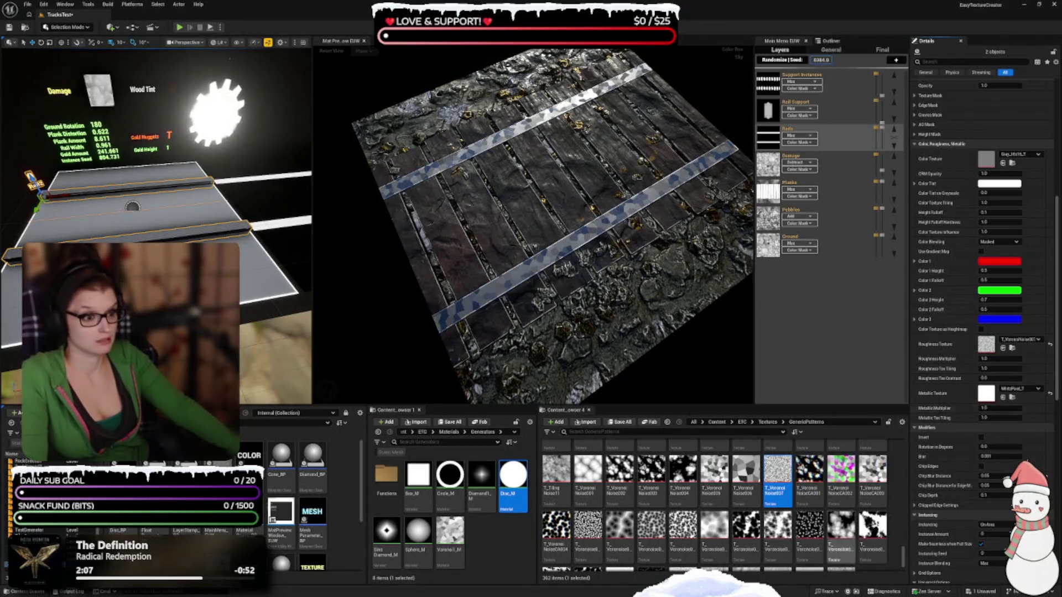
pyautogui.scroll(-1, 713, 498)
pyautogui.click(619, 547)
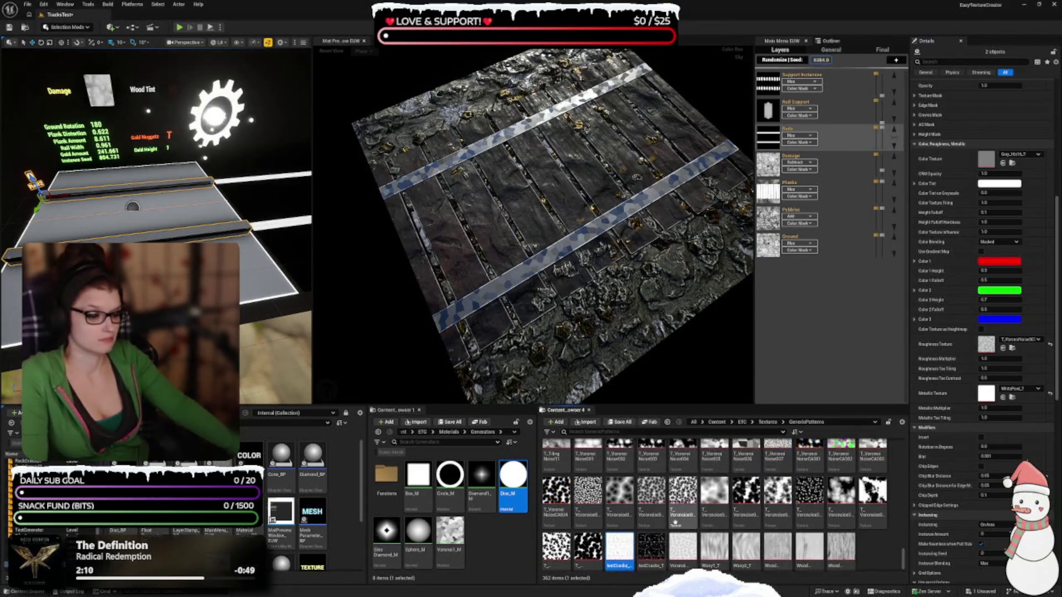
pyautogui.click(1002, 348)
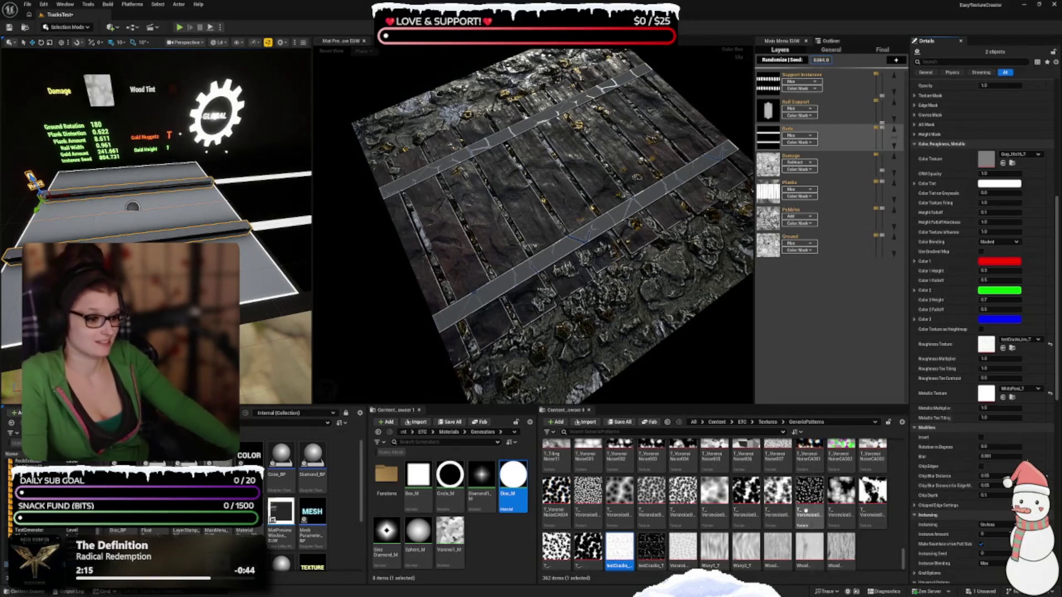
# Browse to Textures > GenericPatterns and assign Noise2_T as the rails' roughness texture
pyautogui.scroll(2, 797, 503)
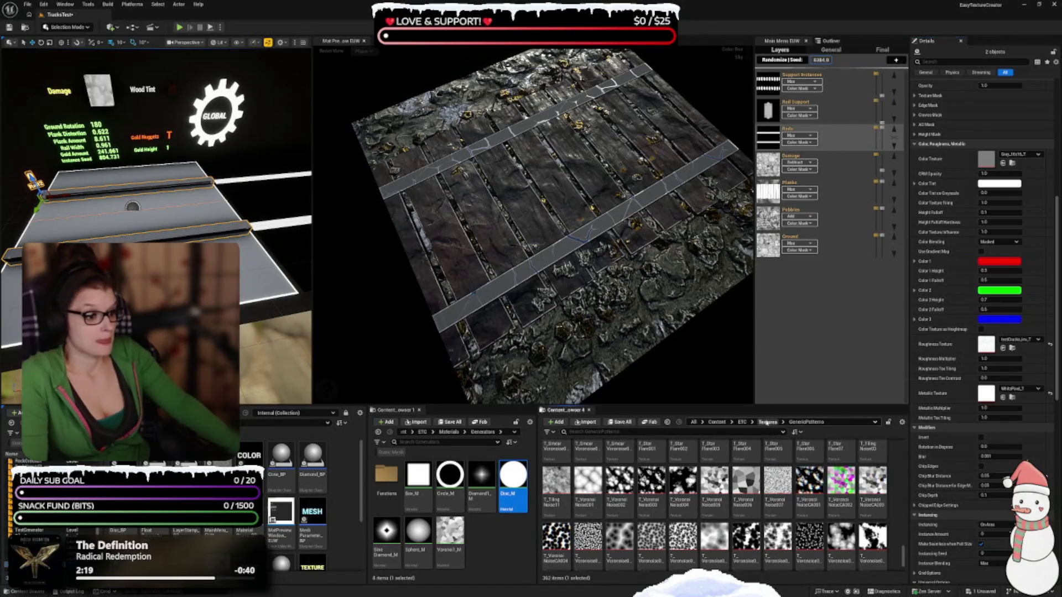
pyautogui.click(766, 422)
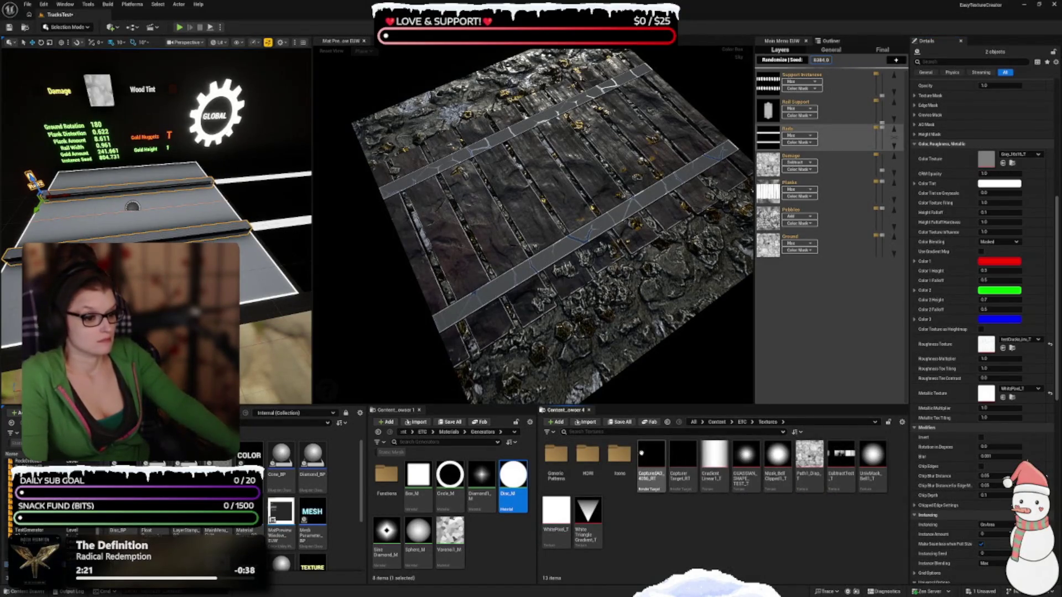
pyautogui.doubleClick(556, 454)
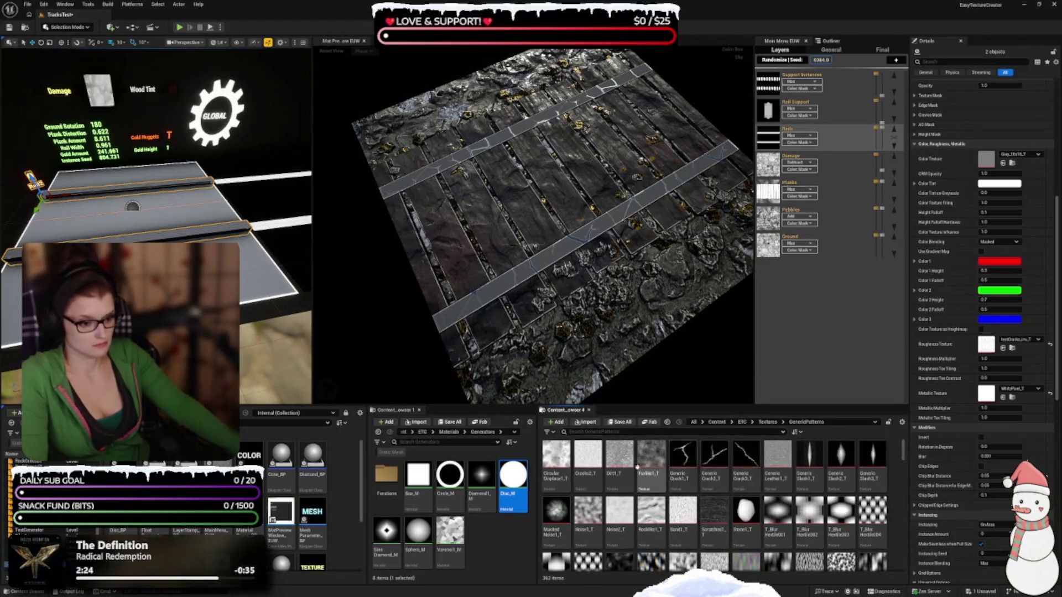
pyautogui.click(614, 459)
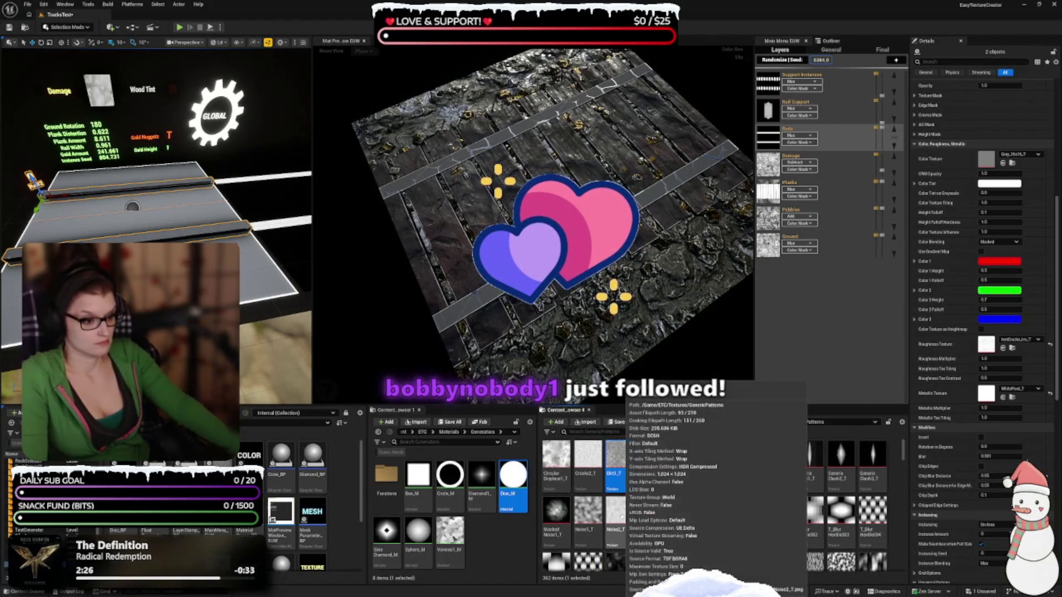
pyautogui.click(615, 512)
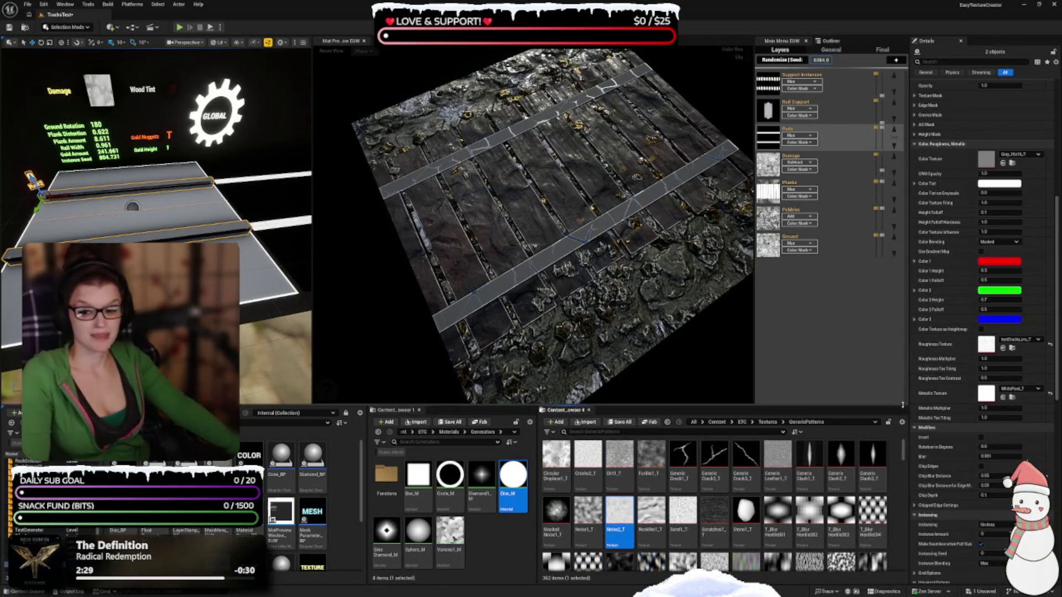
pyautogui.click(1003, 348)
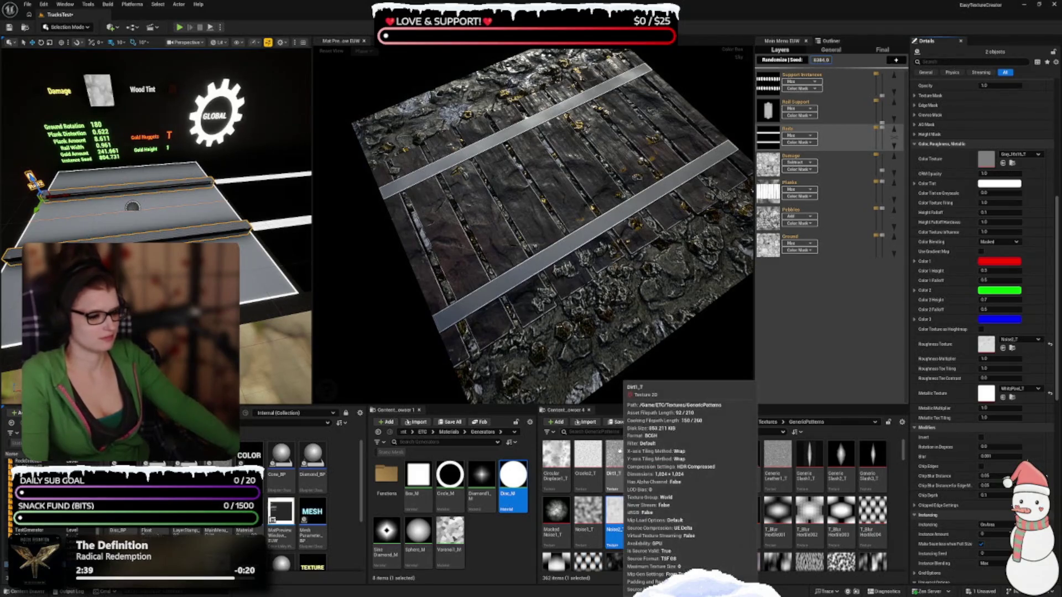
# Reassign Dirt1_T from GenericPatterns as the rails' roughness texture
pyautogui.click(618, 459)
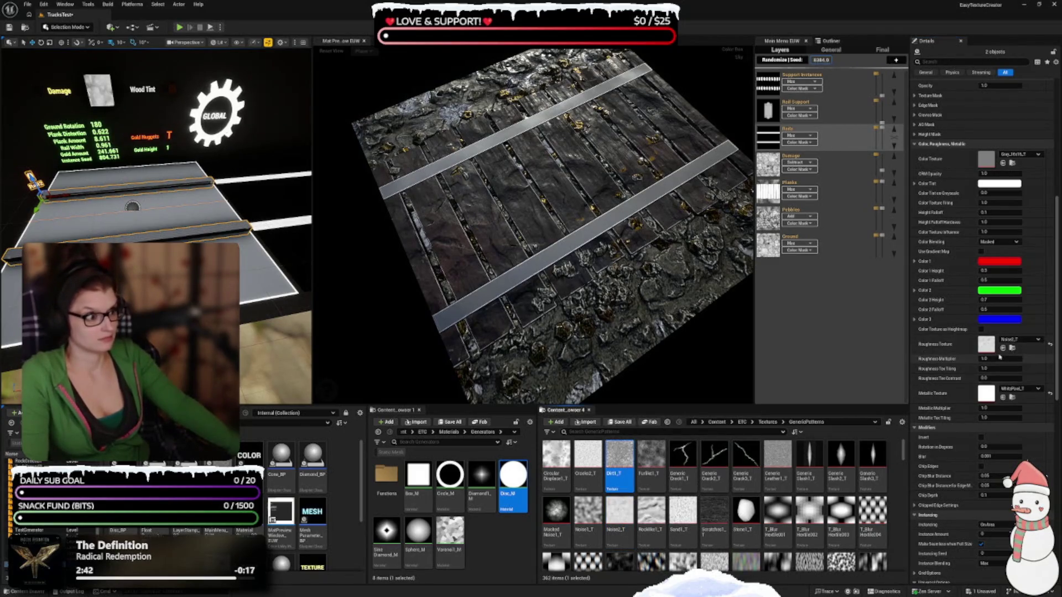
pyautogui.click(1002, 348)
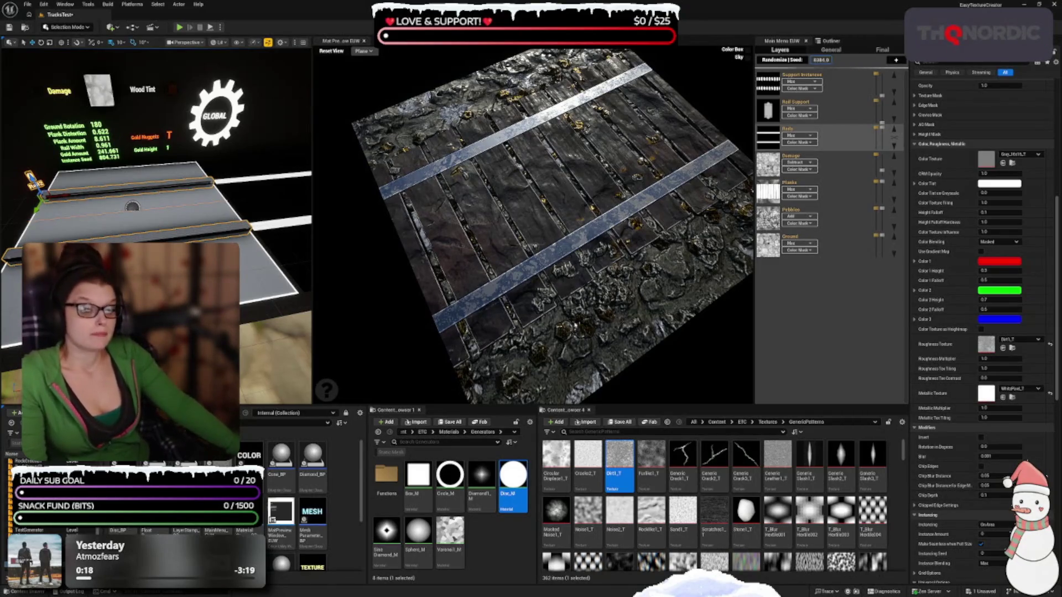
pyautogui.moveTo(519, 290); pyautogui.dragTo(556, 291)
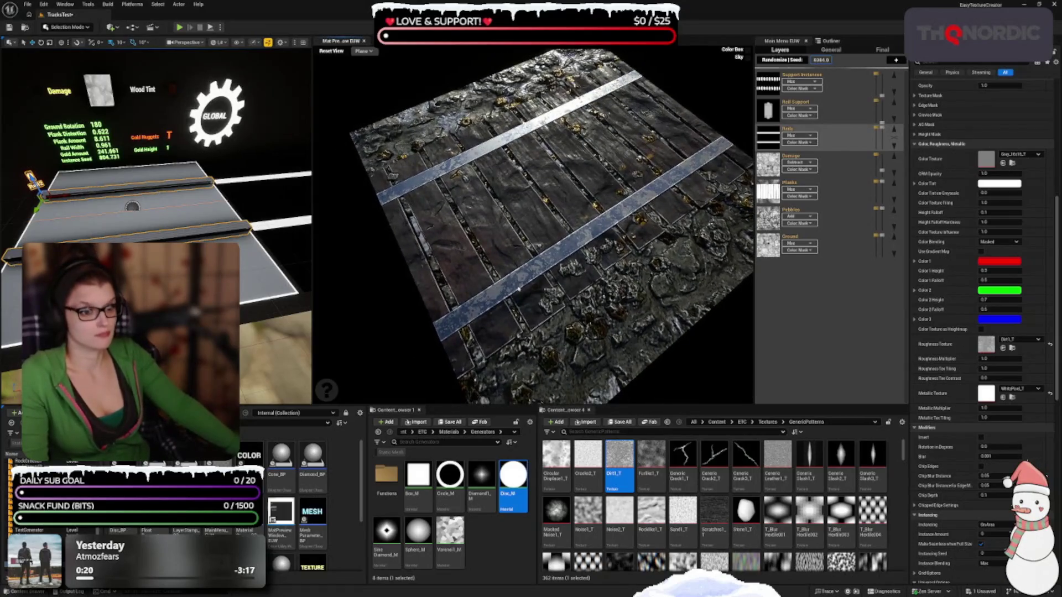
pyautogui.scroll(3, 519, 290)
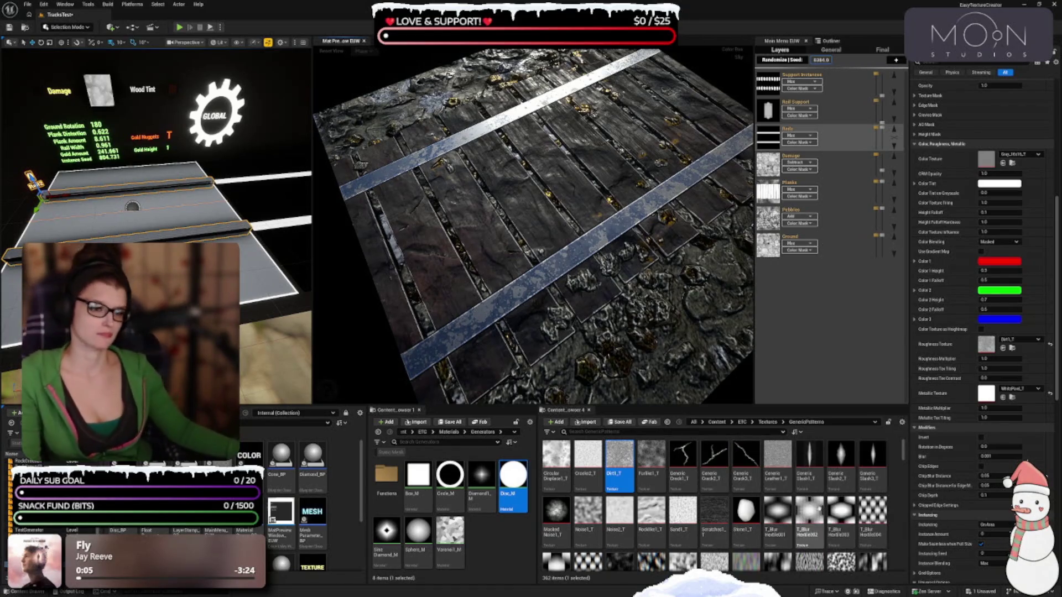
pyautogui.moveTo(575, 299)
pyautogui.mouseDown()
pyautogui.moveTo(587, 315)
pyautogui.moveTo(553, 321)
pyautogui.mouseUp()
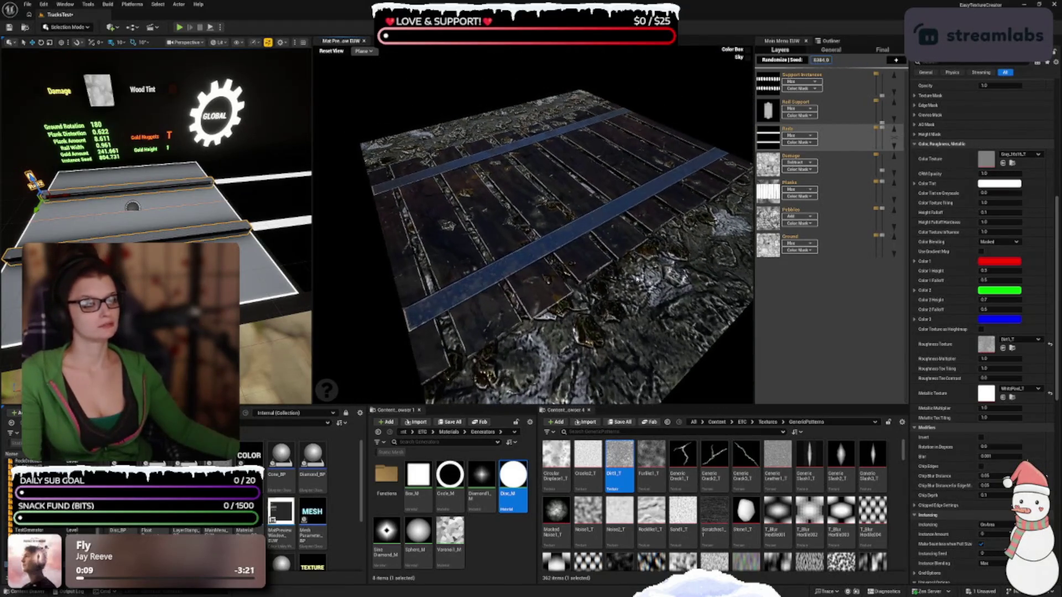
pyautogui.click(331, 51)
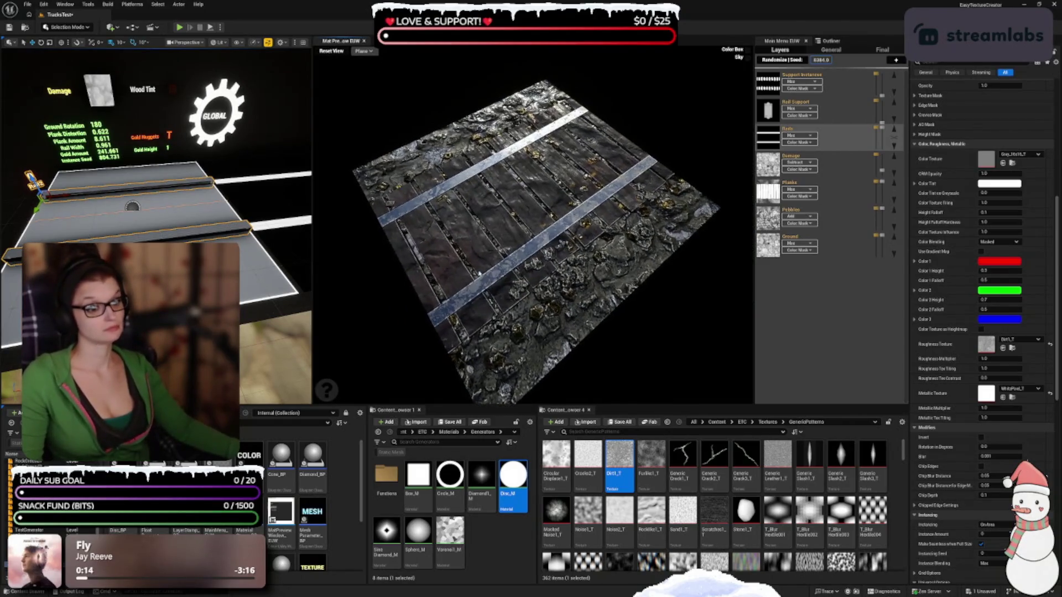
pyautogui.scroll(3, 552, 306)
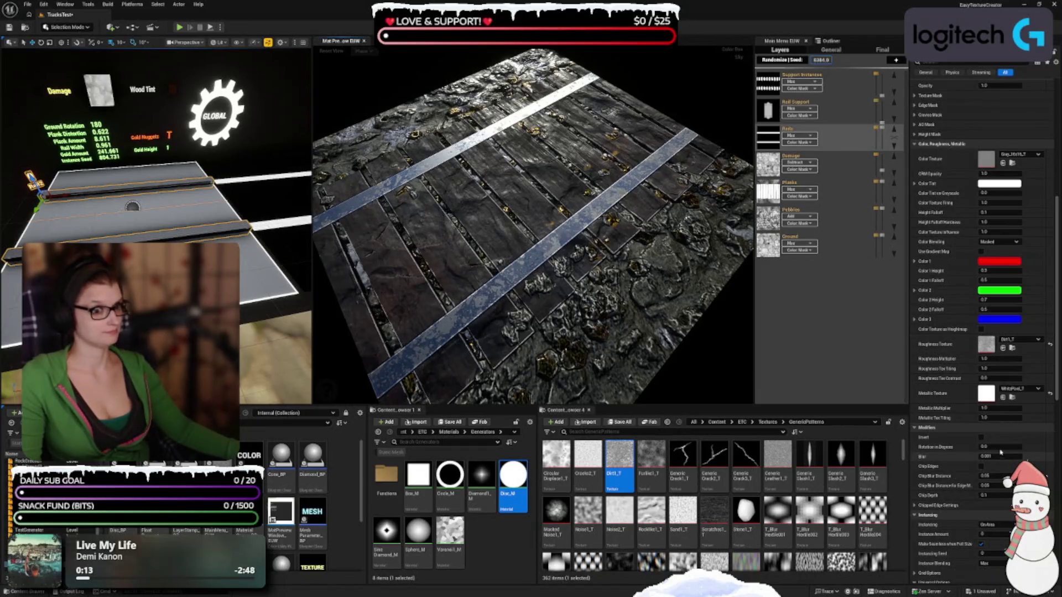
pyautogui.click(997, 358)
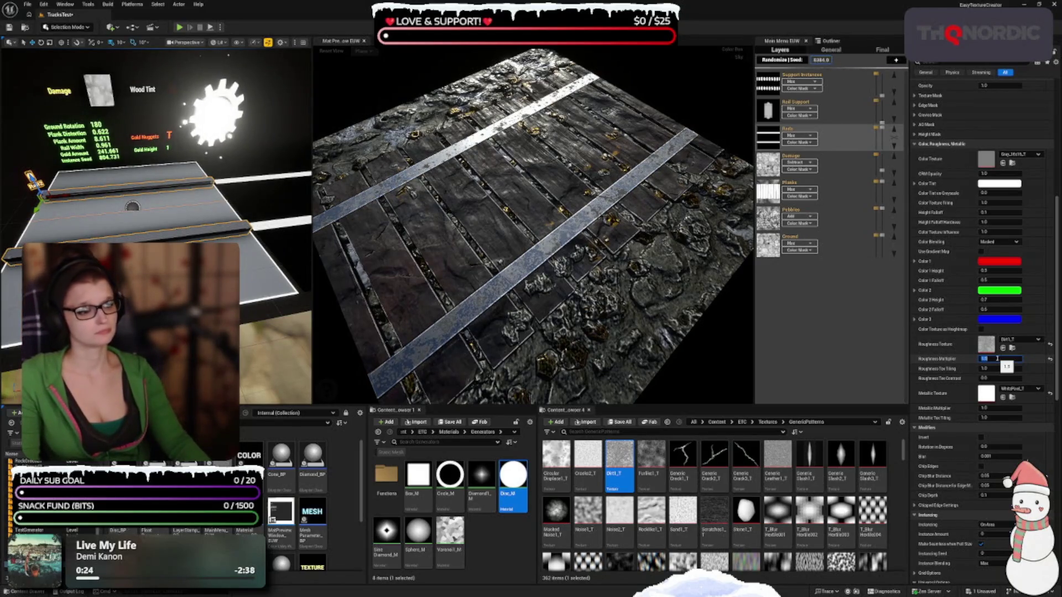
# Set the rails' roughness multiplier to 0.5
pyautogui.moveTo(531, 310)
pyautogui.mouseDown()
pyautogui.moveTo(564, 344)
pyautogui.moveTo(564, 304)
pyautogui.mouseUp()
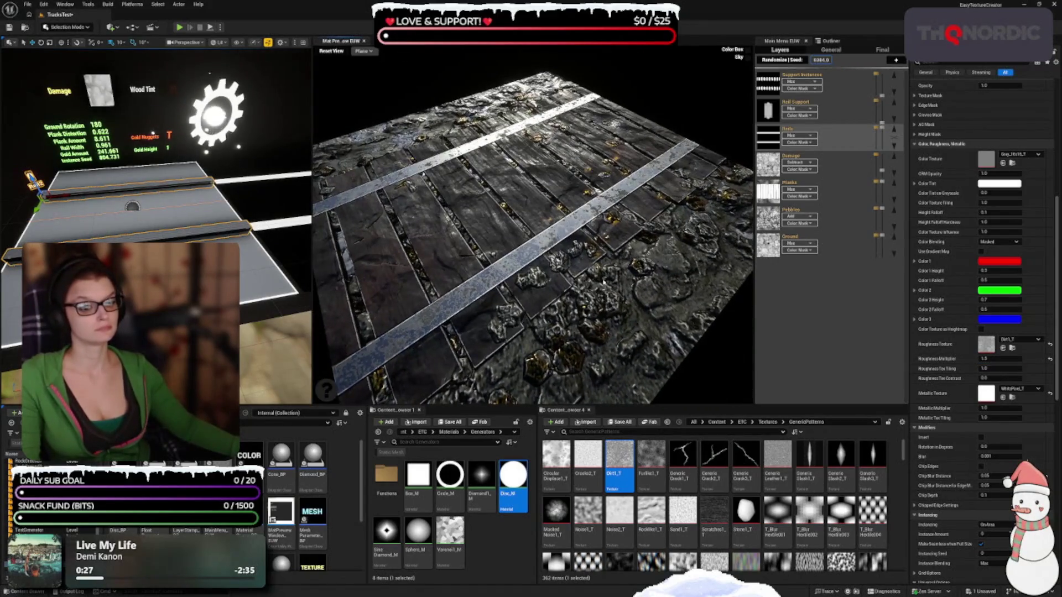
pyautogui.moveTo(615, 280)
pyautogui.mouseDown()
pyautogui.moveTo(459, 221)
pyautogui.moveTo(459, 177)
pyautogui.moveTo(459, 210)
pyautogui.mouseUp()
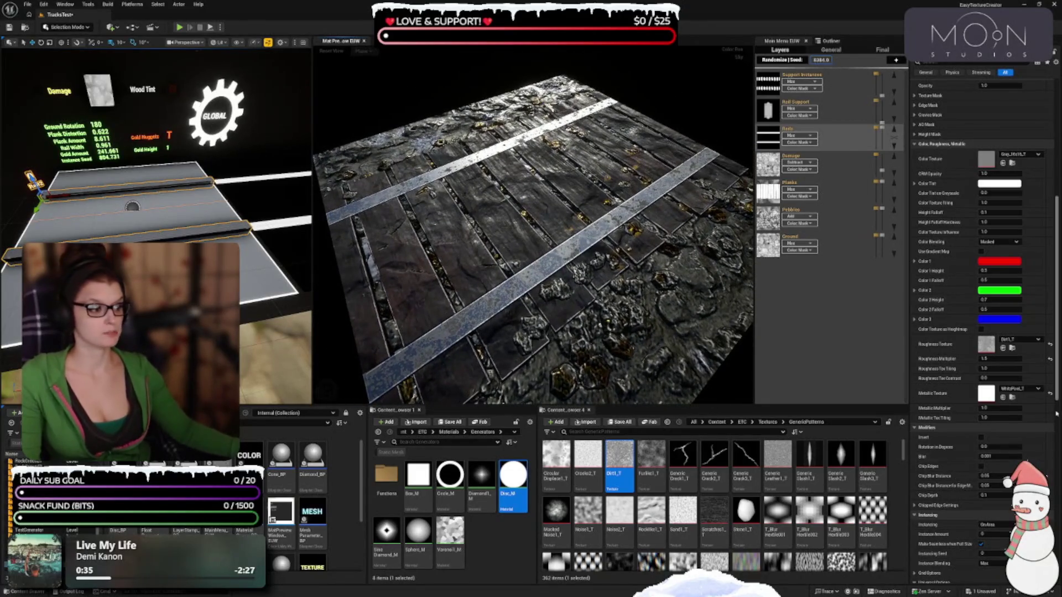
pyautogui.click(993, 358)
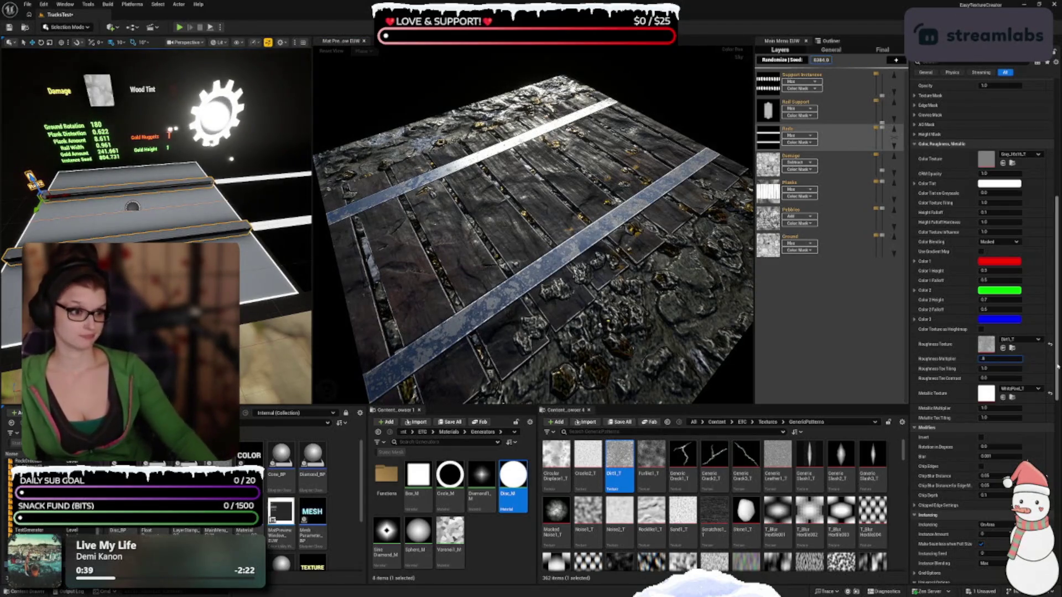
pyautogui.write('0.5')
pyautogui.press('Return')
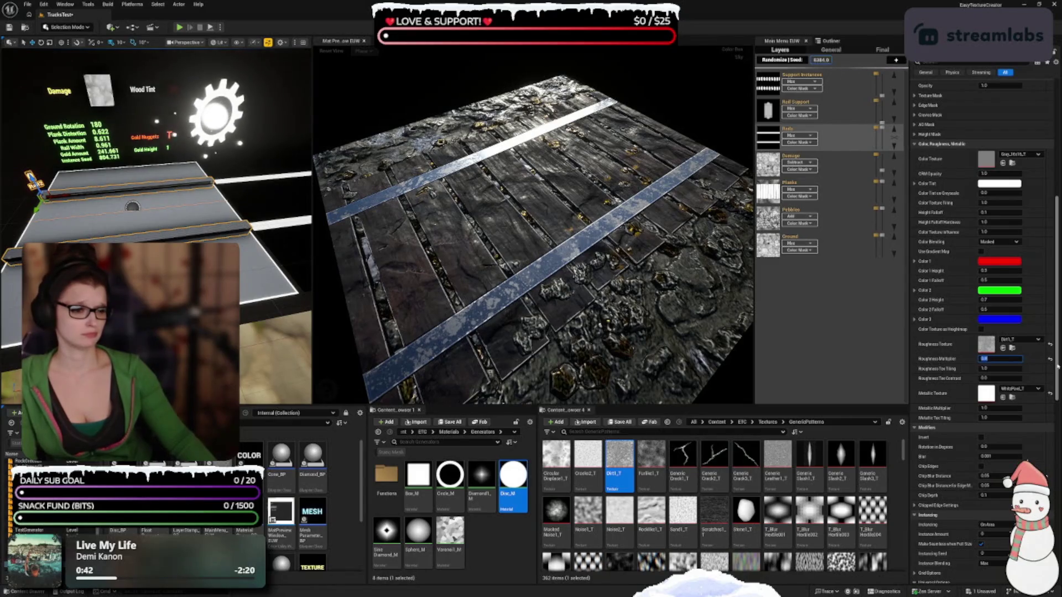
pyautogui.press('Return')
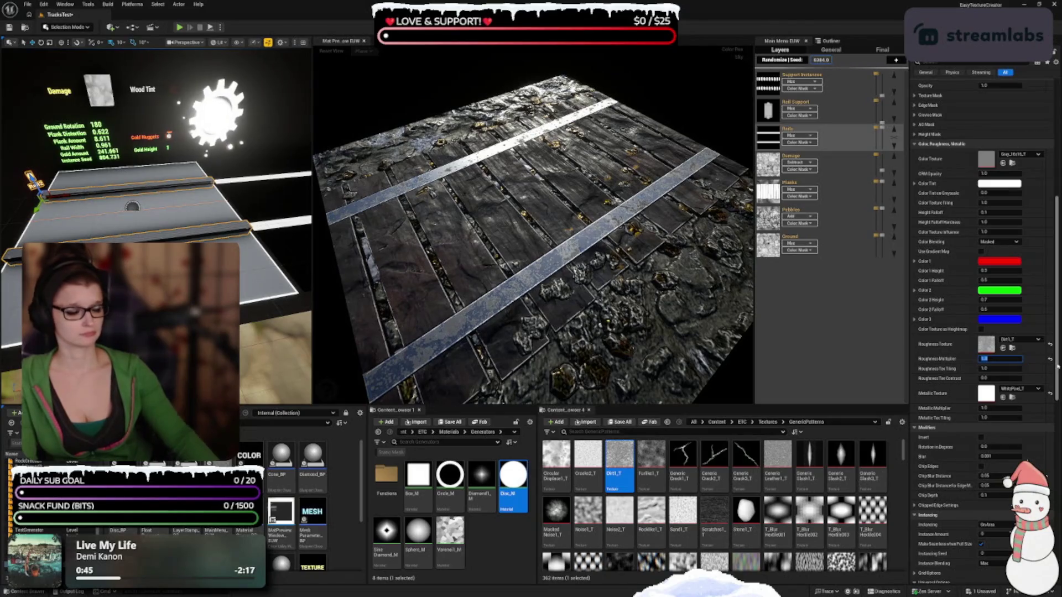
pyautogui.click(566, 319)
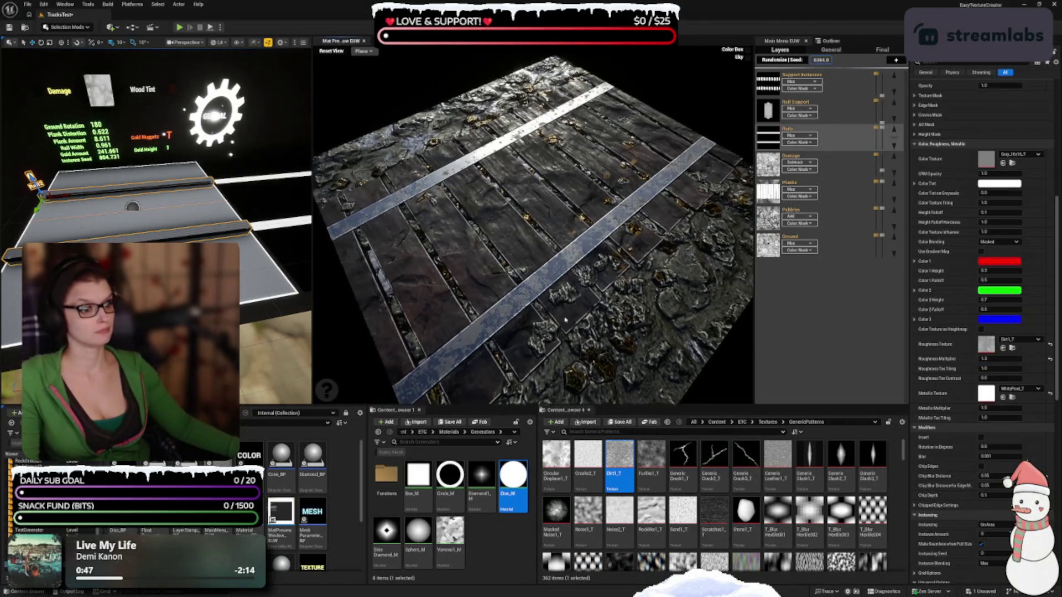
# Reset the metallic multiplier to its default 1.0 after checking the preview
pyautogui.moveTo(565, 320); pyautogui.dragTo(673, 356)
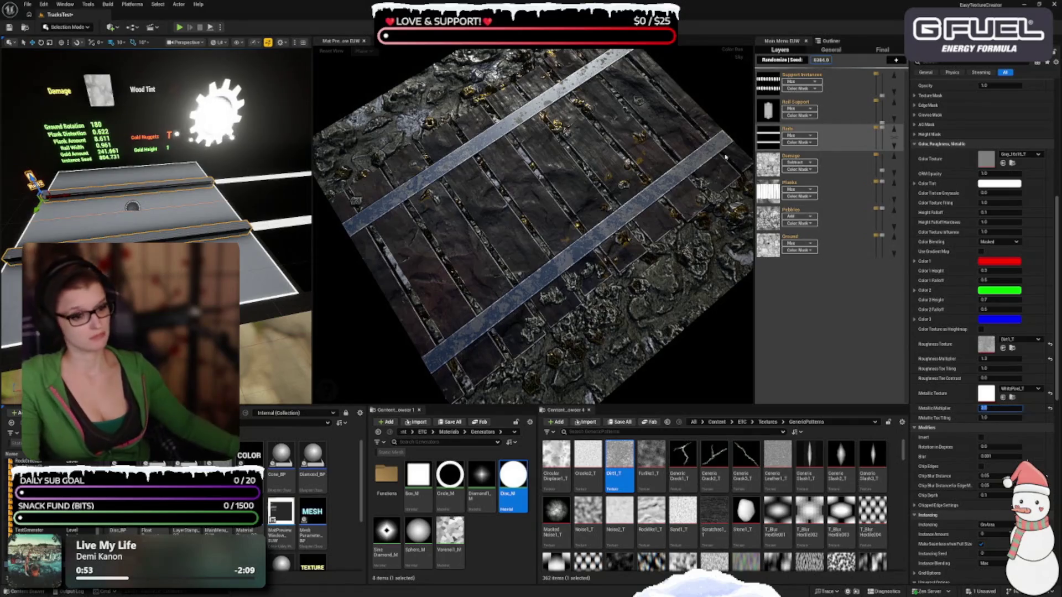
pyautogui.moveTo(327, 391)
pyautogui.mouseDown()
pyautogui.moveTo(327, 368)
pyautogui.moveTo(327, 391)
pyautogui.mouseUp()
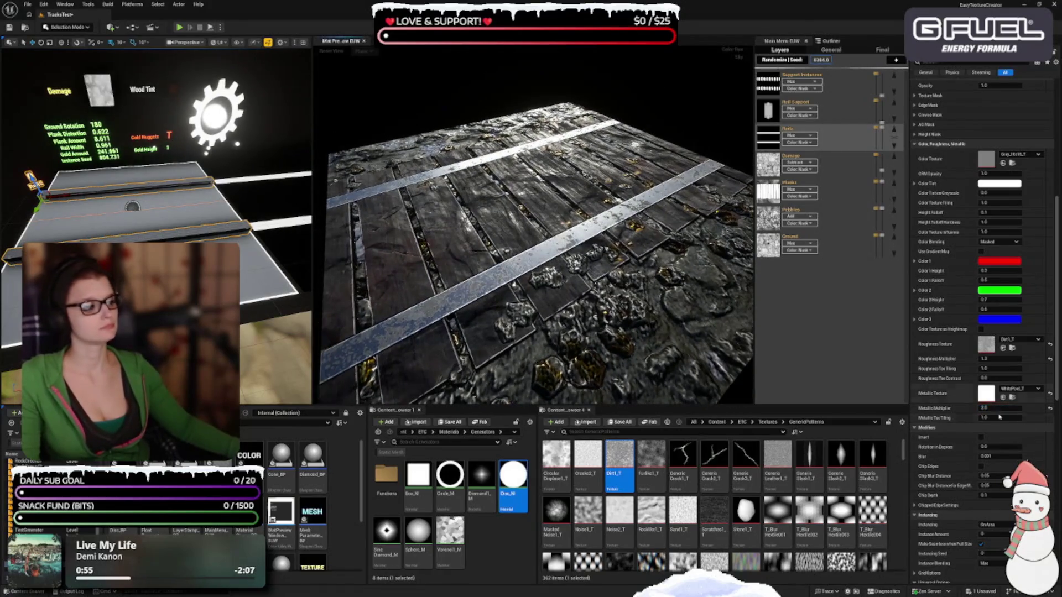
pyautogui.click(1050, 409)
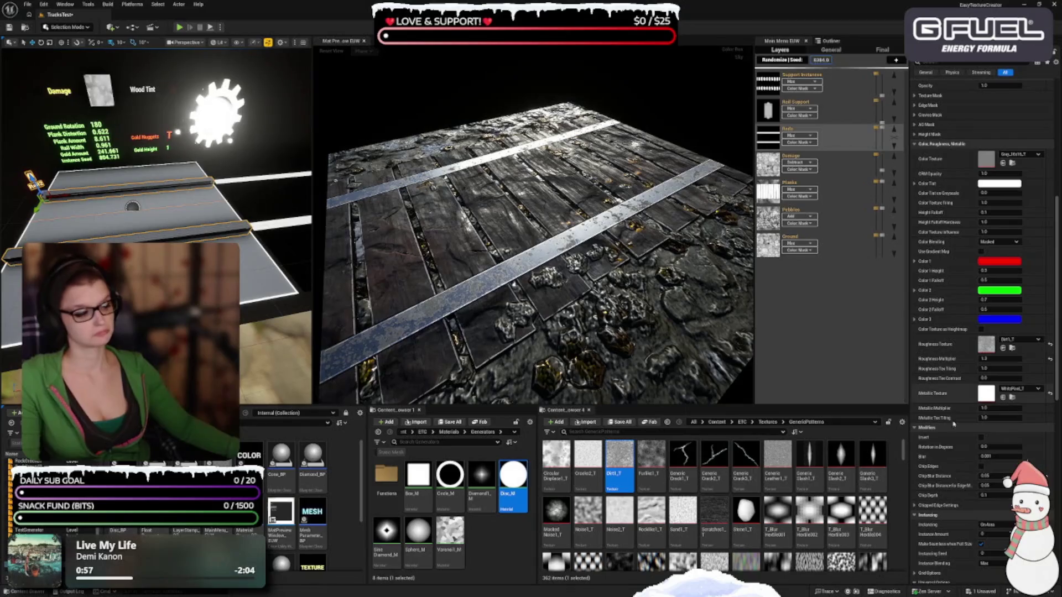
pyautogui.scroll(-5, 975, 514)
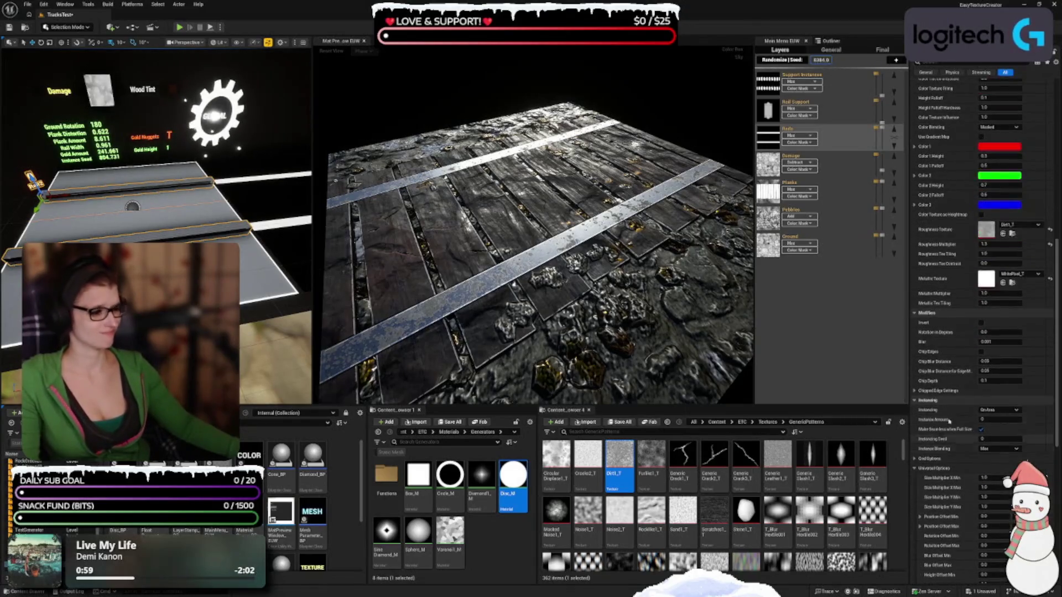
pyautogui.scroll(-4, 933, 399)
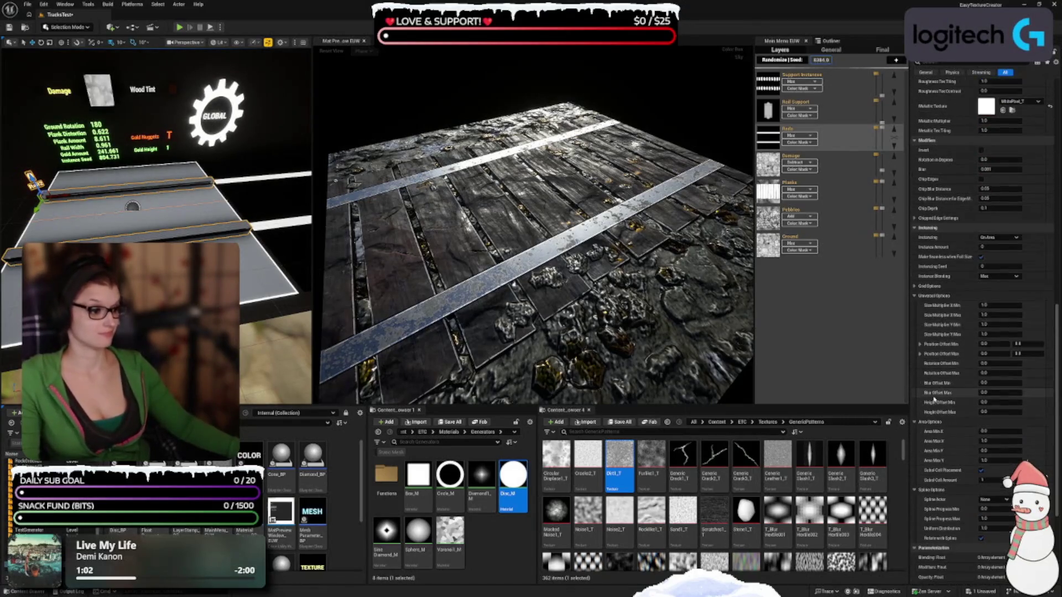
pyautogui.scroll(-5, 934, 393)
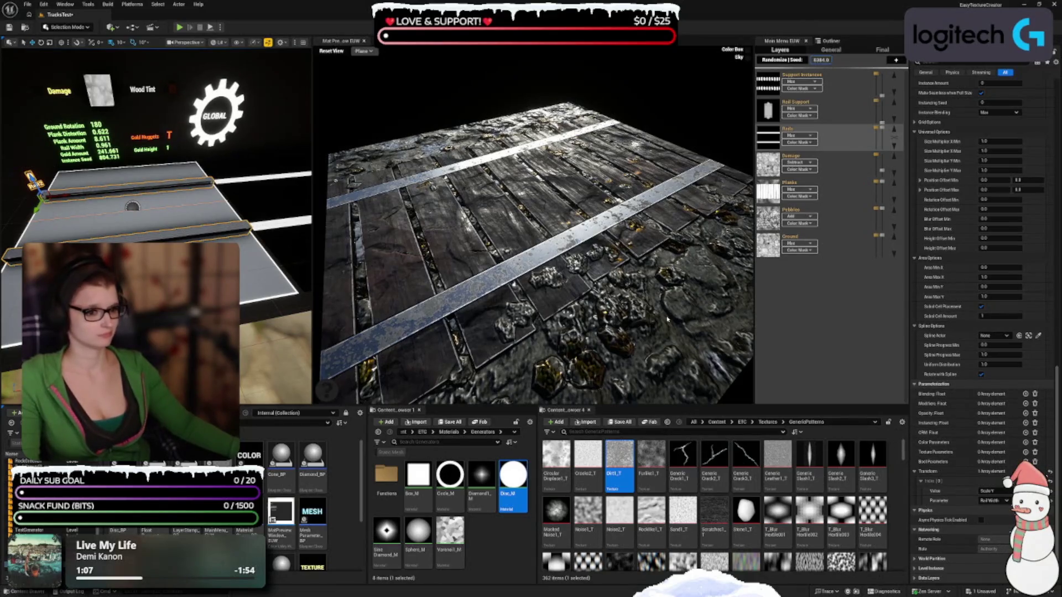
pyautogui.moveTo(530, 232); pyautogui.dragTo(487, 233)
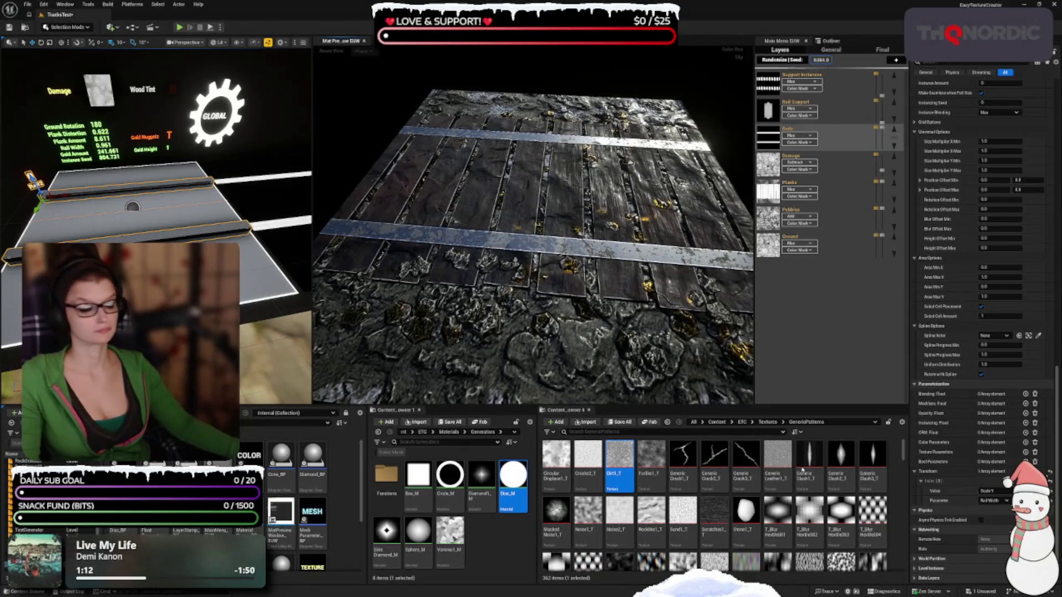
pyautogui.scroll(15, 1034, 218)
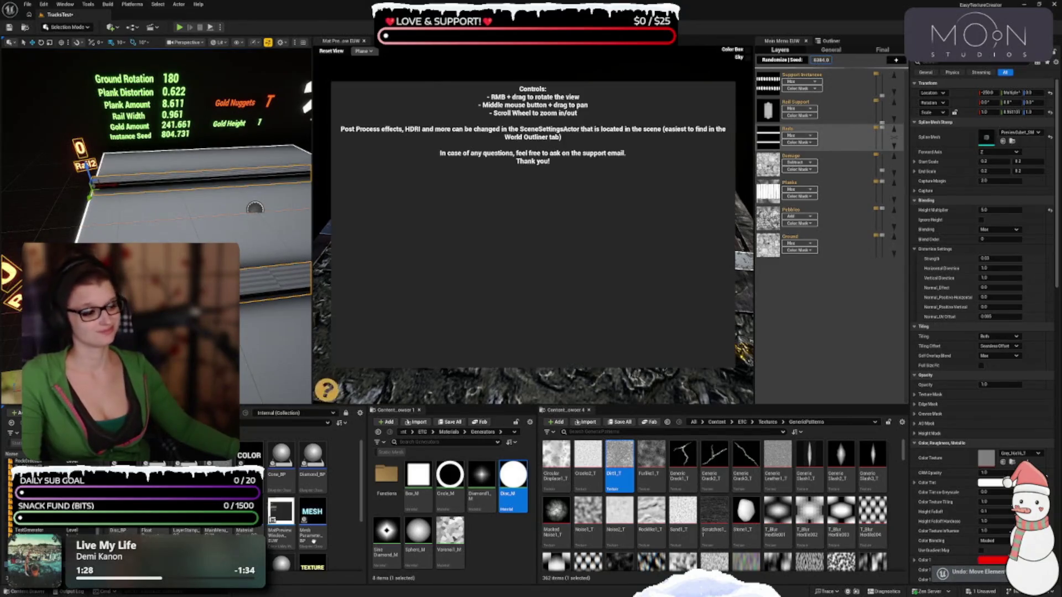
pyautogui.moveTo(498, 343); pyautogui.dragTo(562, 369)
# Save all unsaved changes with Ctrl+S and rotate the texture preview to another angle
pyautogui.hotkey('ctrl', 's')
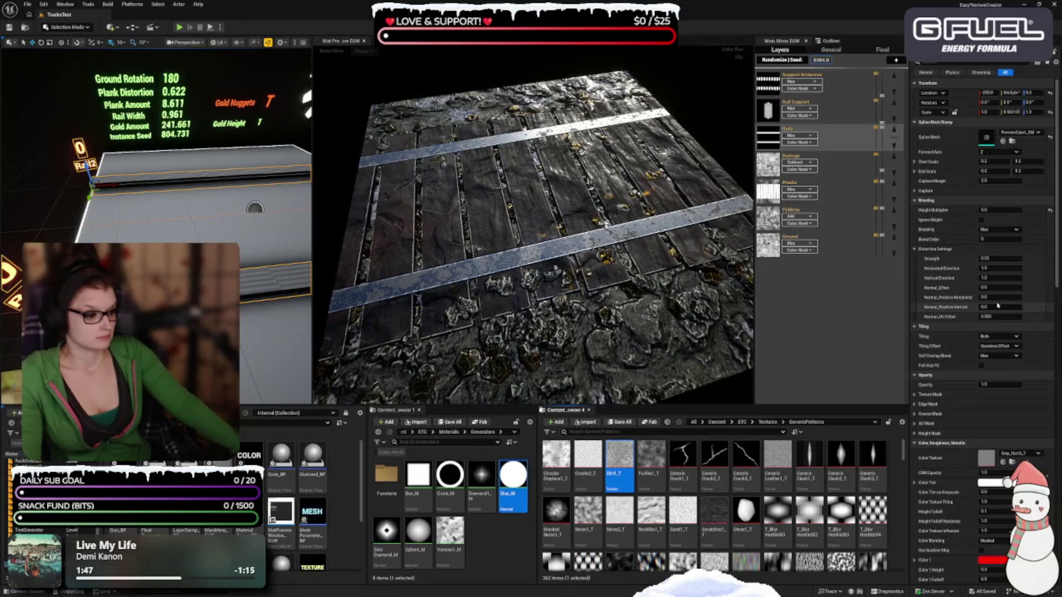
pyautogui.scroll(-3, 965, 412)
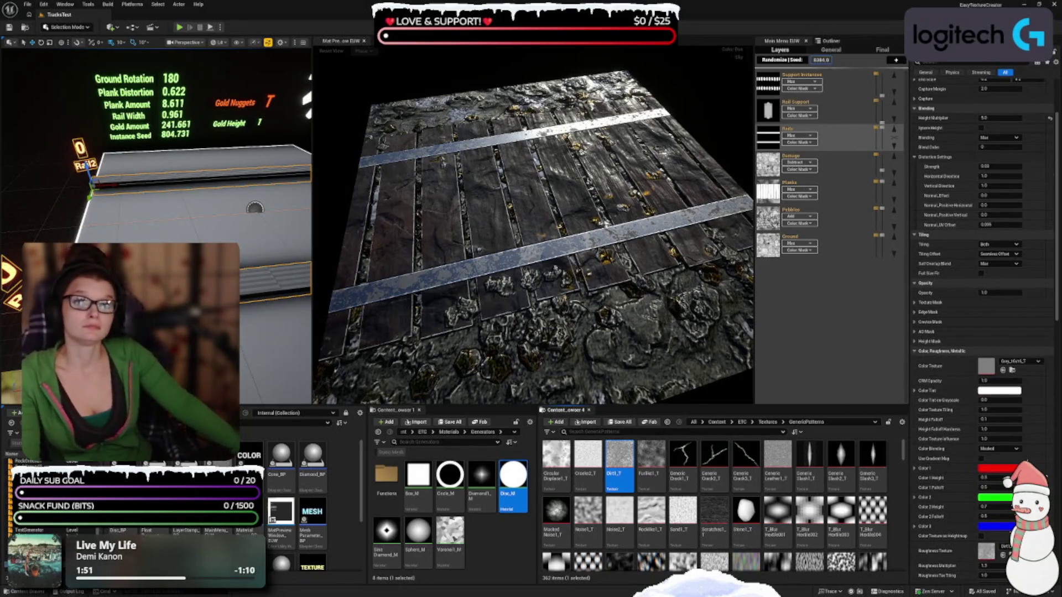
pyautogui.moveTo(475, 259); pyautogui.dragTo(520, 265)
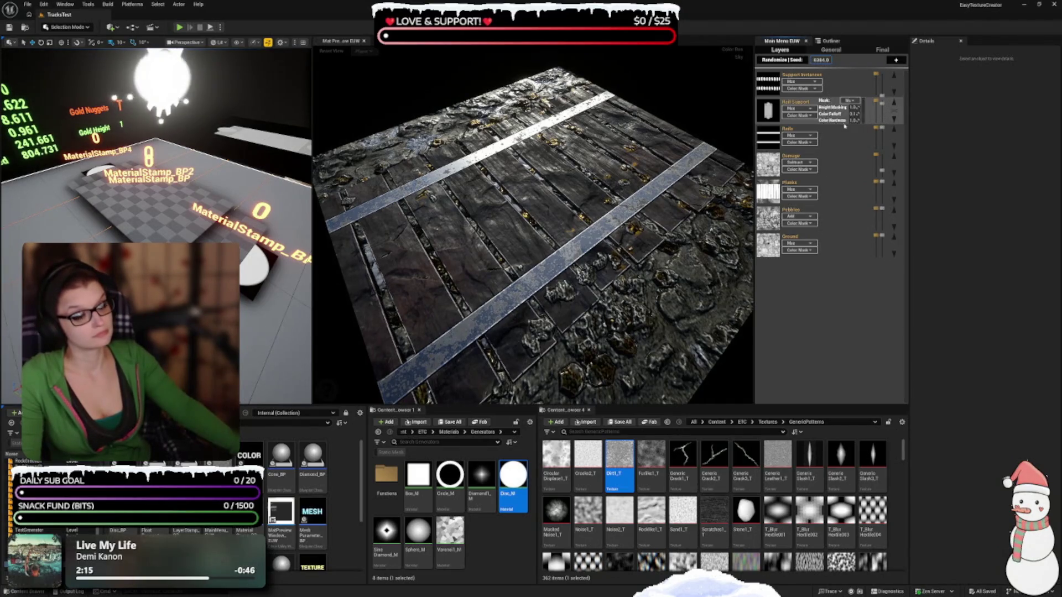
# Select the Support Instances layer, then the Supports stamp in the level to show its Details
pyautogui.moveTo(675, 182)
pyautogui.mouseDown()
pyautogui.moveTo(674, 155)
pyautogui.moveTo(597, 170)
pyautogui.moveTo(751, 160)
pyautogui.mouseUp()
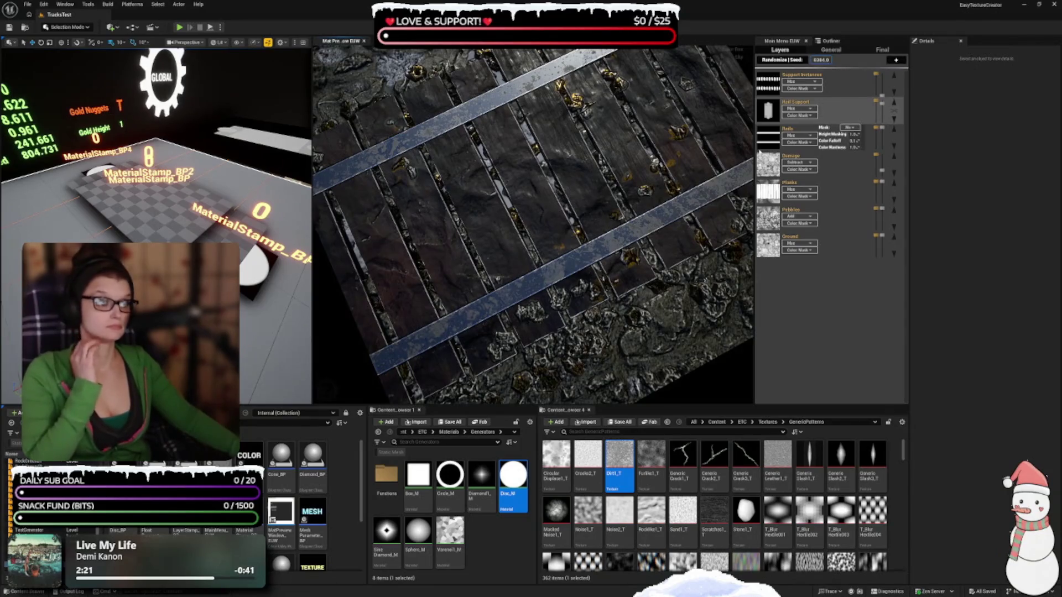
pyautogui.moveTo(882, 109)
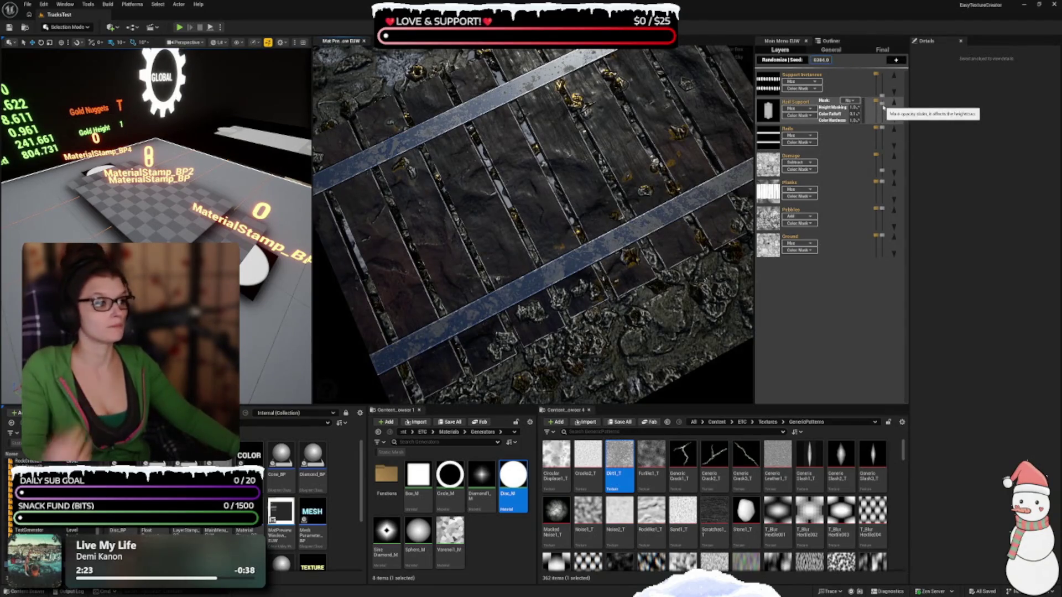
pyautogui.click(774, 83)
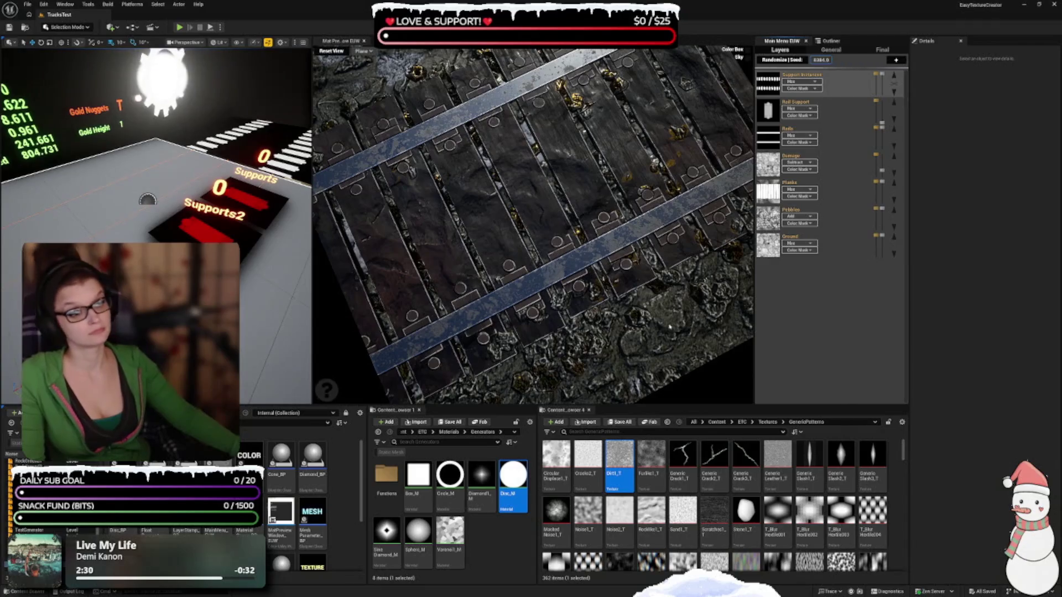
pyautogui.moveTo(651, 200); pyautogui.dragTo(648, 303)
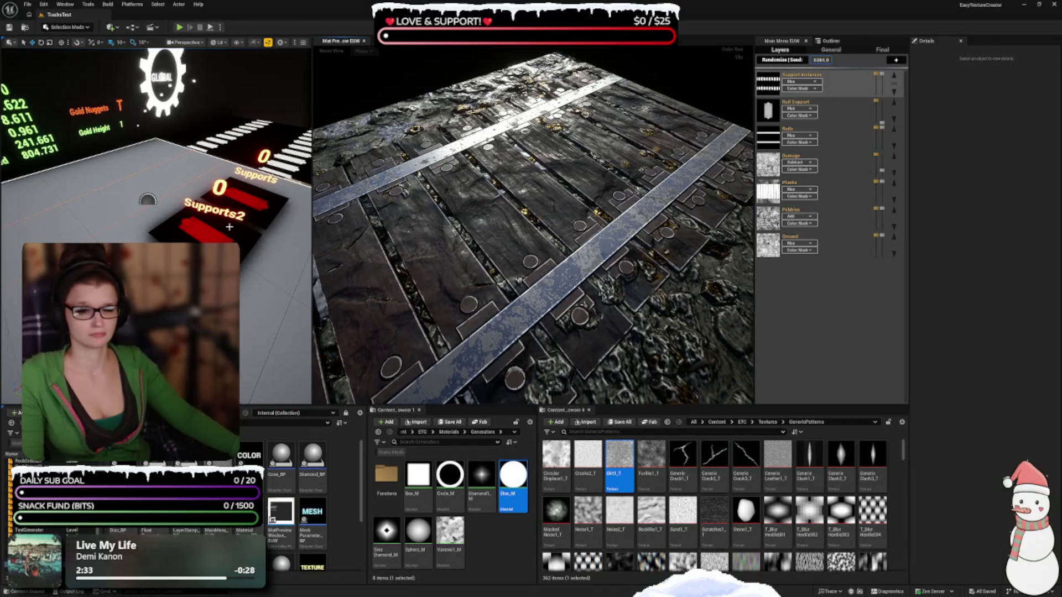
pyautogui.click(263, 201)
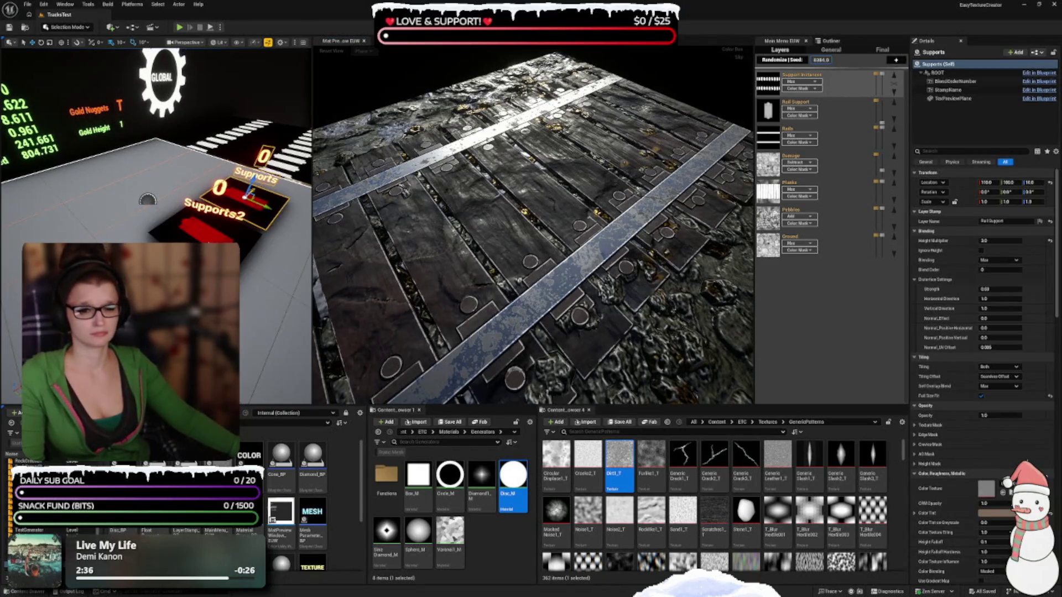
# Add Supports2 to the selection and raise both stamps' Height Multiplier through 2 and 4 to 8
pyautogui.keyDown('ctrl'); pyautogui.click(207, 230); pyautogui.keyUp('ctrl')
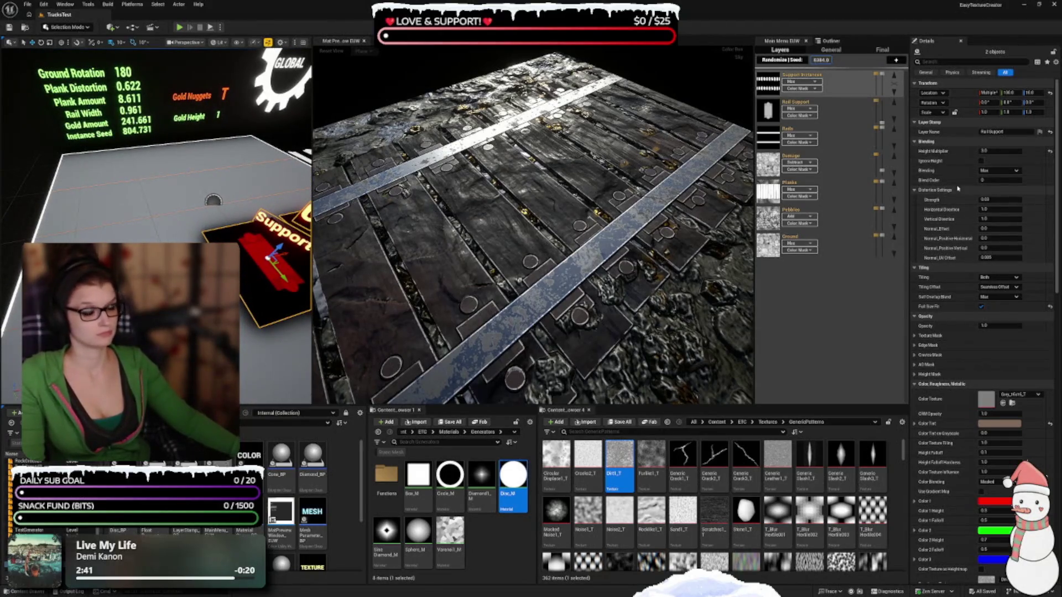
pyautogui.scroll(3, 628, 275)
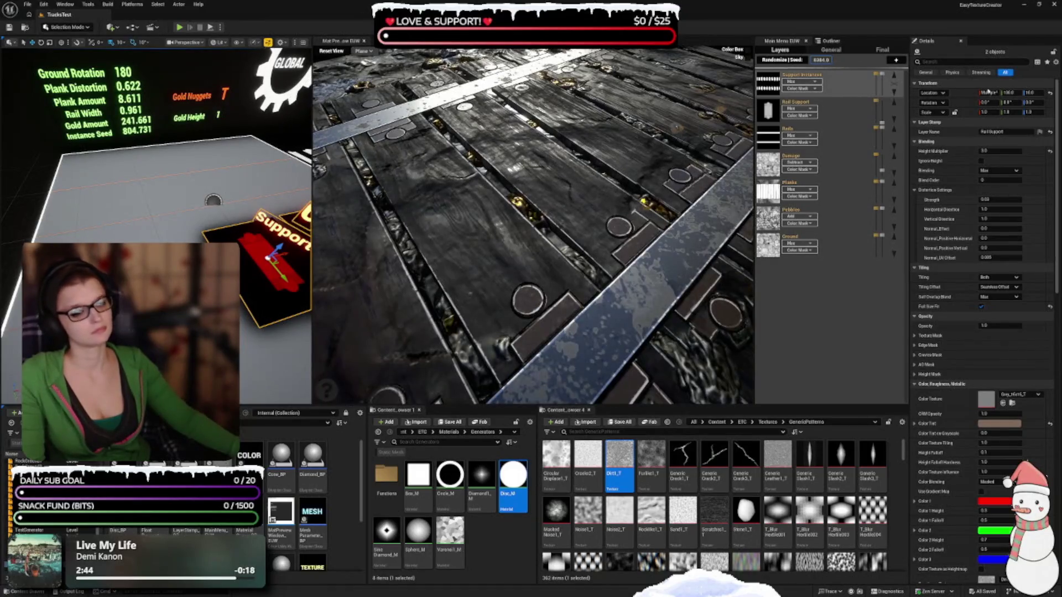
pyautogui.click(1050, 151)
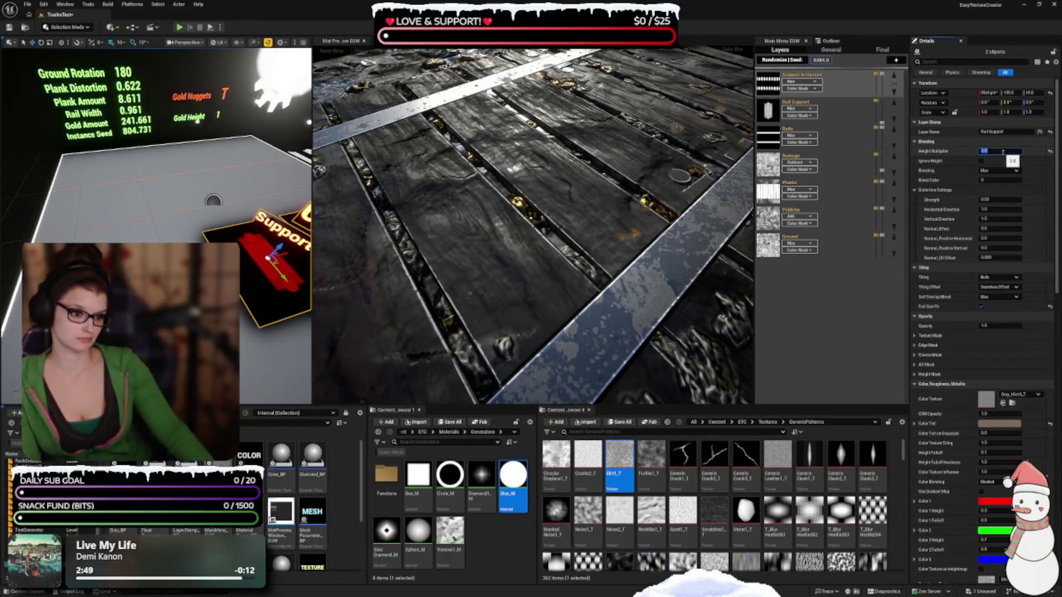
pyautogui.write('2')
pyautogui.press('Return')
pyautogui.write('4')
pyautogui.press('Return')
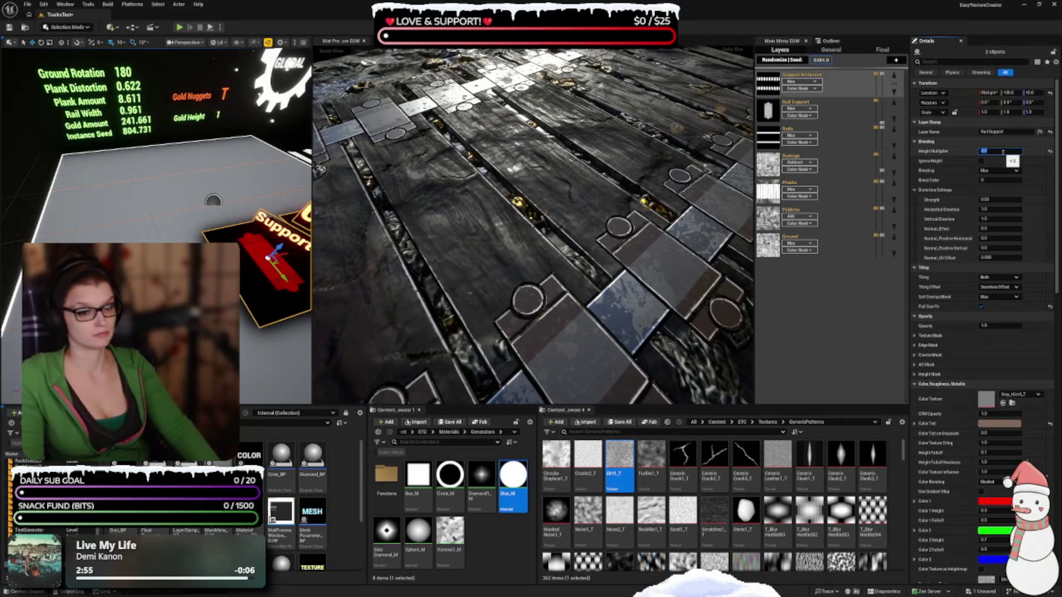
pyautogui.write('8')
pyautogui.press('Return')
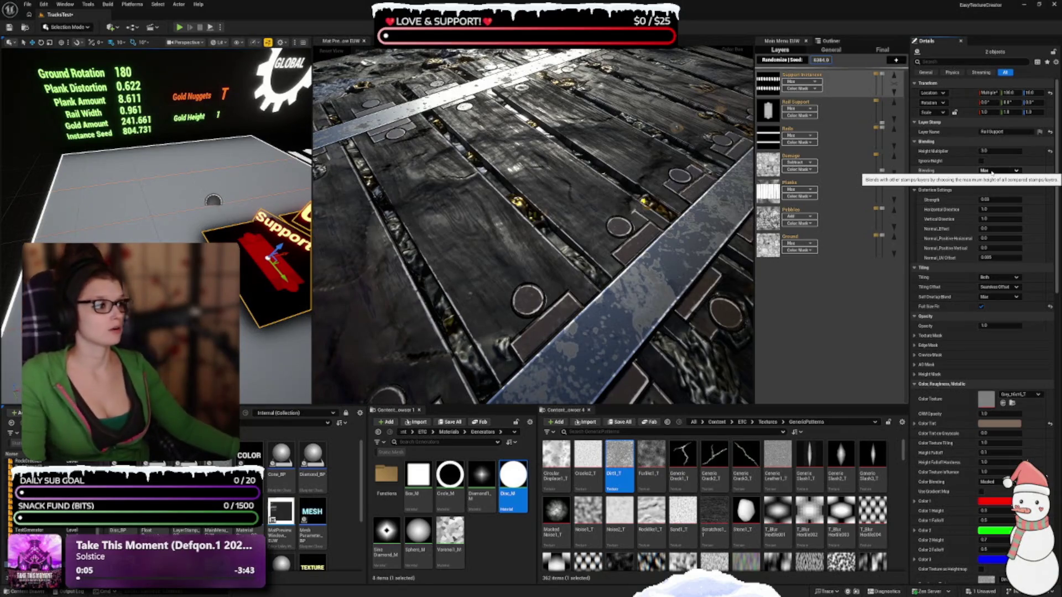
# Look through the stamps' Blending options and keep Max
pyautogui.click(992, 171)
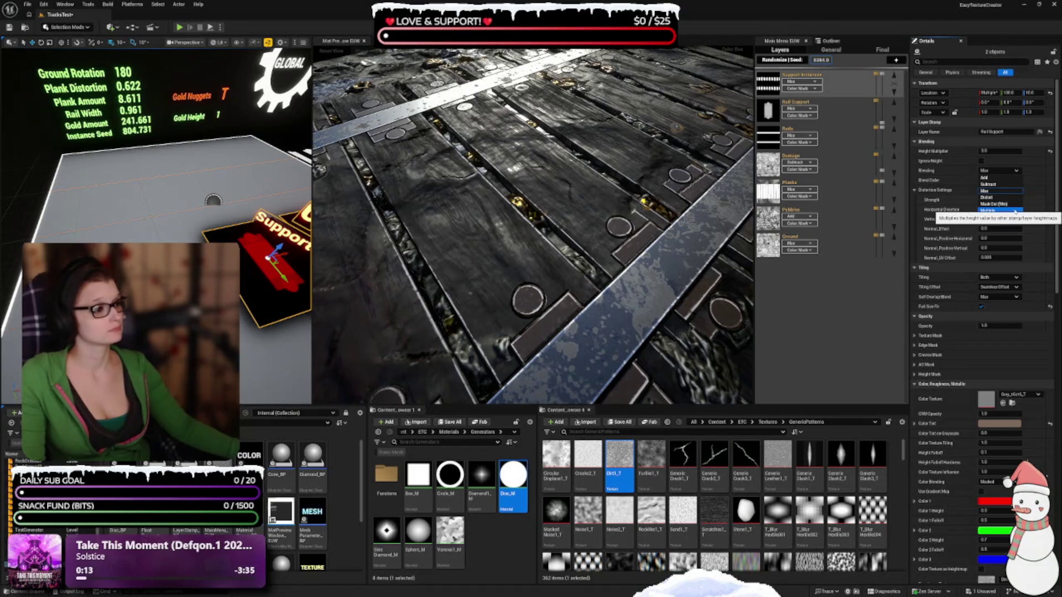
pyautogui.click(1042, 178)
pyautogui.scroll(-8, 506, 241)
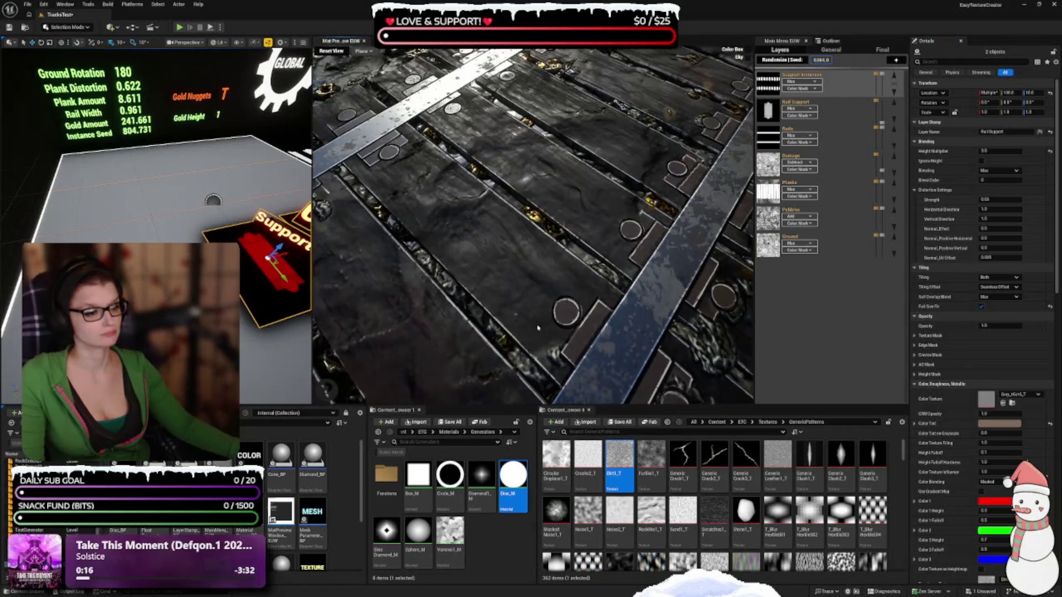
pyautogui.scroll(2, 535, 306)
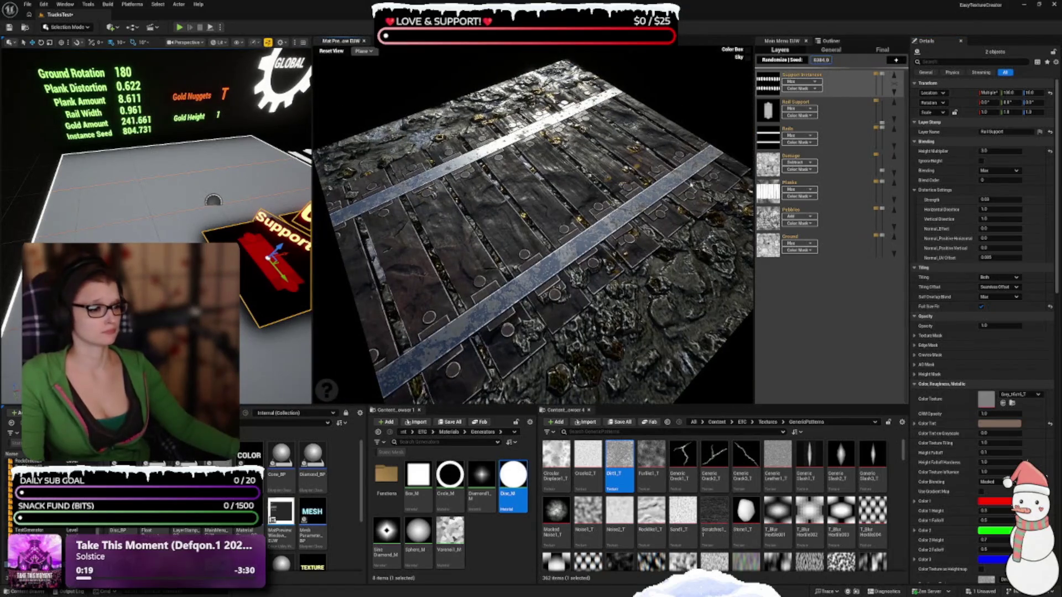
pyautogui.moveTo(782, 195)
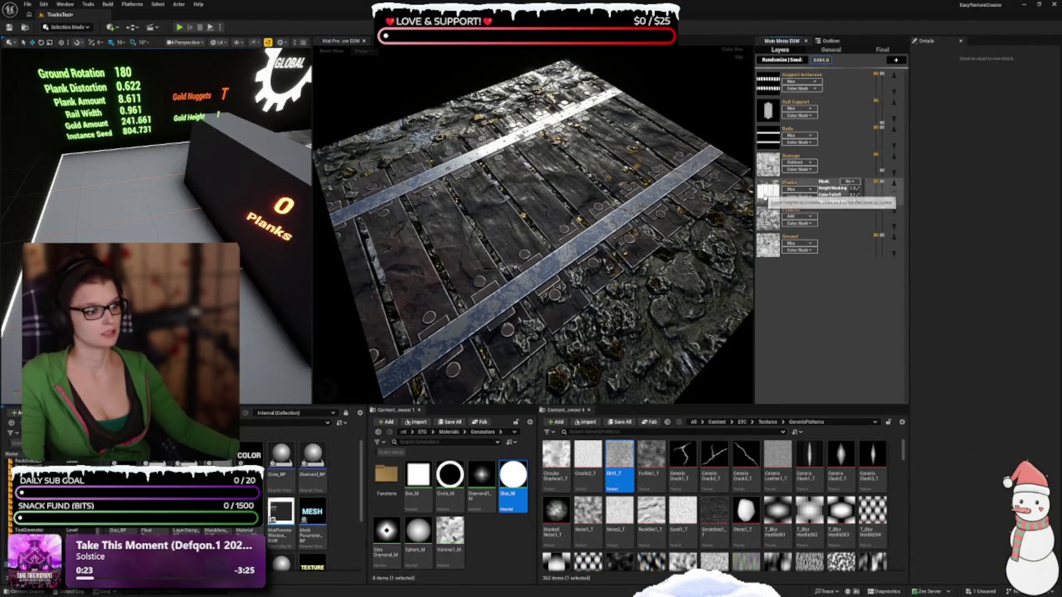
# Select the Planks layer, try Add blending, then return it to Mix
pyautogui.click(767, 193)
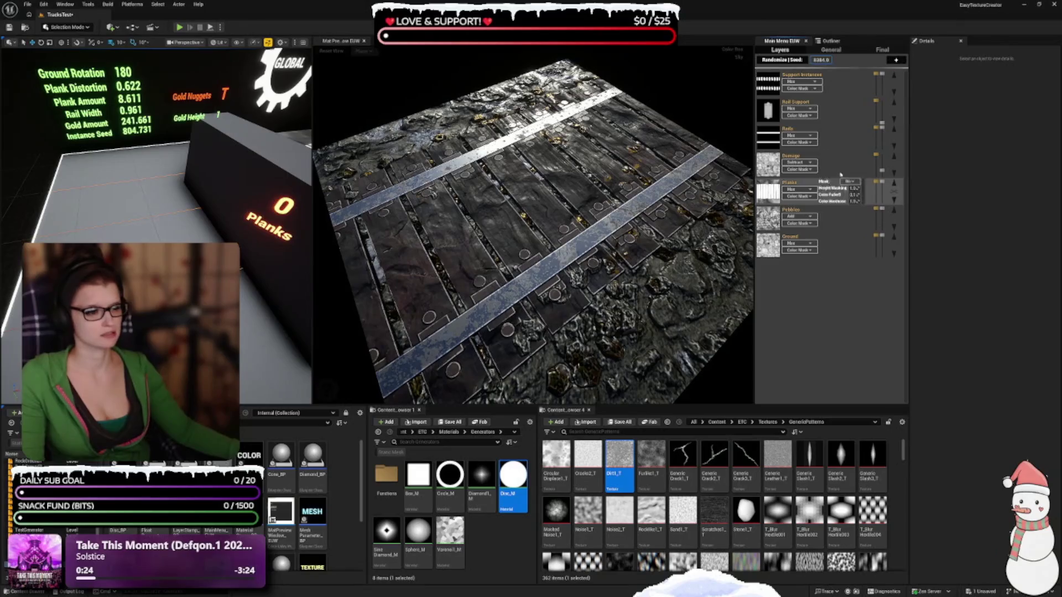
pyautogui.click(810, 190)
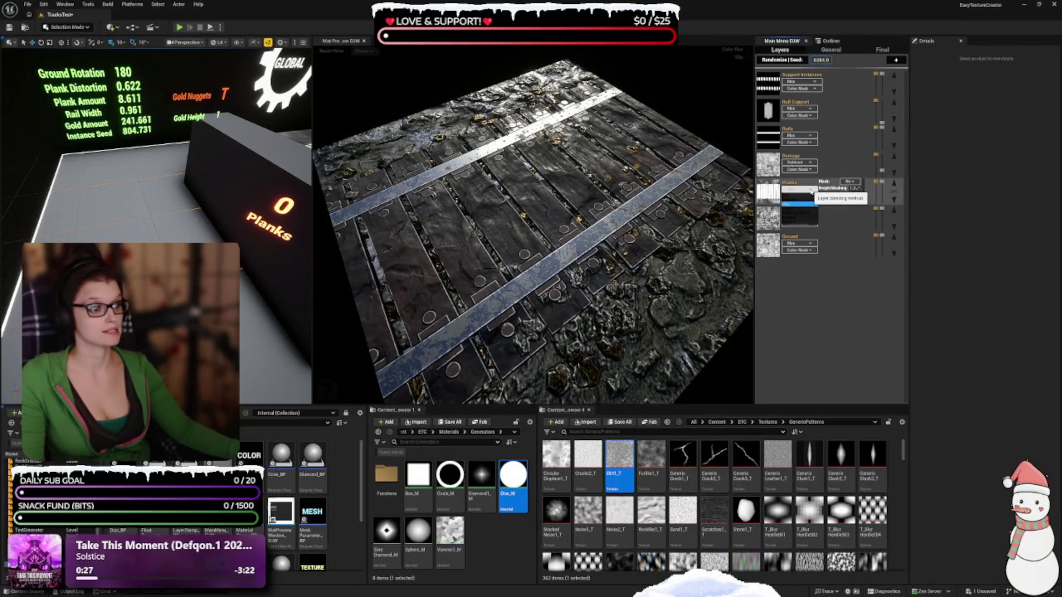
pyautogui.click(796, 197)
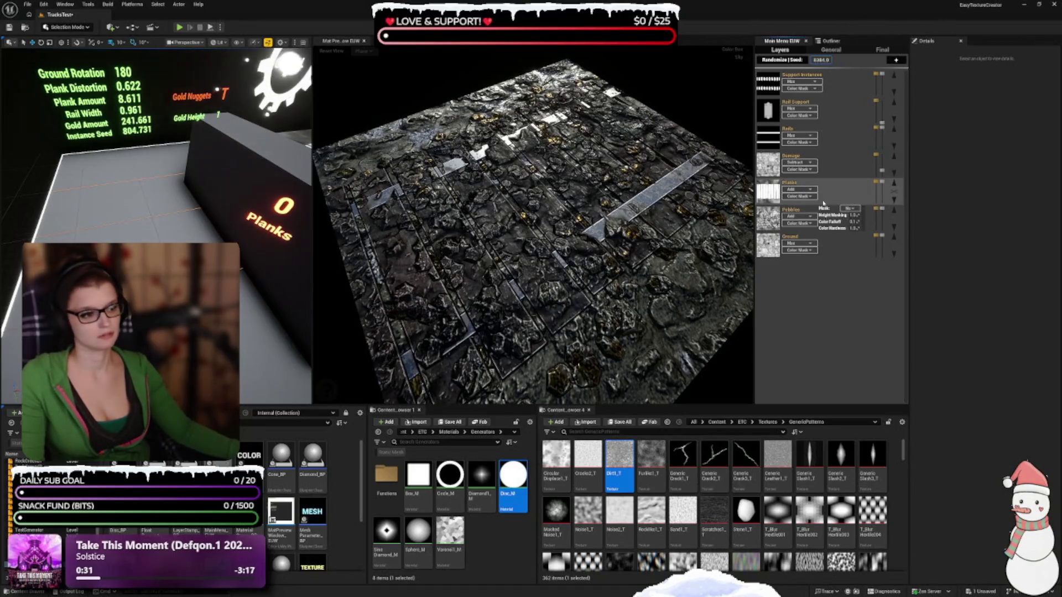
pyautogui.click(809, 190)
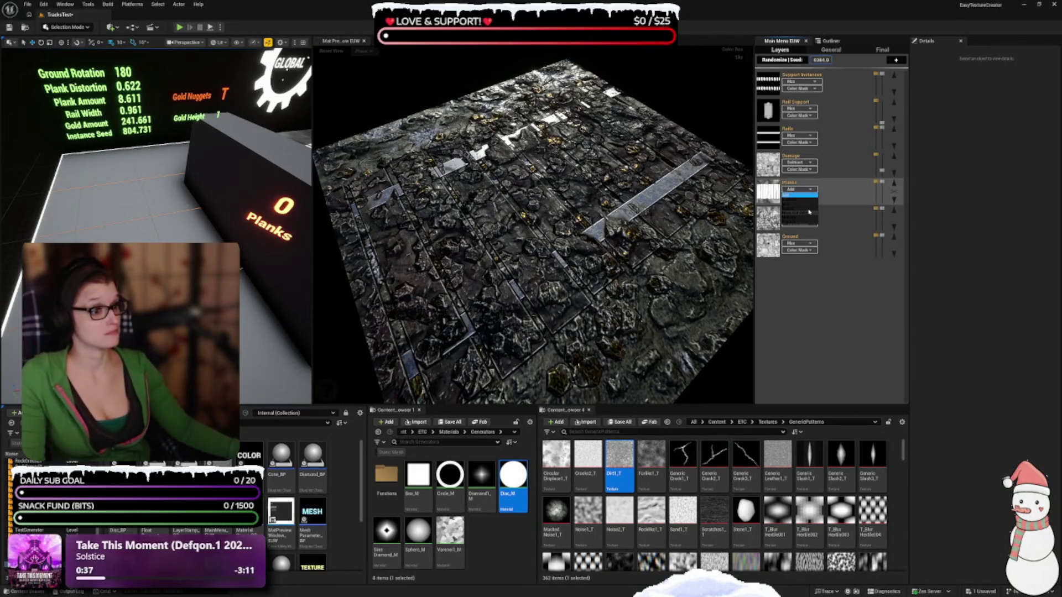
pyautogui.click(809, 205)
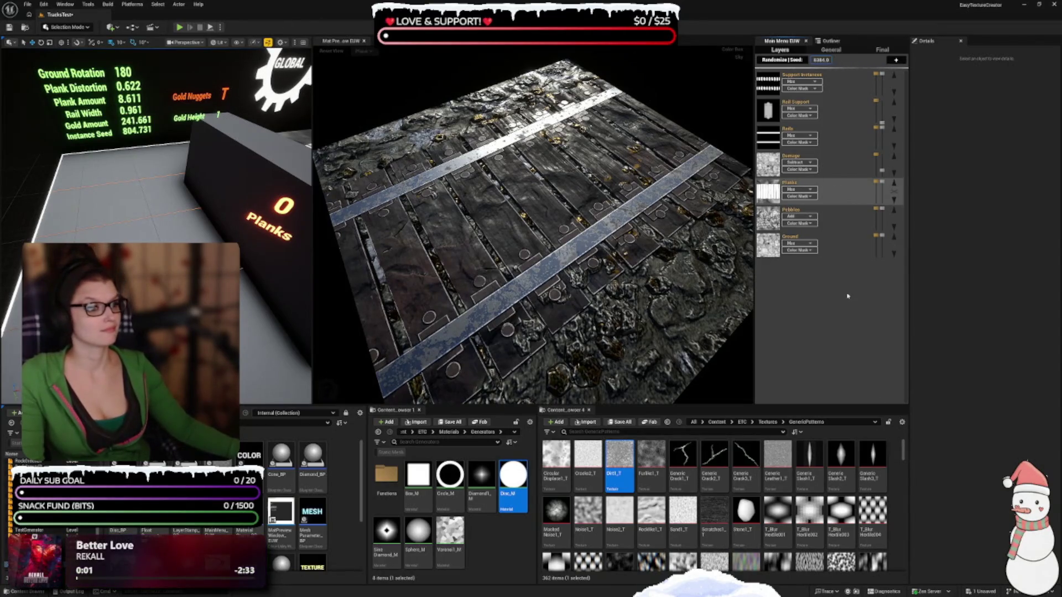
pyautogui.click(798, 189)
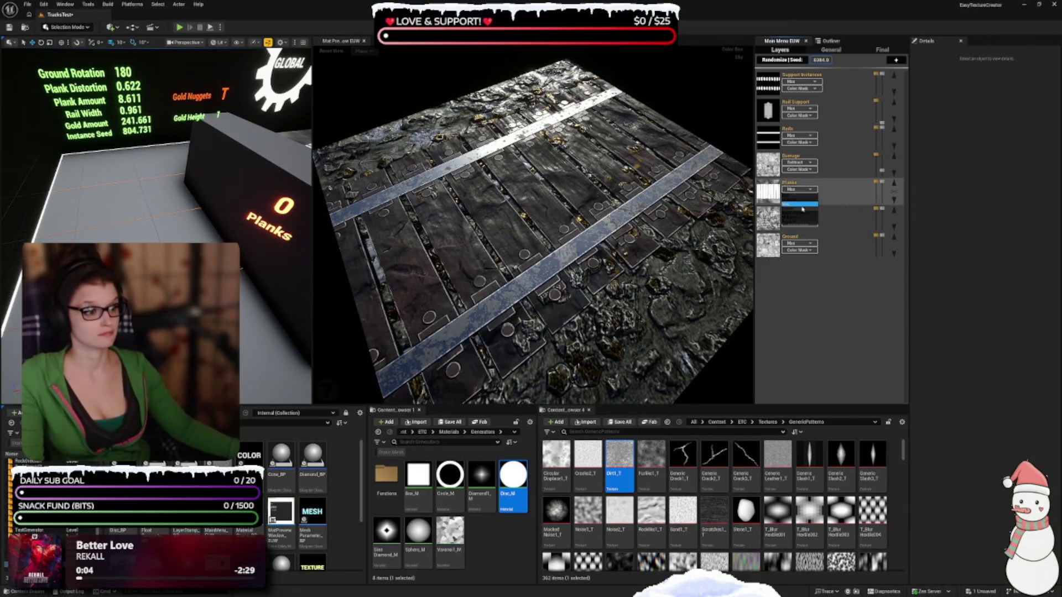
pyautogui.click(792, 203)
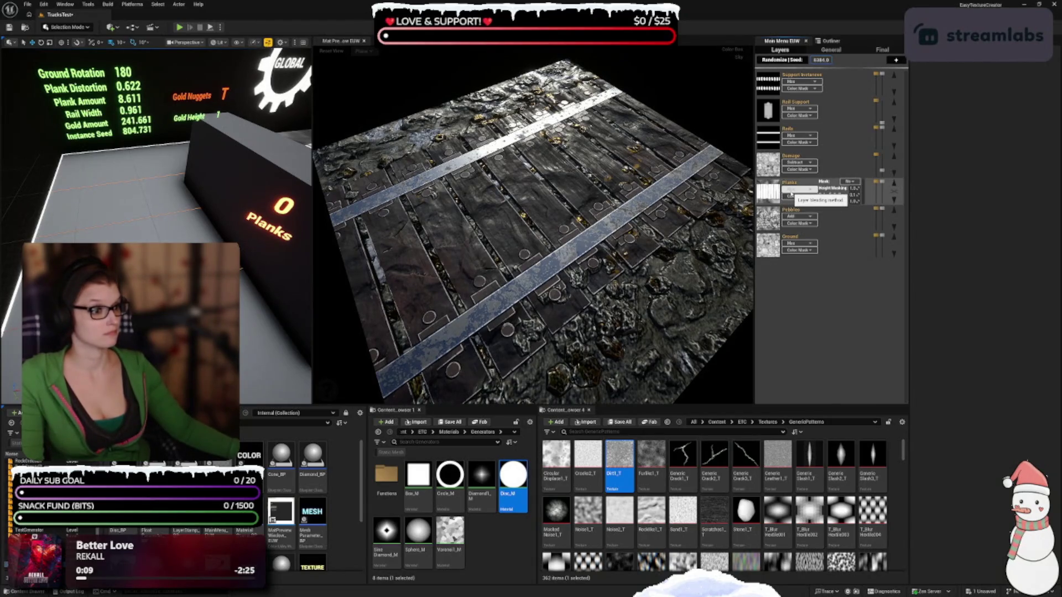
# Try Mask Out (Min), Multiply and Replace on the Planks layer, settling back on Mix
pyautogui.click(794, 192)
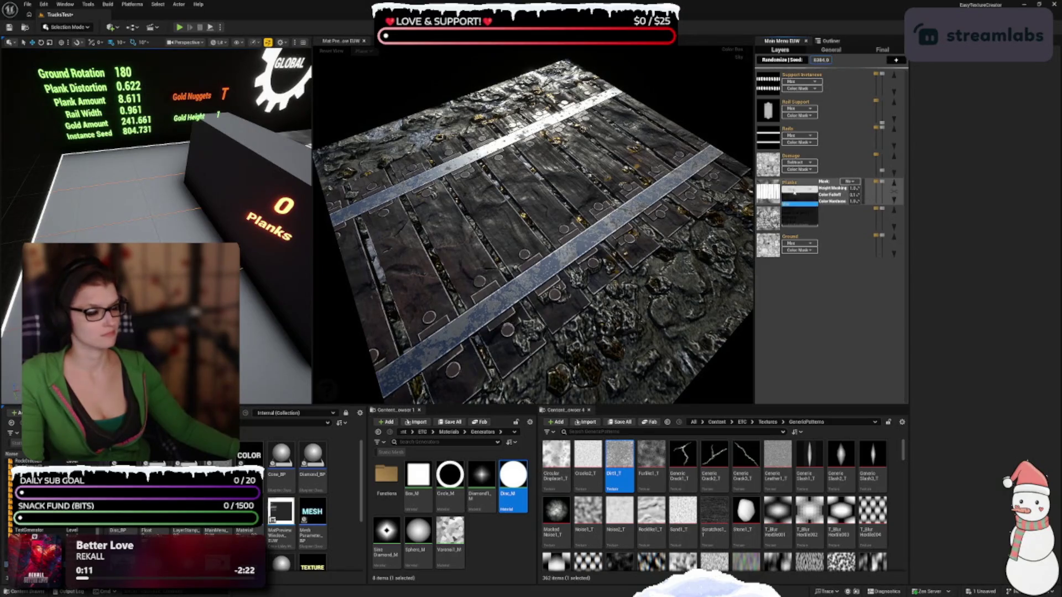
pyautogui.click(792, 211)
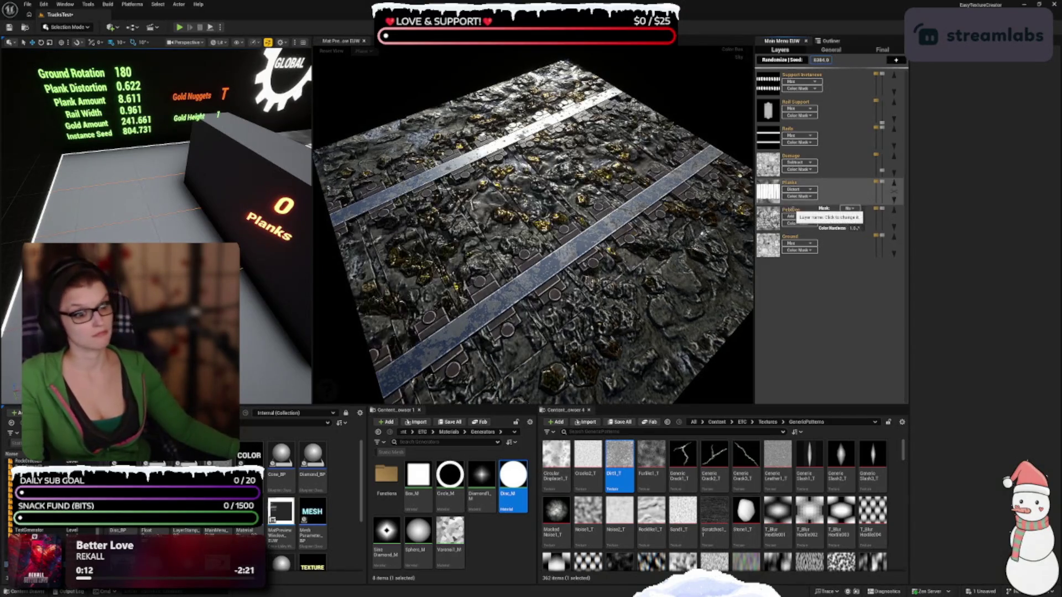
pyautogui.click(792, 219)
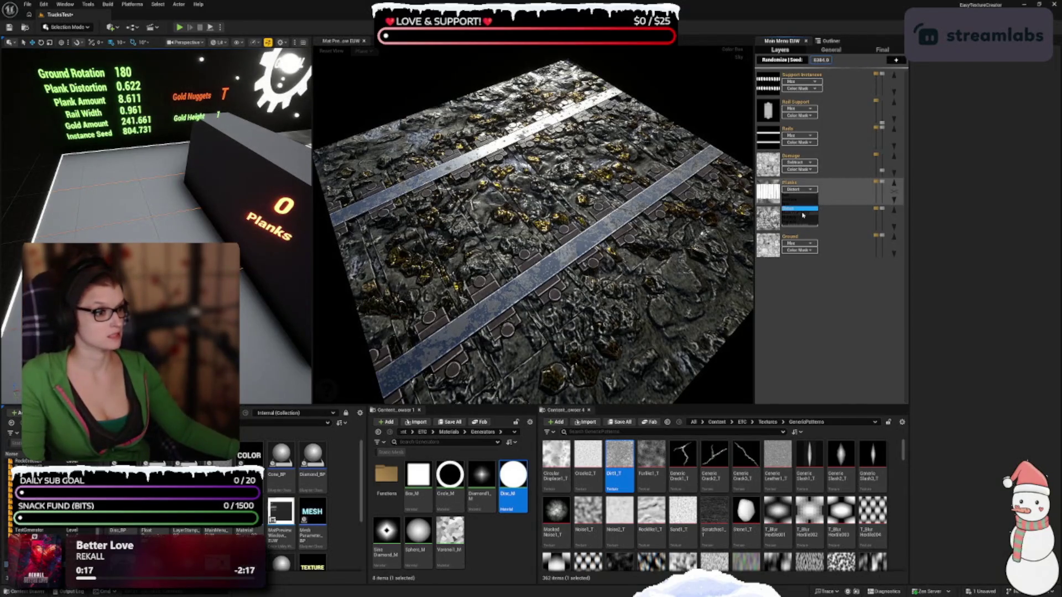
pyautogui.click(803, 215)
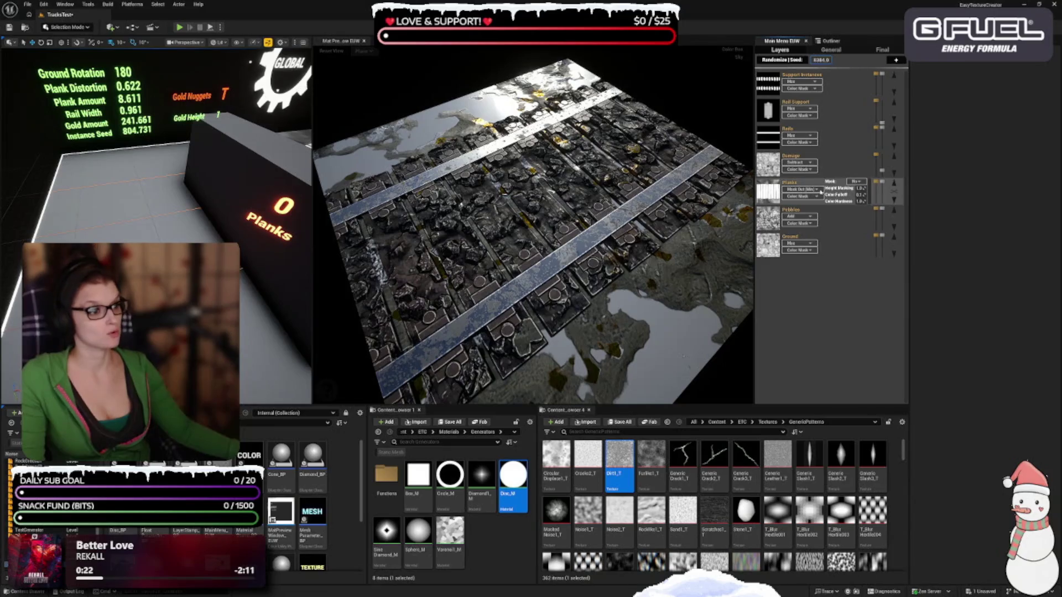
pyautogui.click(802, 189)
pyautogui.click(796, 219)
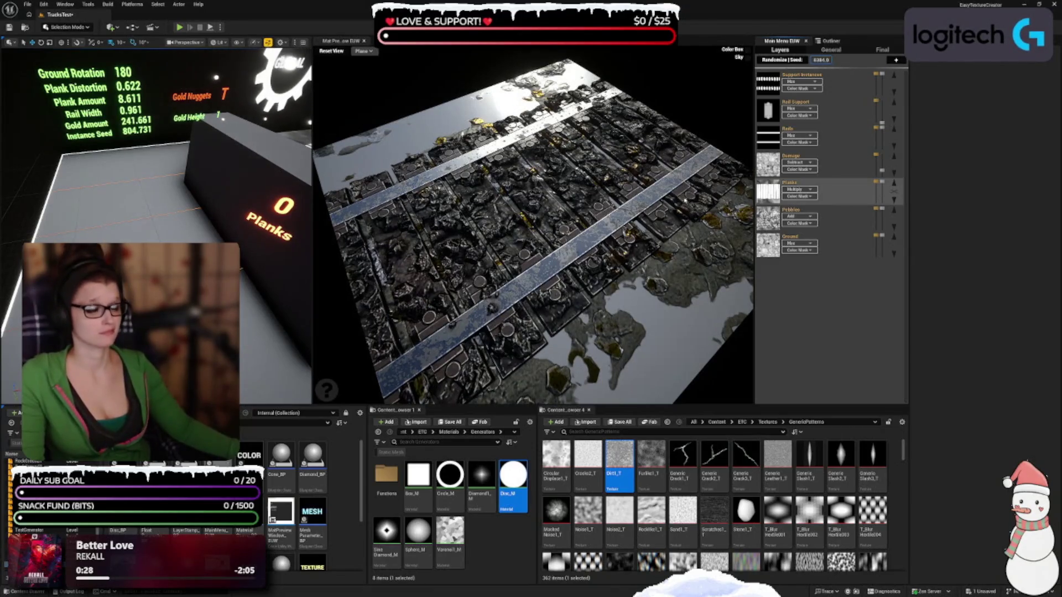
pyautogui.click(792, 189)
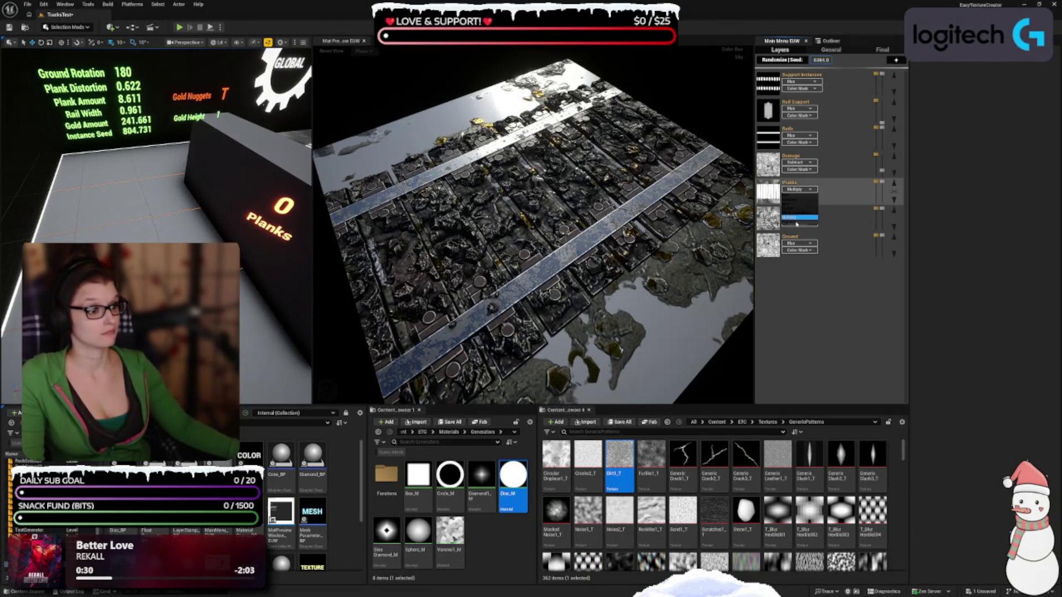
pyautogui.click(796, 223)
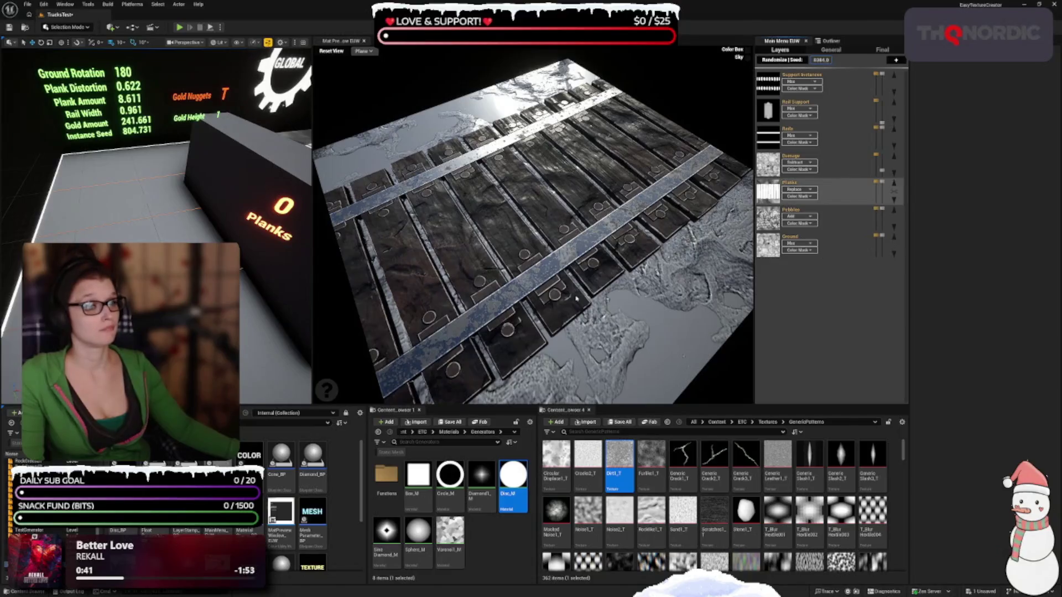
pyautogui.click(794, 189)
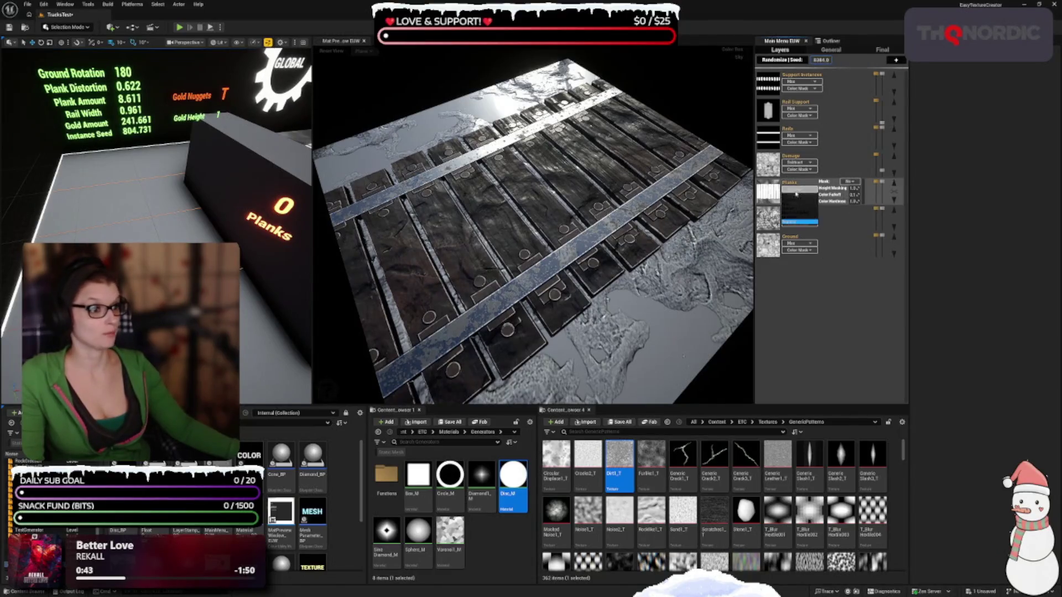
pyautogui.click(795, 198)
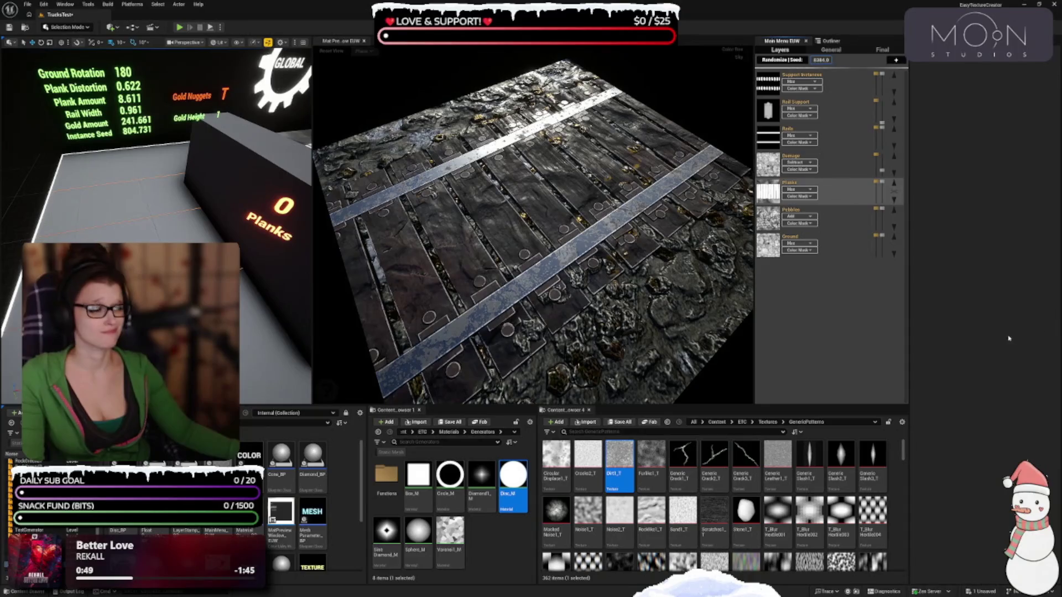
# Try Add and Subtract blending on the Rails layer, set it back to Mix, and select the rail stamp
pyautogui.moveTo(781, 258)
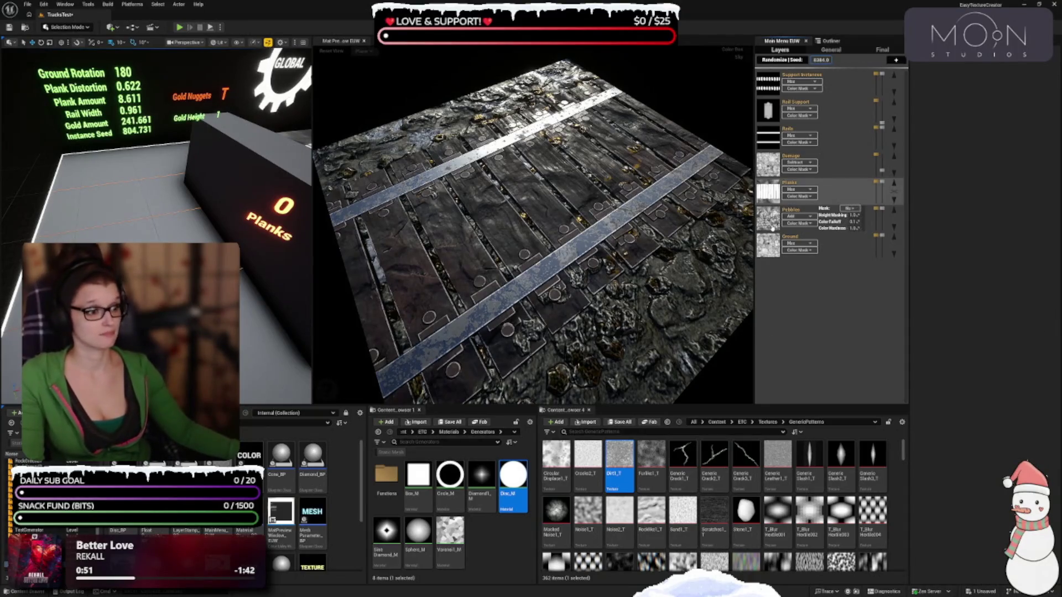
pyautogui.moveTo(806, 233)
pyautogui.moveTo(801, 166)
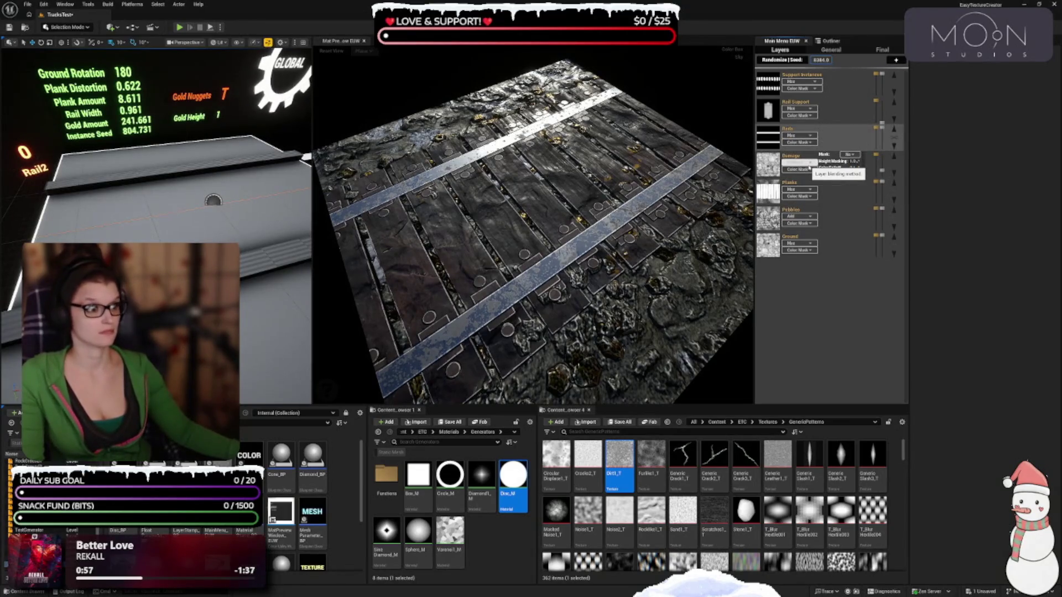
pyautogui.click(811, 136)
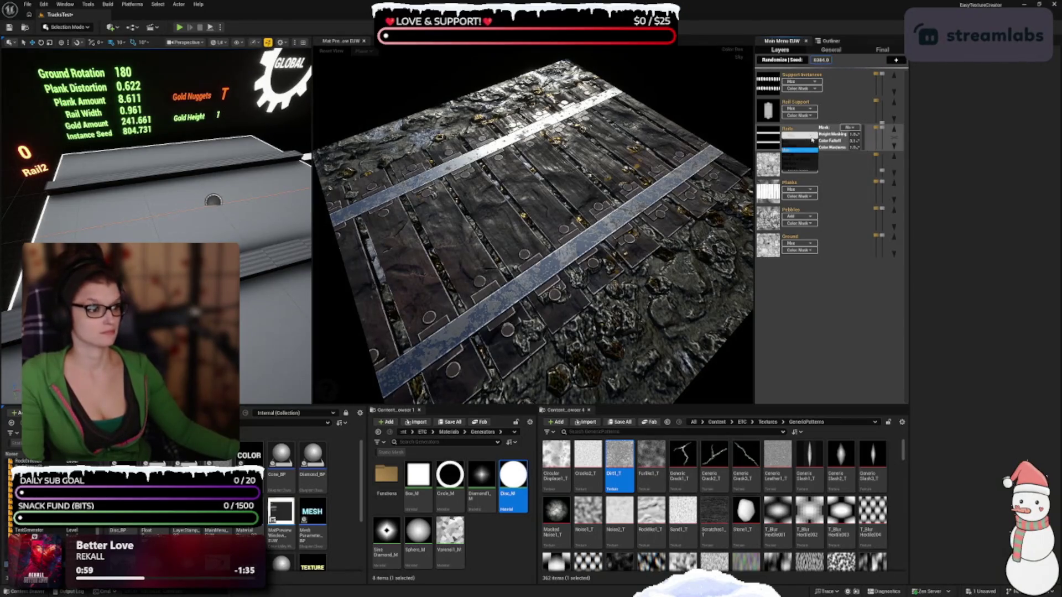
pyautogui.click(805, 143)
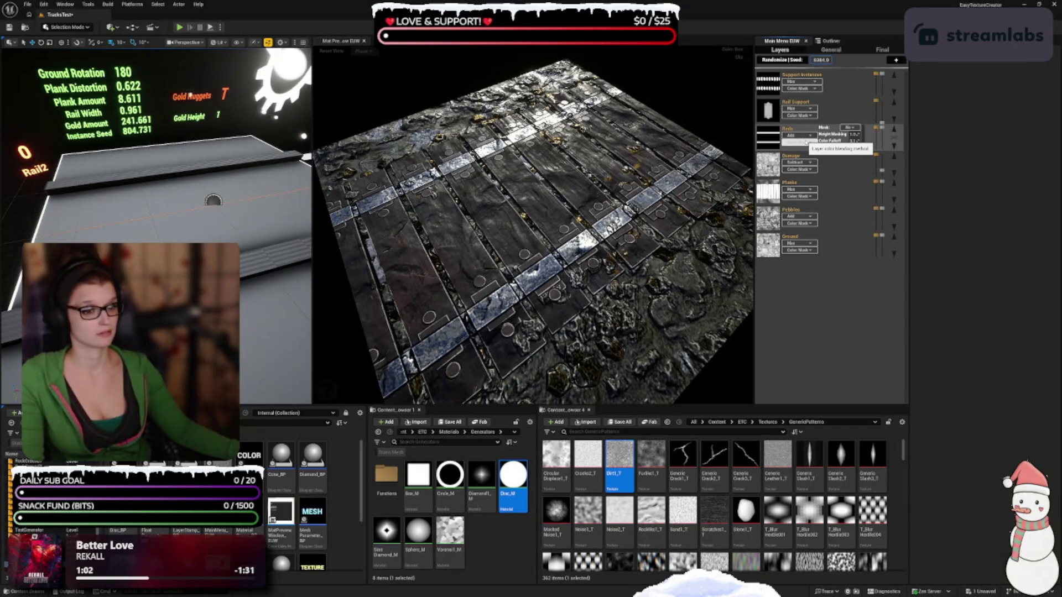
pyautogui.click(805, 136)
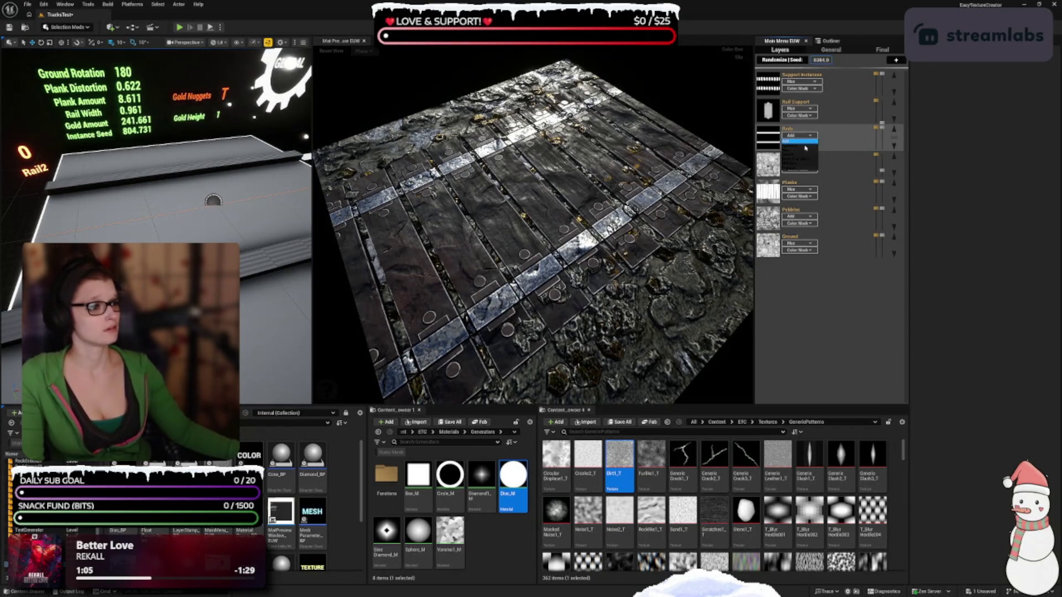
pyautogui.click(805, 146)
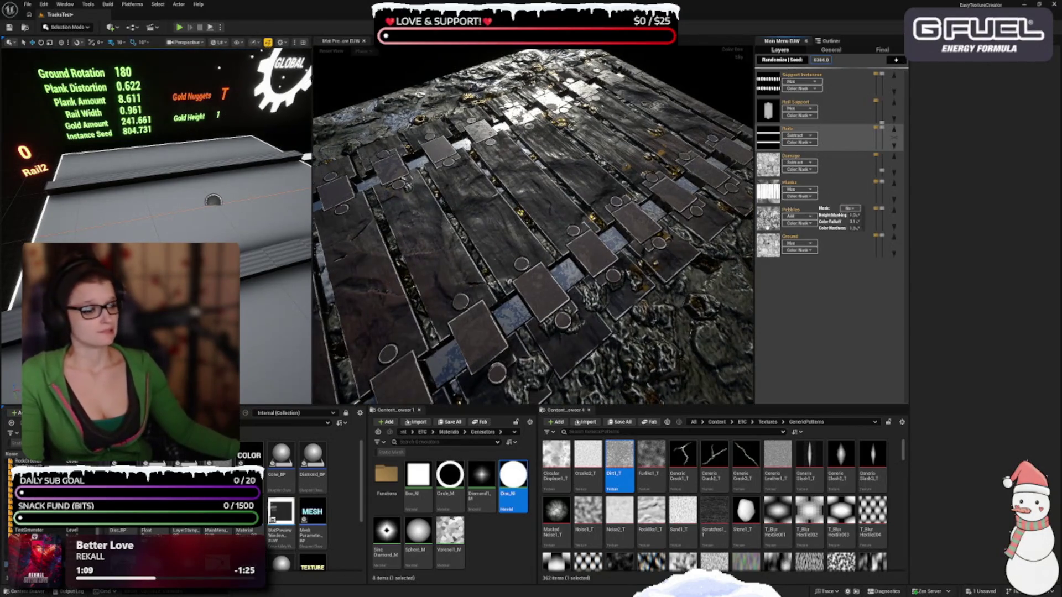
pyautogui.click(799, 136)
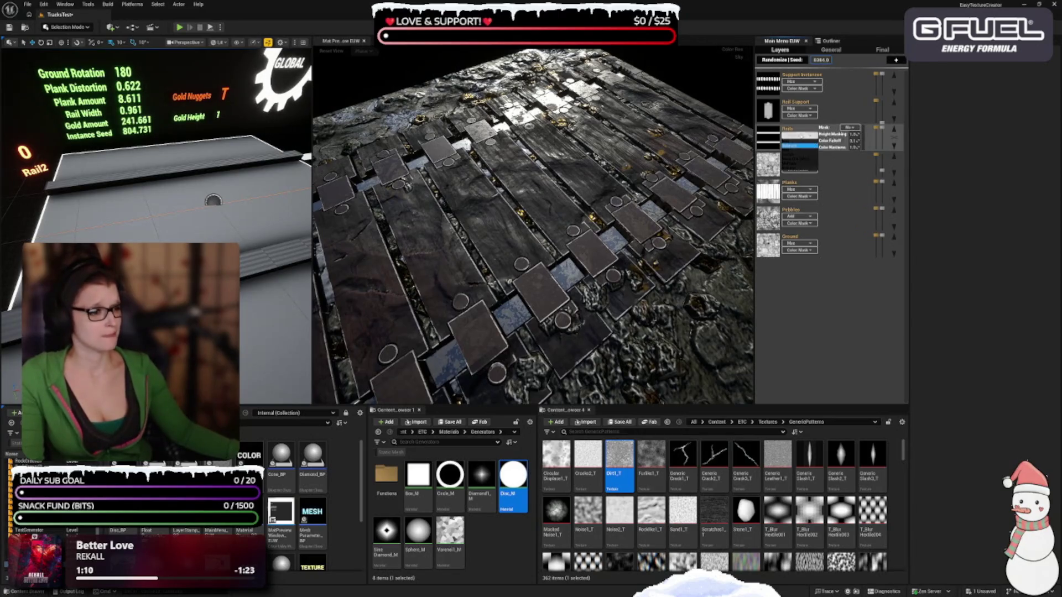
pyautogui.click(808, 154)
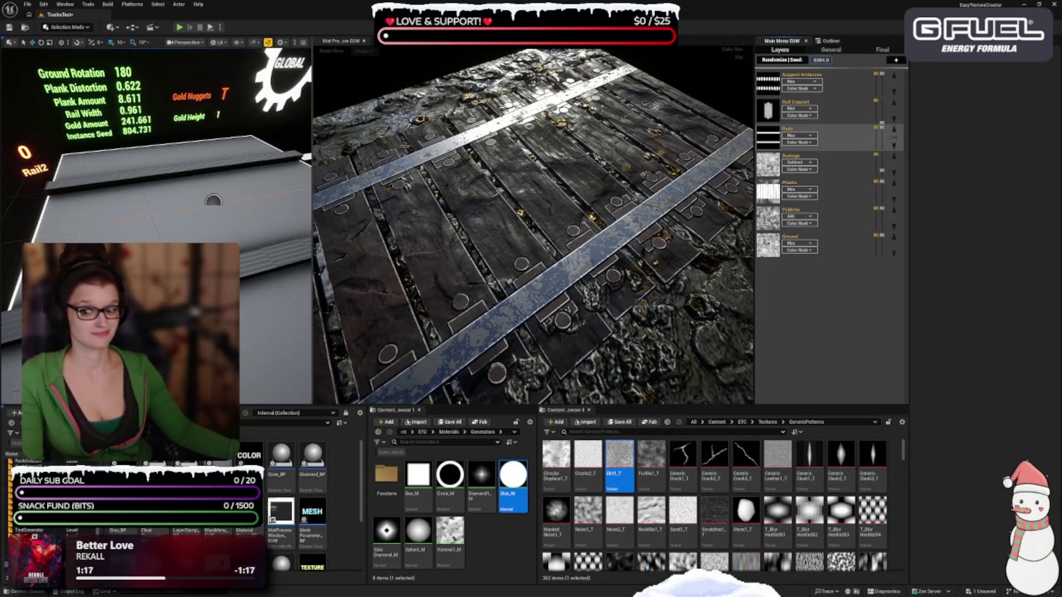
pyautogui.click(277, 251)
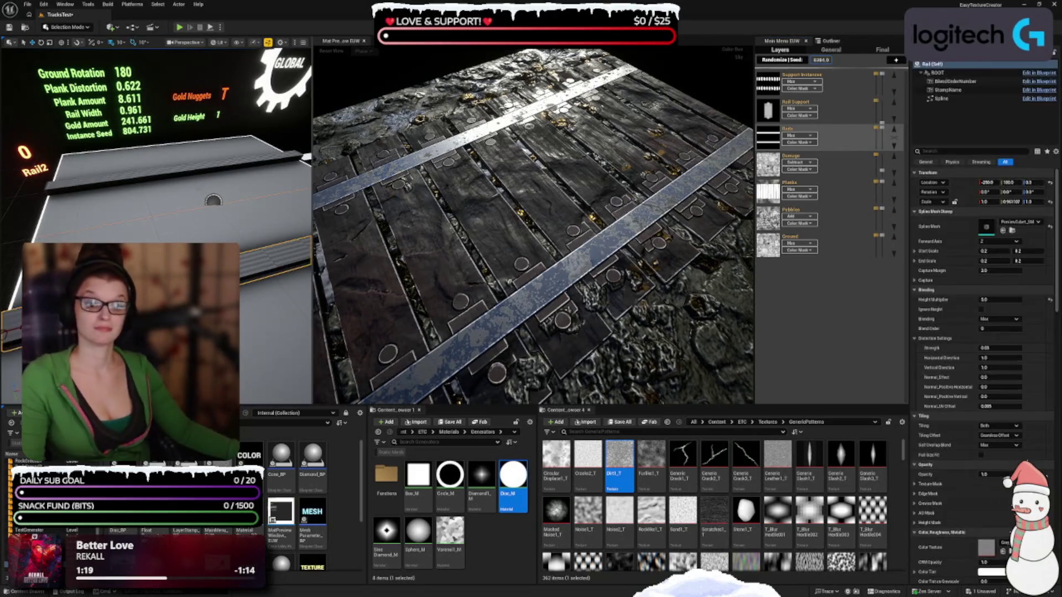
# Expand the rail stamp's Edge Mask and Crevice Mask settings, then make the Damage layer active
pyautogui.scroll(-3, 965, 286)
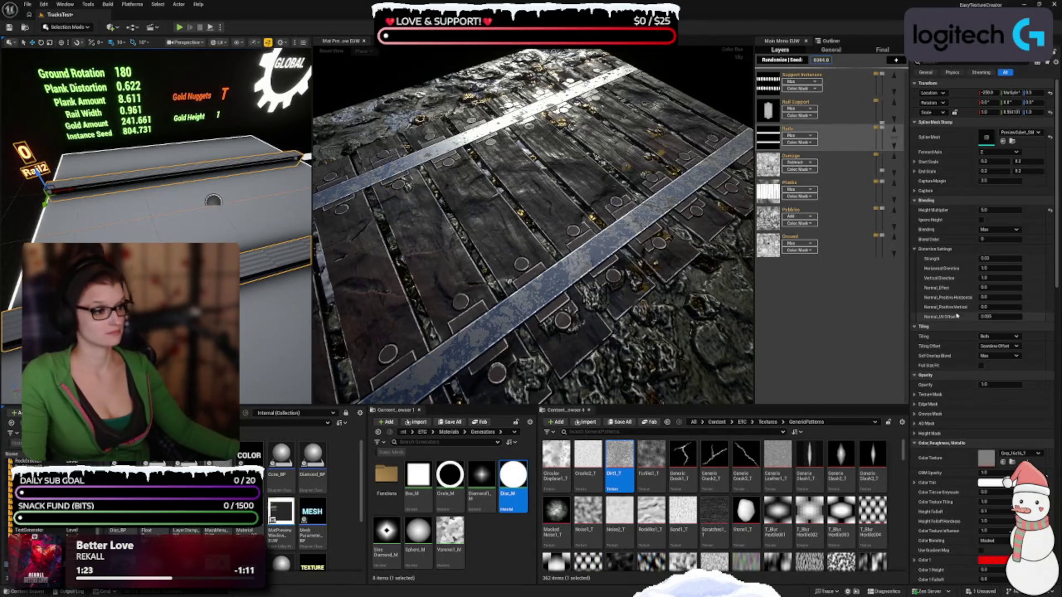
pyautogui.scroll(-3, 936, 271)
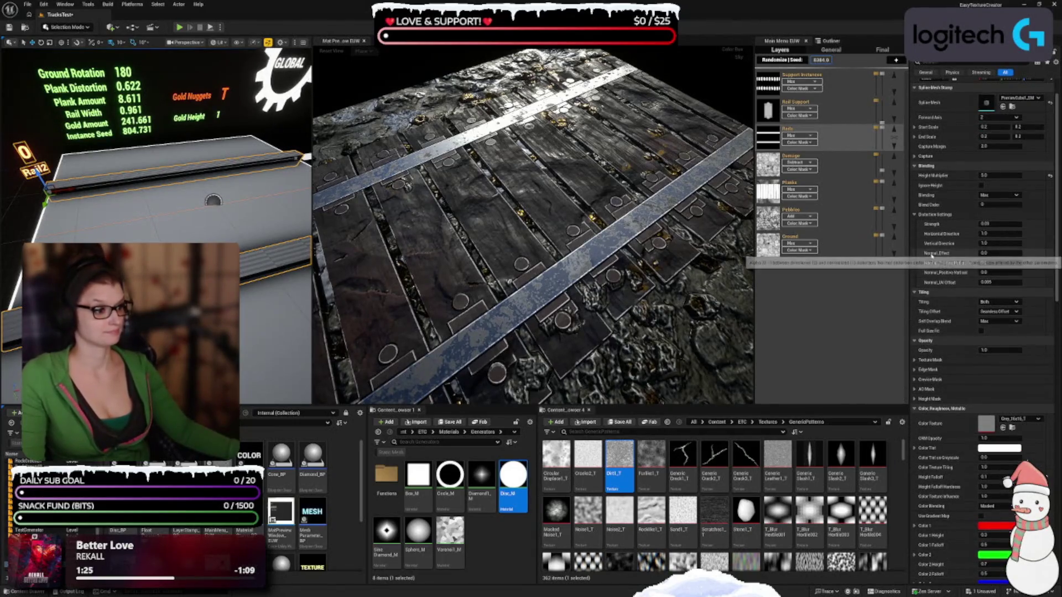
pyautogui.scroll(-2, 931, 295)
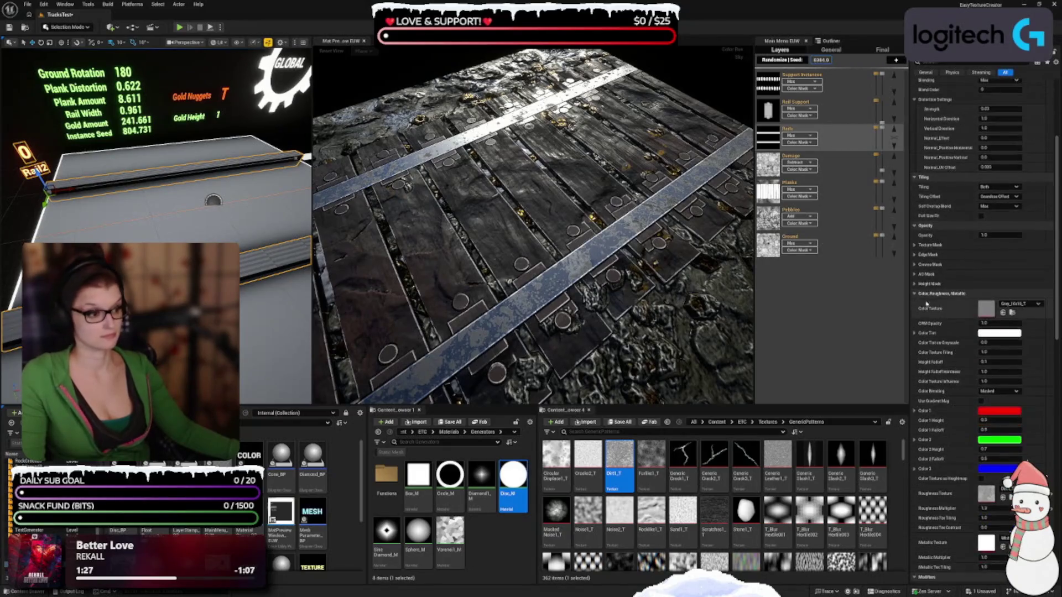
pyautogui.click(928, 254)
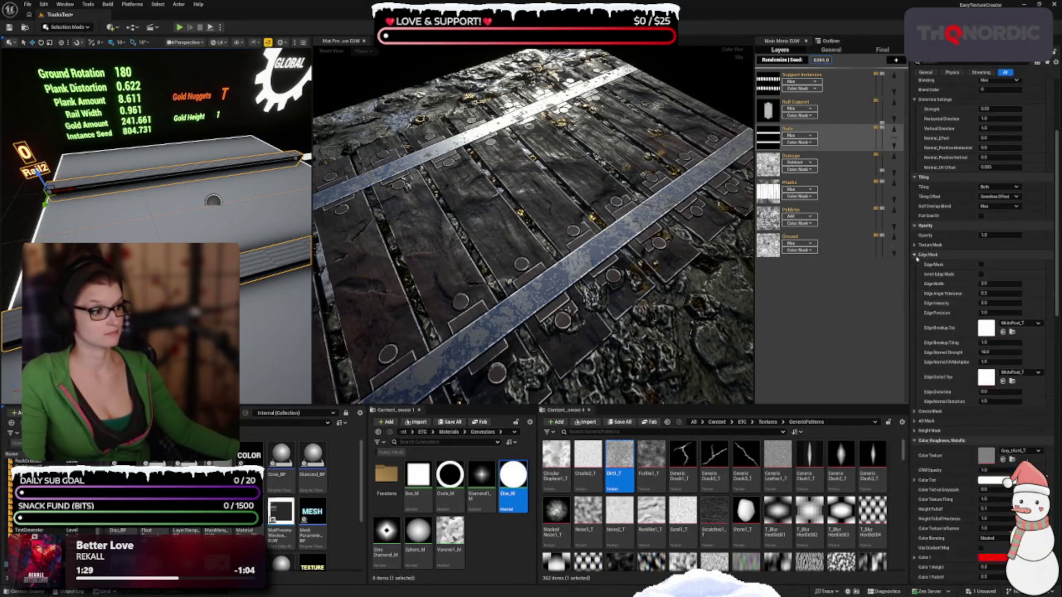
pyautogui.click(918, 412)
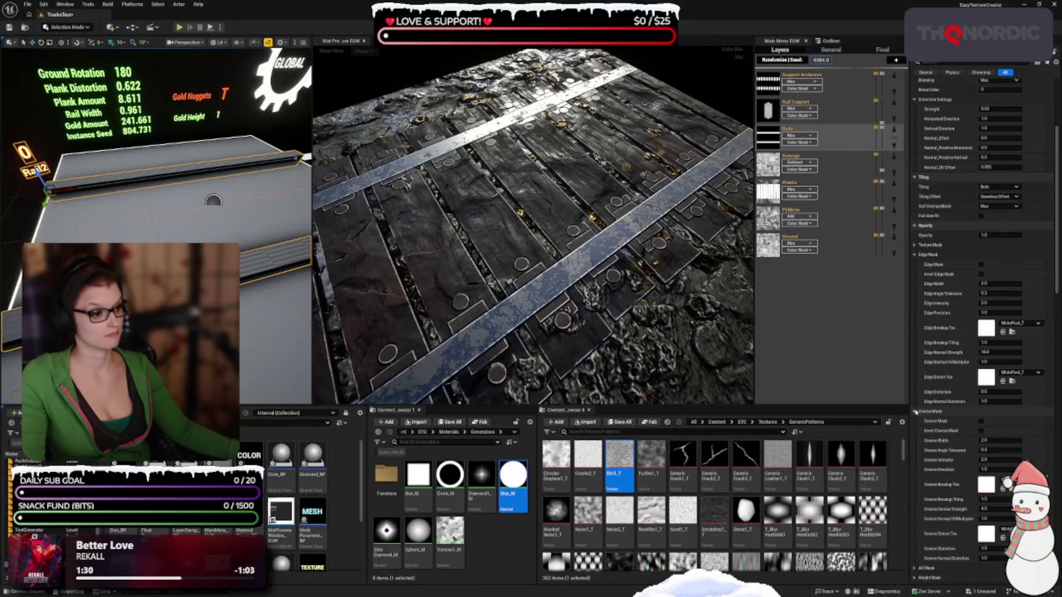
pyautogui.scroll(-3, 951, 328)
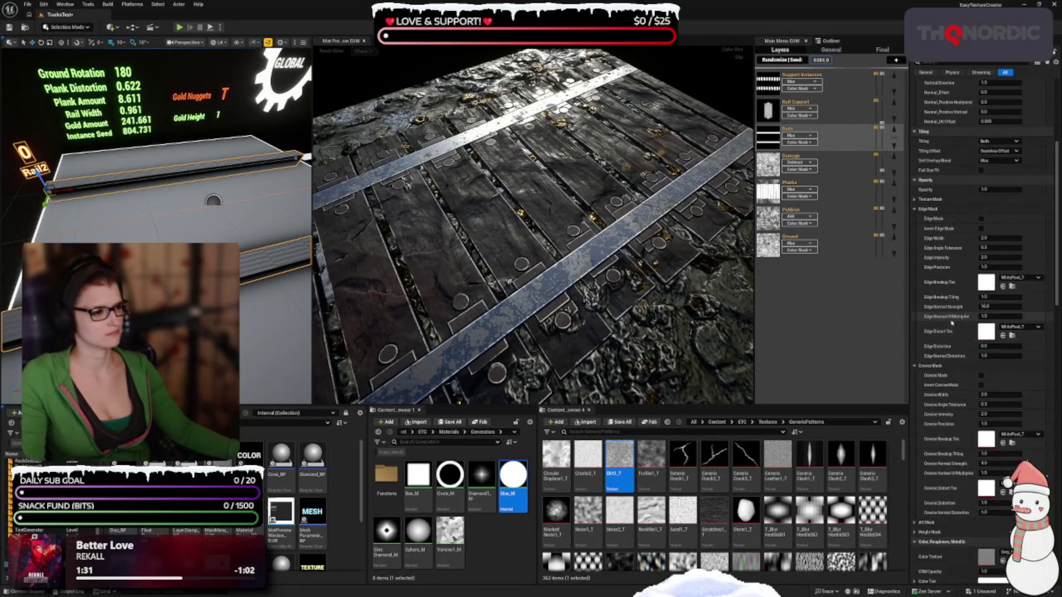
pyautogui.click(770, 168)
pyautogui.click(770, 167)
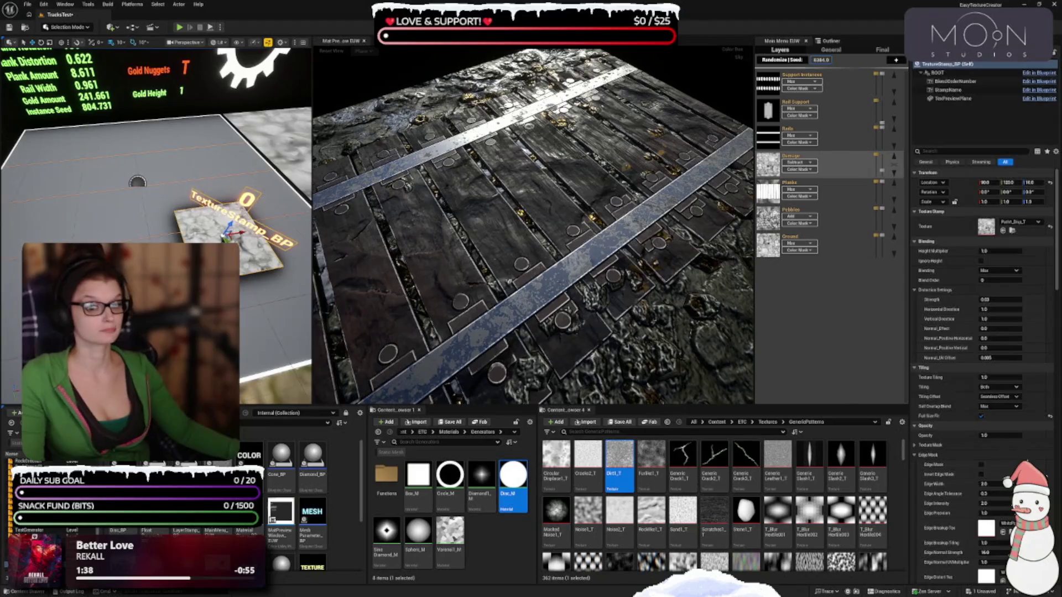
# Select the Pebbles layer and the Distort texture plane in the level to show its Details
pyautogui.scroll(-10, 973, 448)
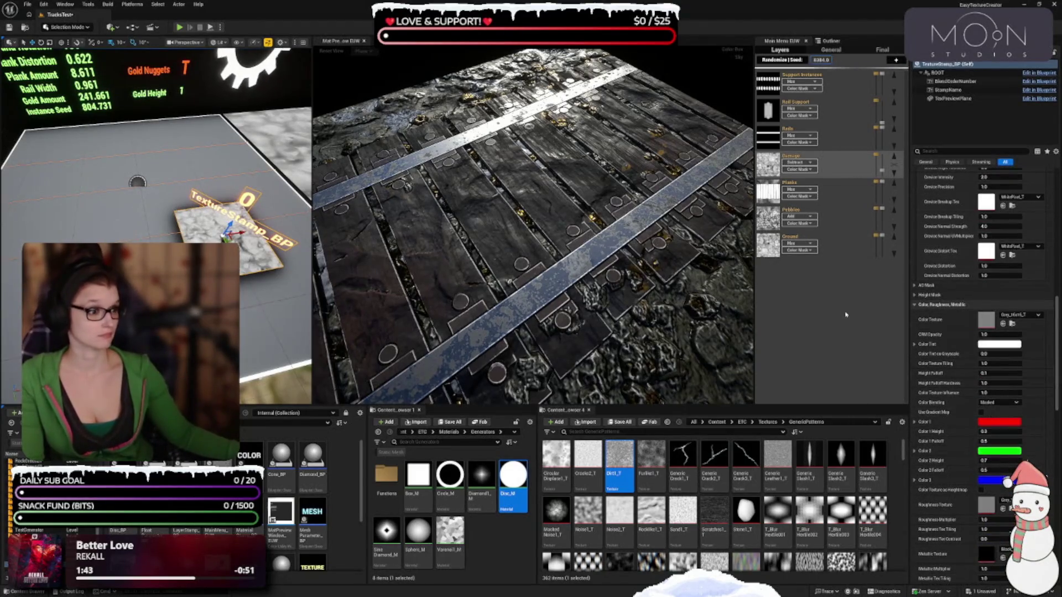
pyautogui.click(770, 223)
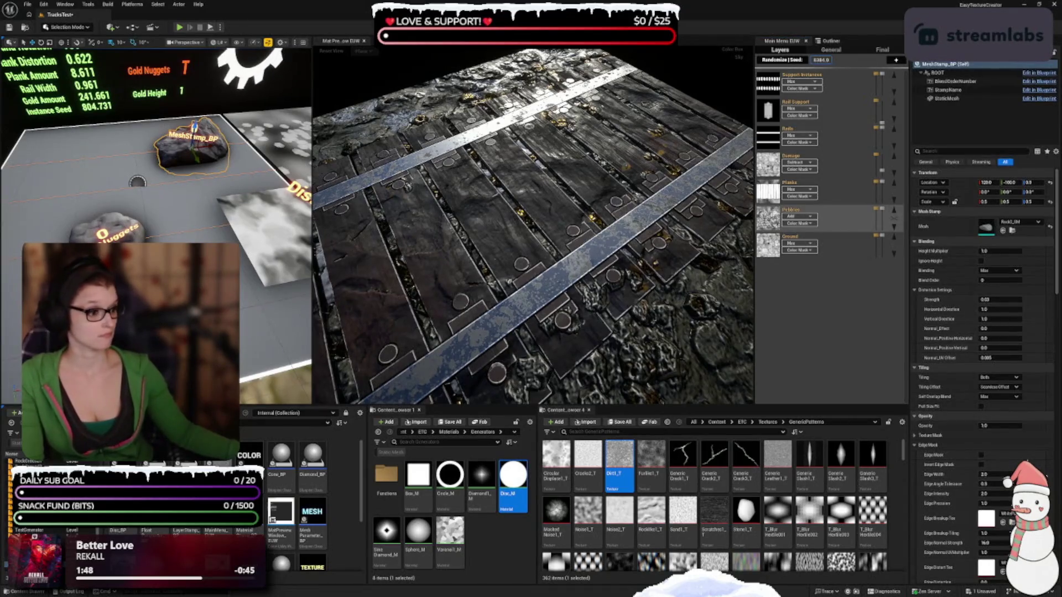
pyautogui.click(271, 237)
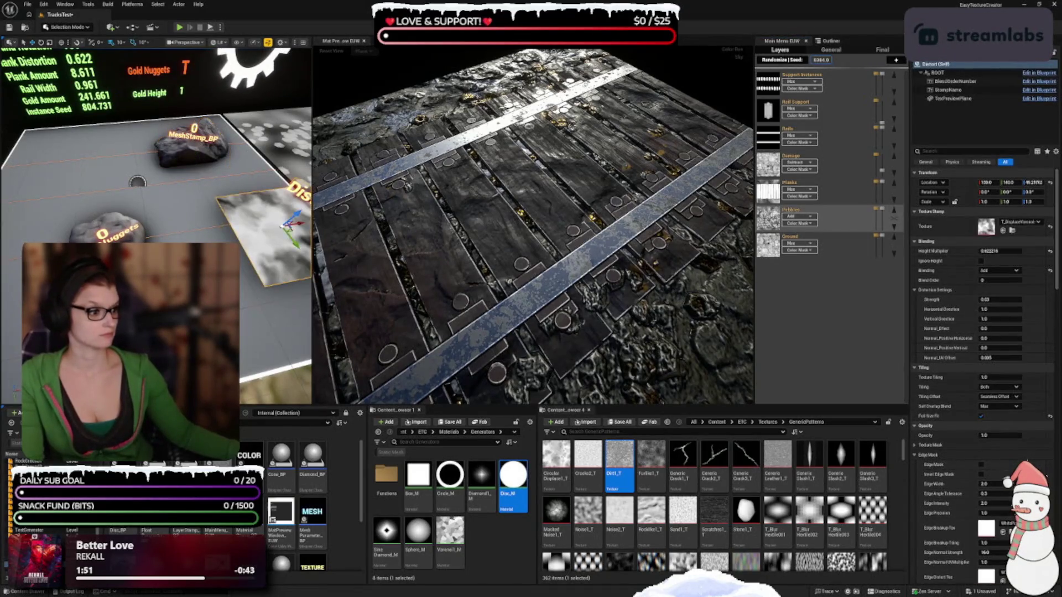
pyautogui.scroll(-5, 984, 332)
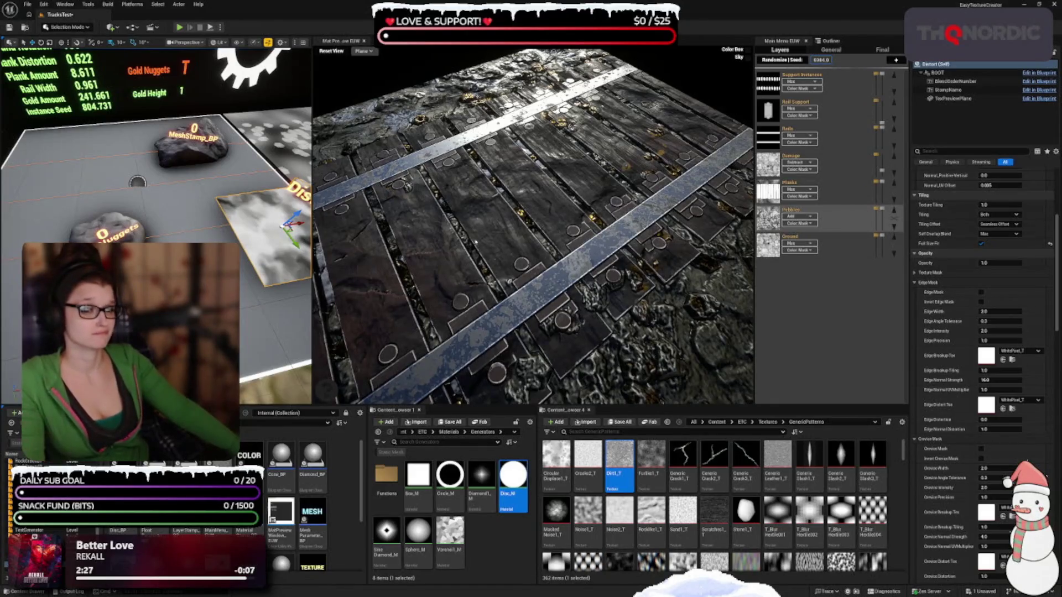
# In the global filter settings, toggle Cavity off and on to compare, then set Cavity Opacity to 0.5
pyautogui.click(252, 69)
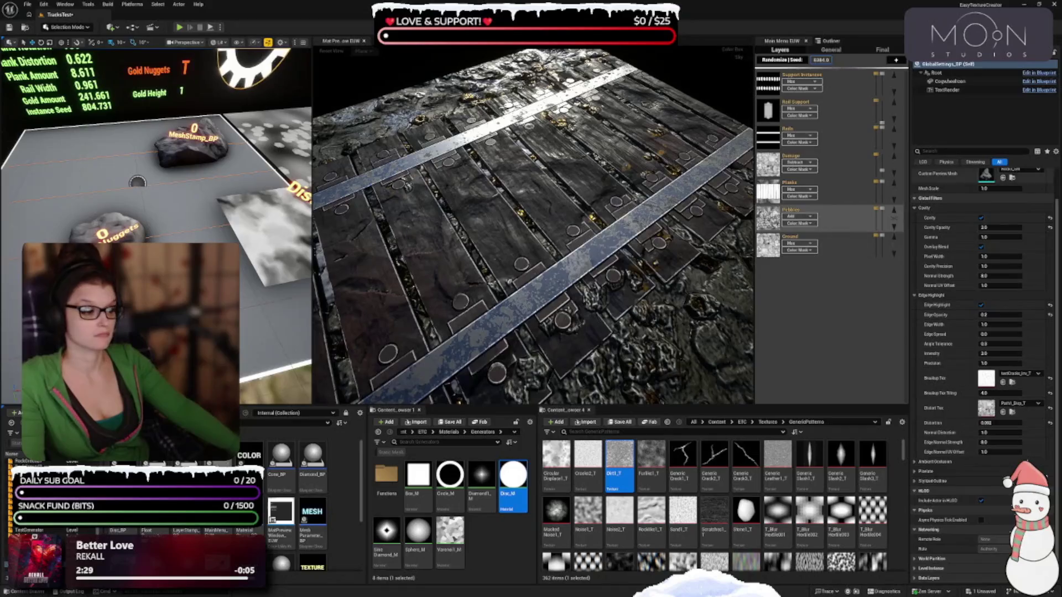
pyautogui.scroll(2, 984, 285)
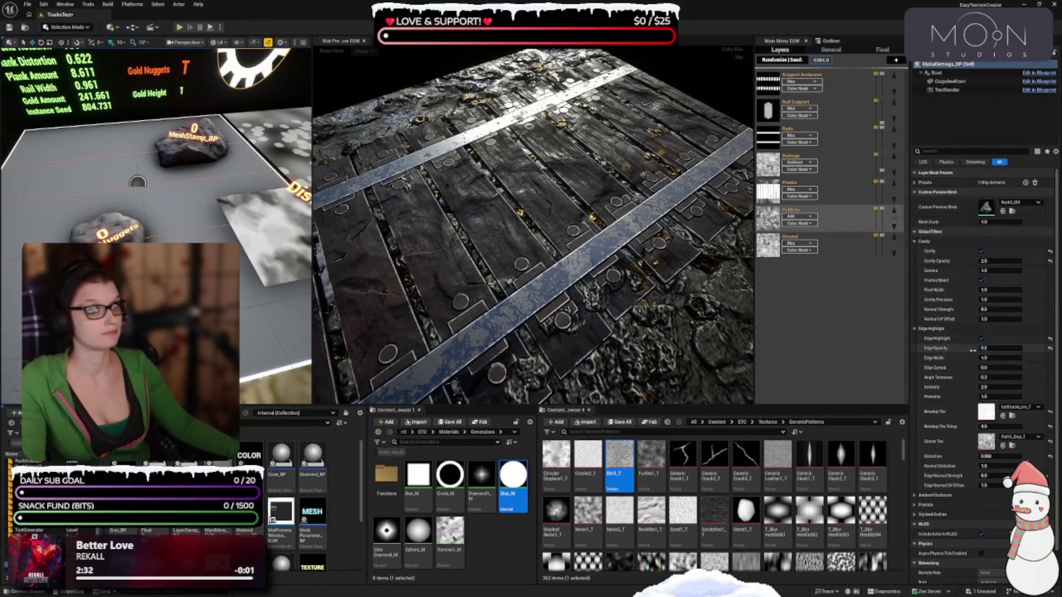
pyautogui.scroll(-3, 585, 362)
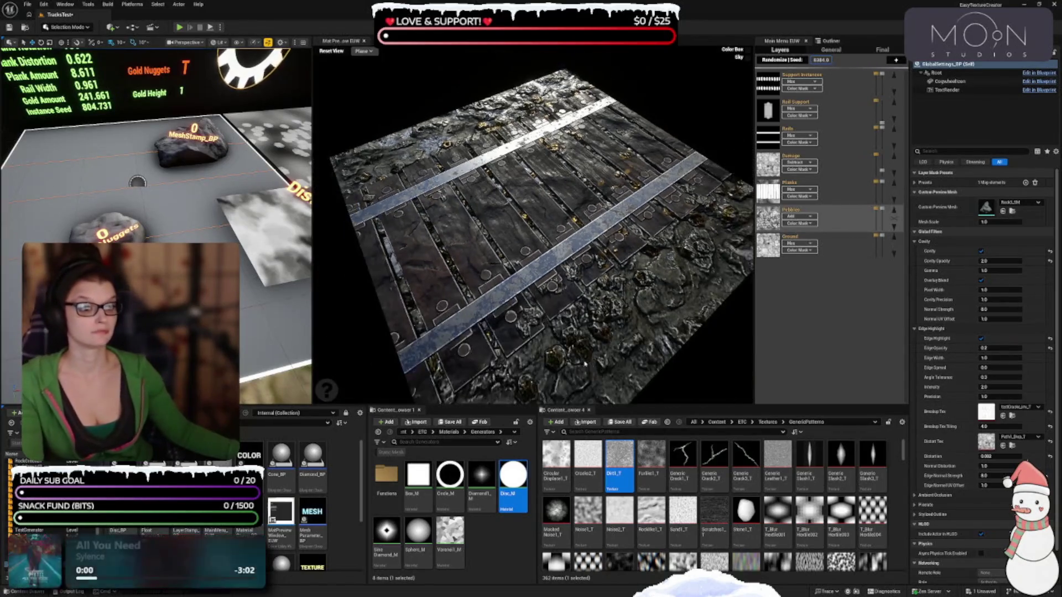
pyautogui.moveTo(585, 362); pyautogui.dragTo(588, 341)
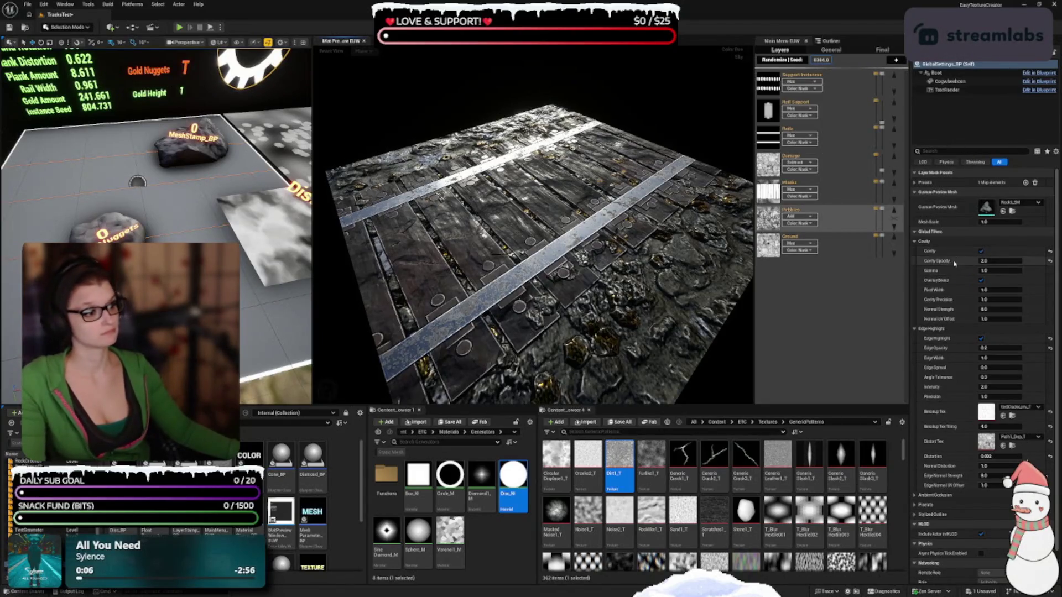
pyautogui.moveTo(571, 304); pyautogui.dragTo(537, 302)
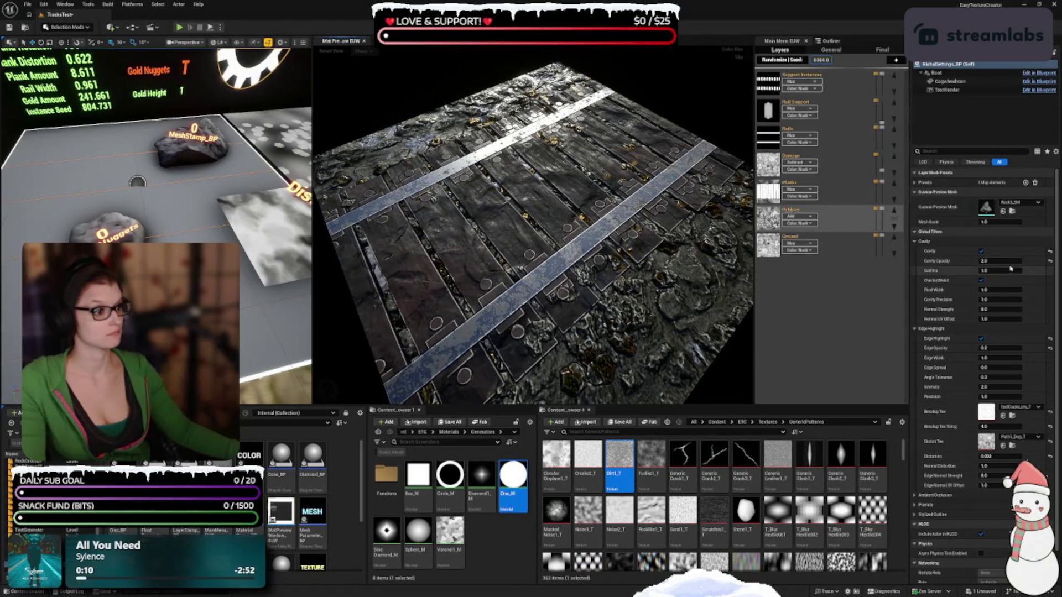
pyautogui.click(980, 251)
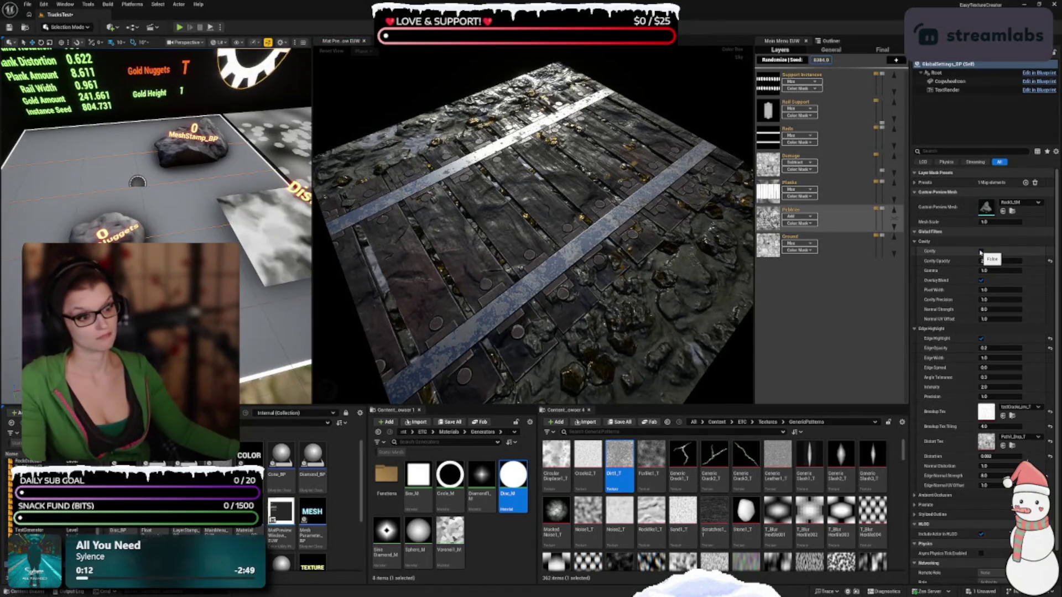
pyautogui.click(980, 252)
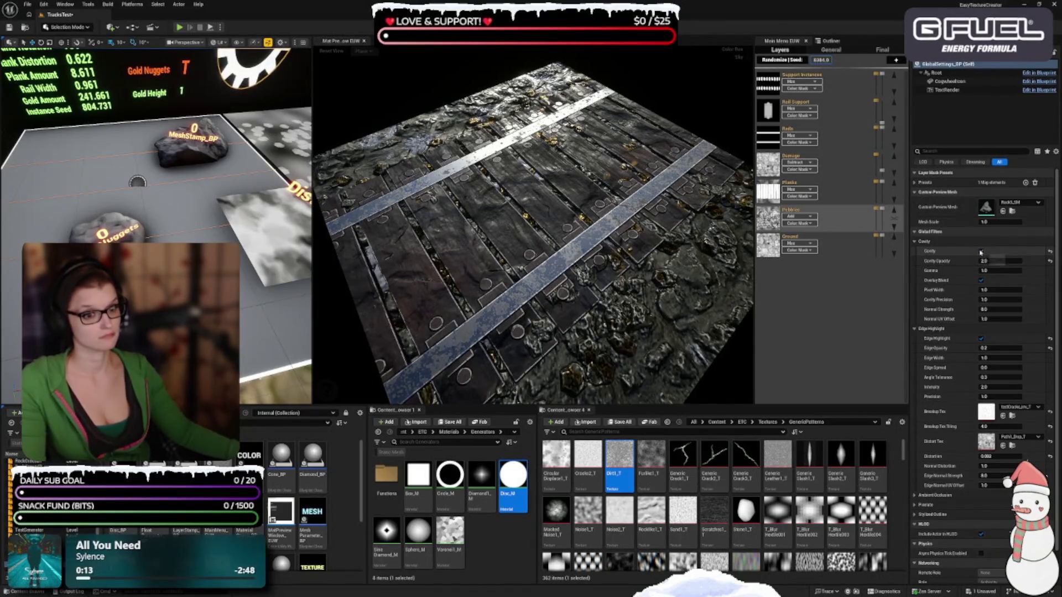
pyautogui.click(1050, 262)
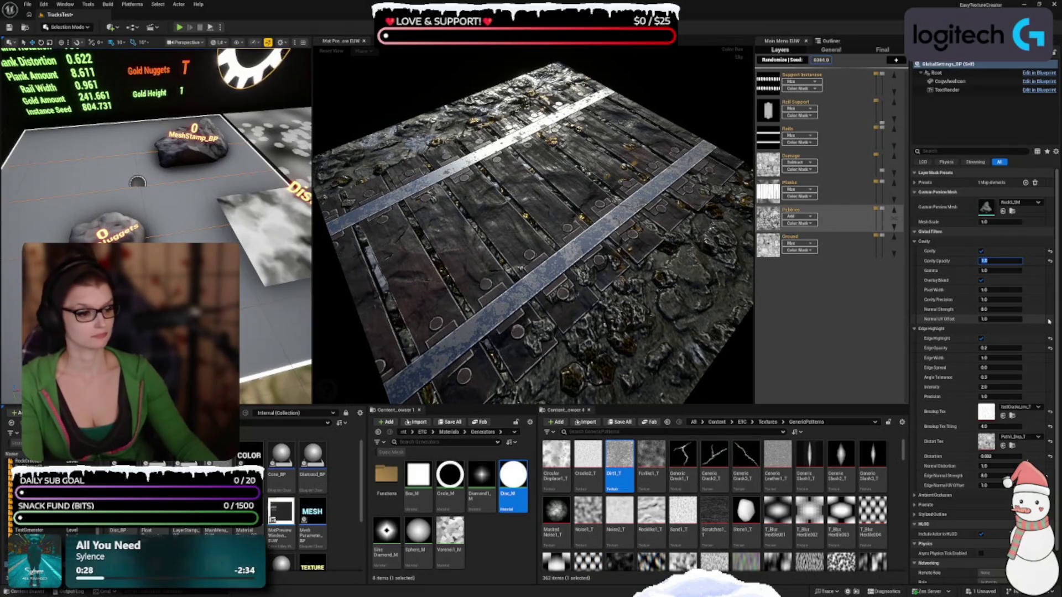
pyautogui.write('0.6')
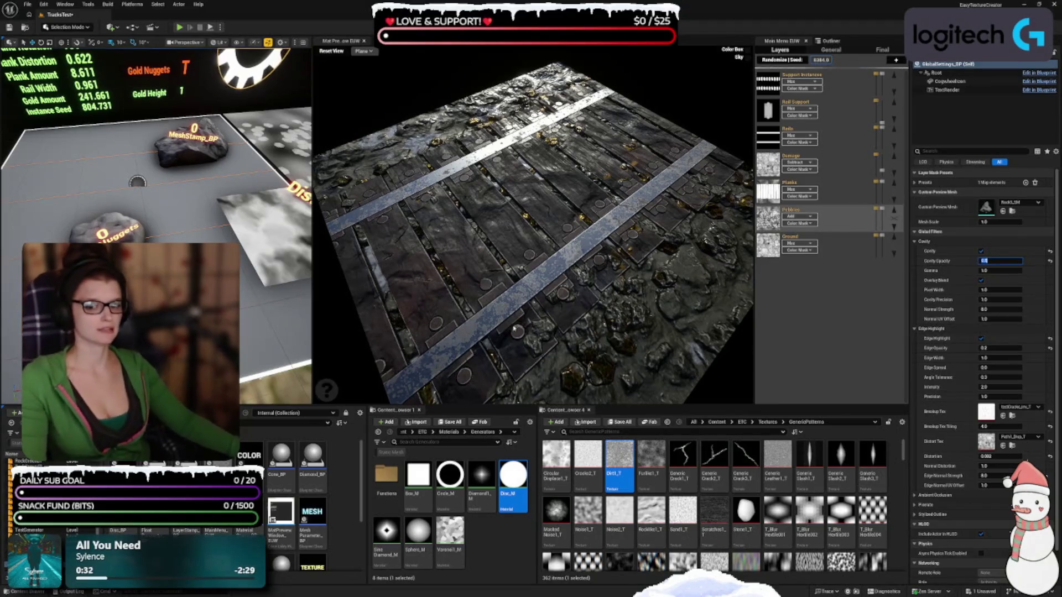
pyautogui.press('Return')
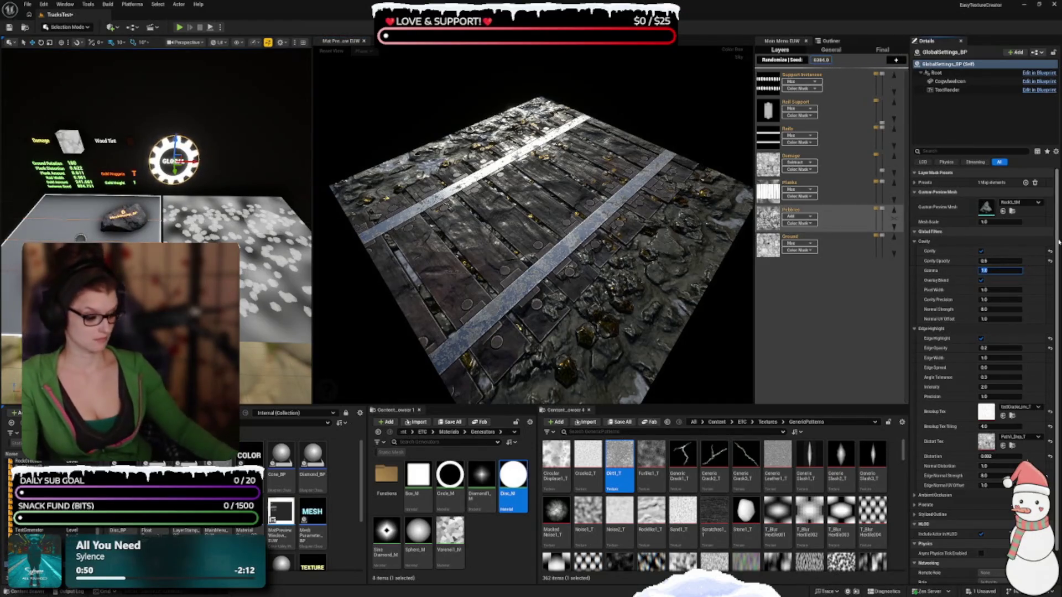
# Try cavity gamma values of 2.0 and 1.0, settling on a Gamma of 1.5
pyautogui.press('Return')
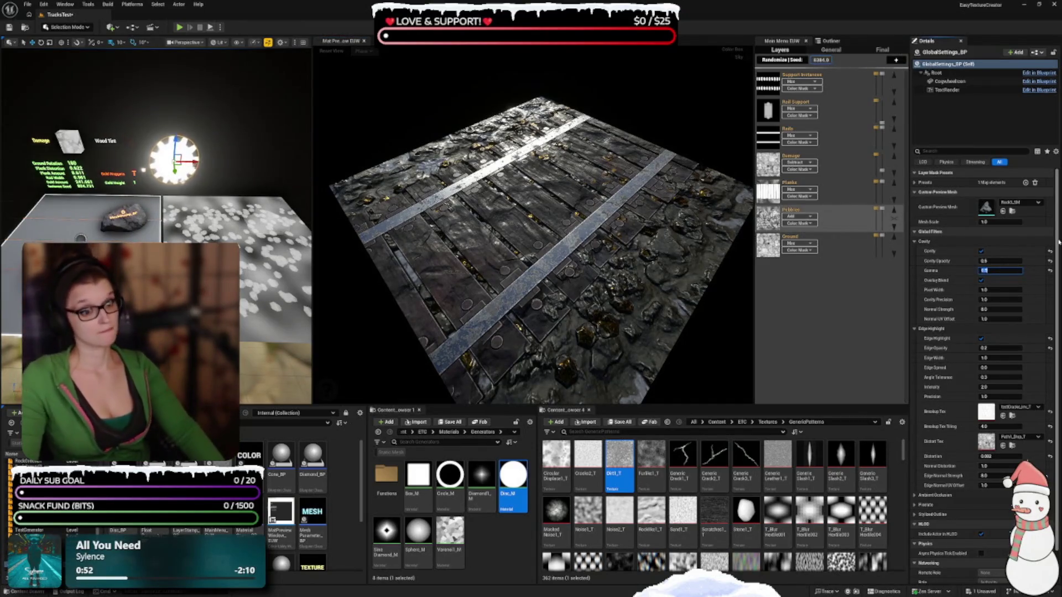
pyautogui.press('Return')
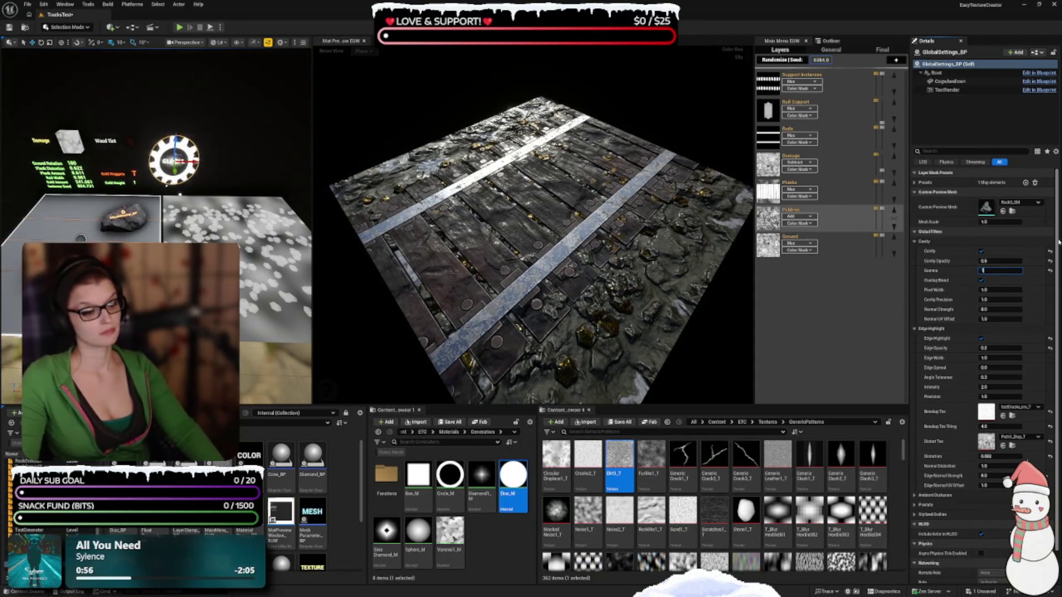
pyautogui.press('Return')
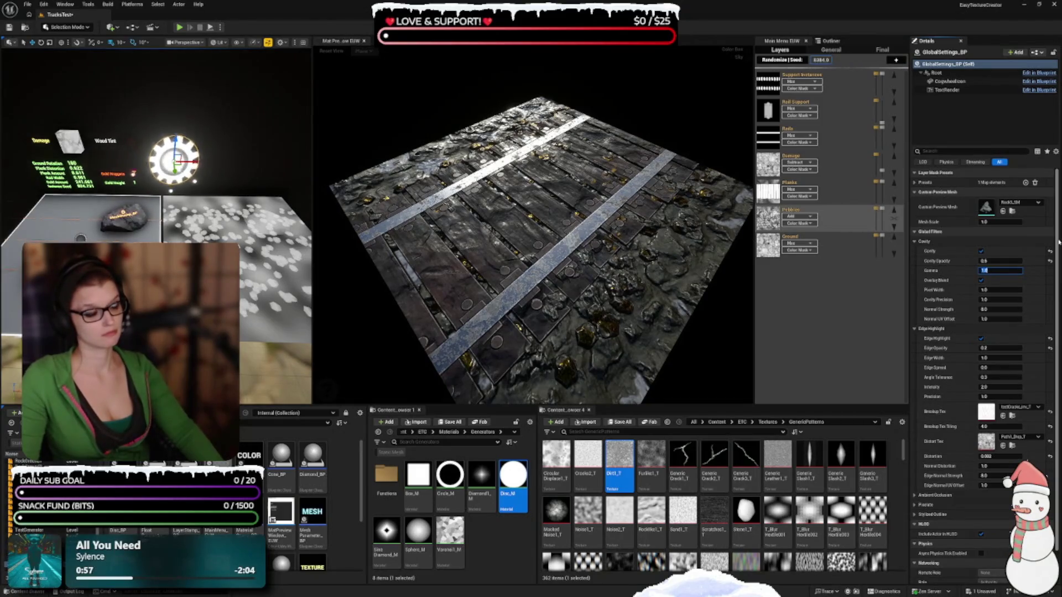
pyautogui.write('1.5')
pyautogui.press('Return')
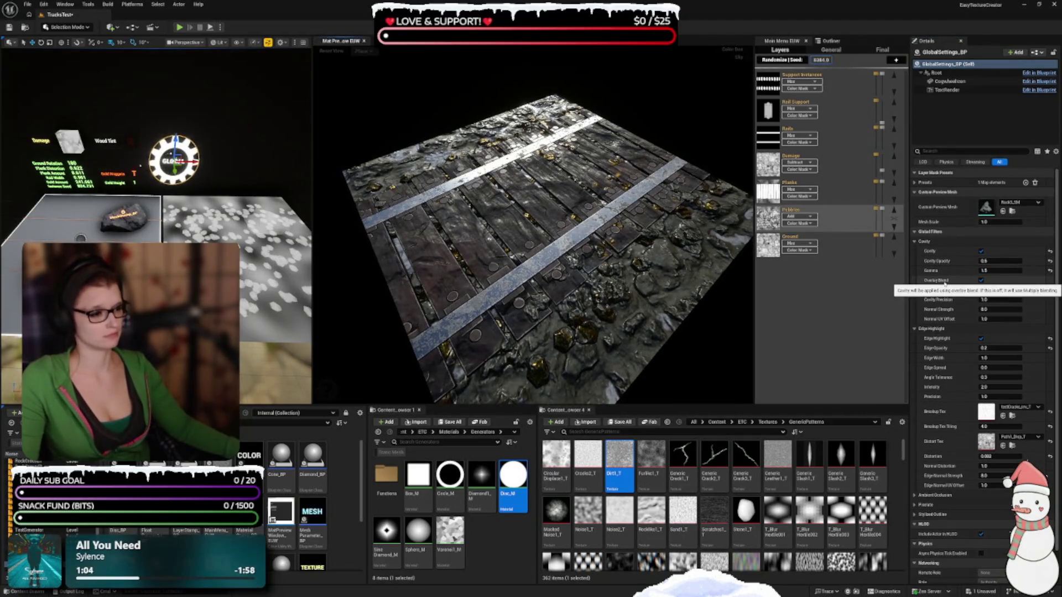
# Toggle cavity Overlay Blend off and back on, and test Pixel Width 5.0 before returning to 1.0
pyautogui.click(981, 280)
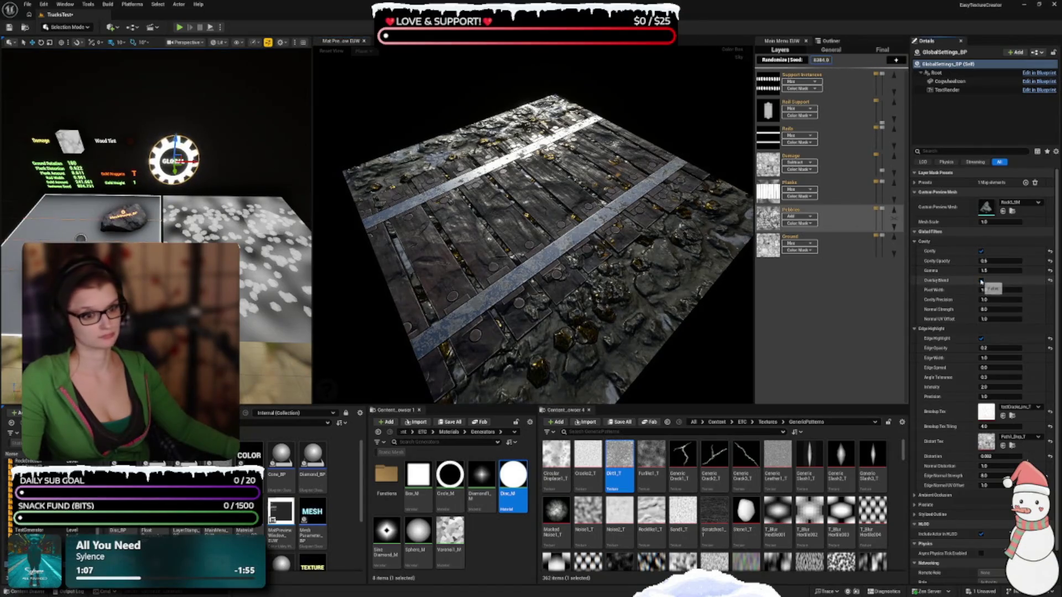
pyautogui.click(981, 281)
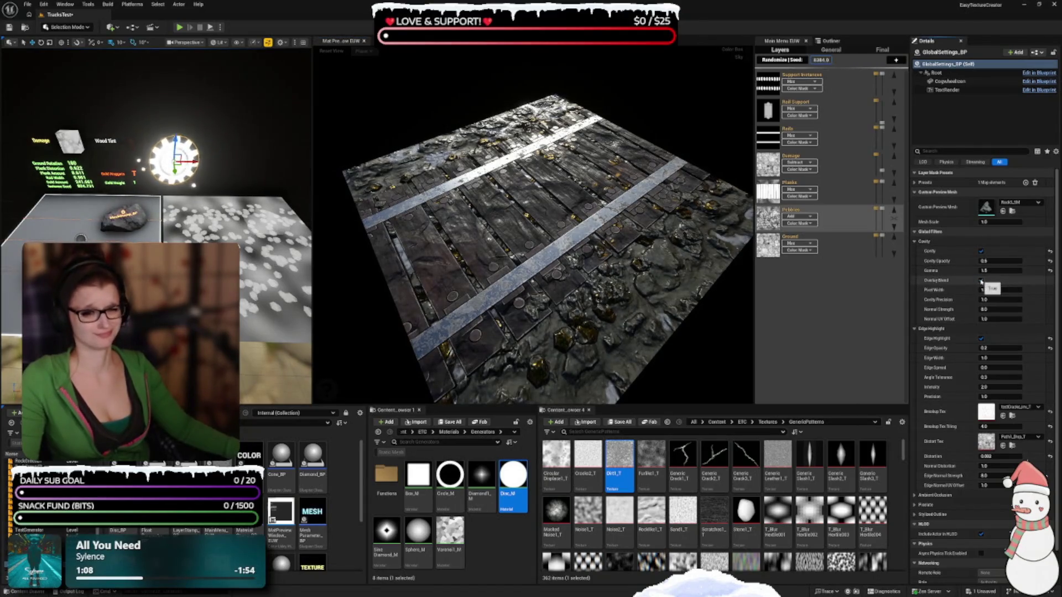
pyautogui.moveTo(941, 281)
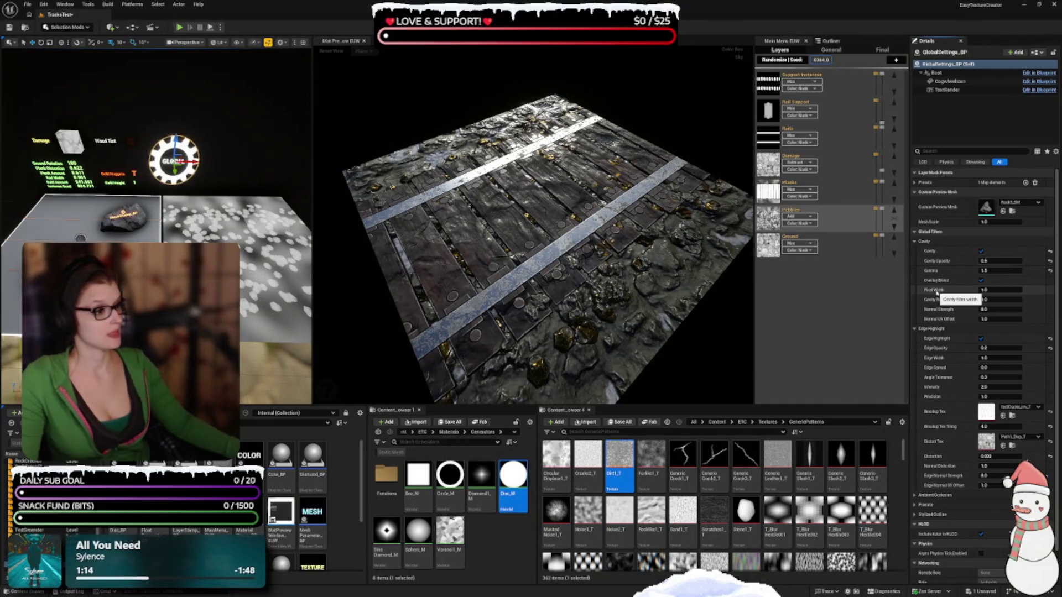
pyautogui.click(999, 290)
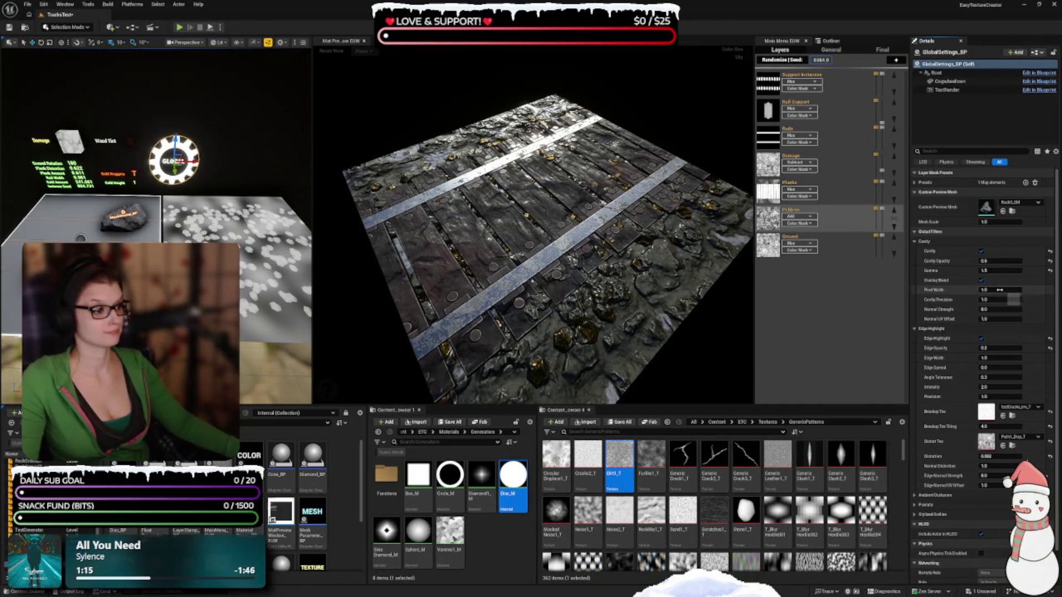
pyautogui.write('5')
pyautogui.press('Return')
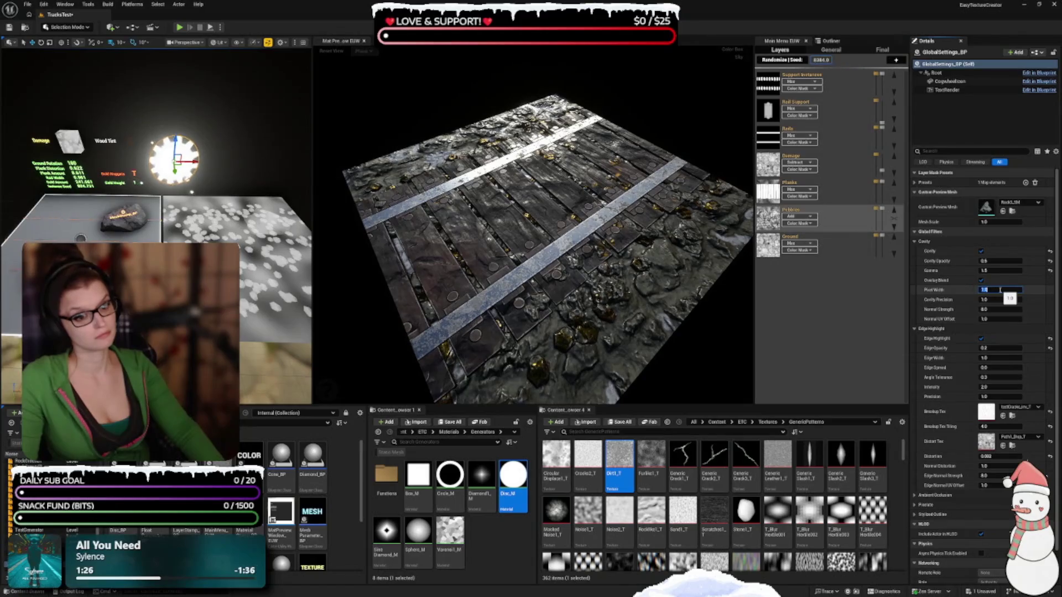
pyautogui.write('2')
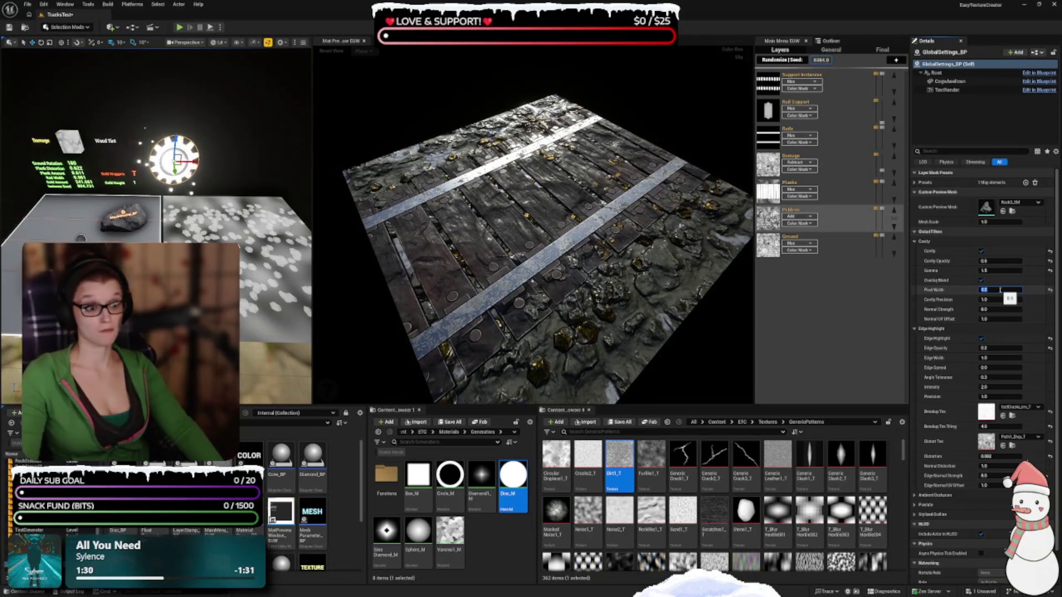
pyautogui.write('1')
pyautogui.press('Return')
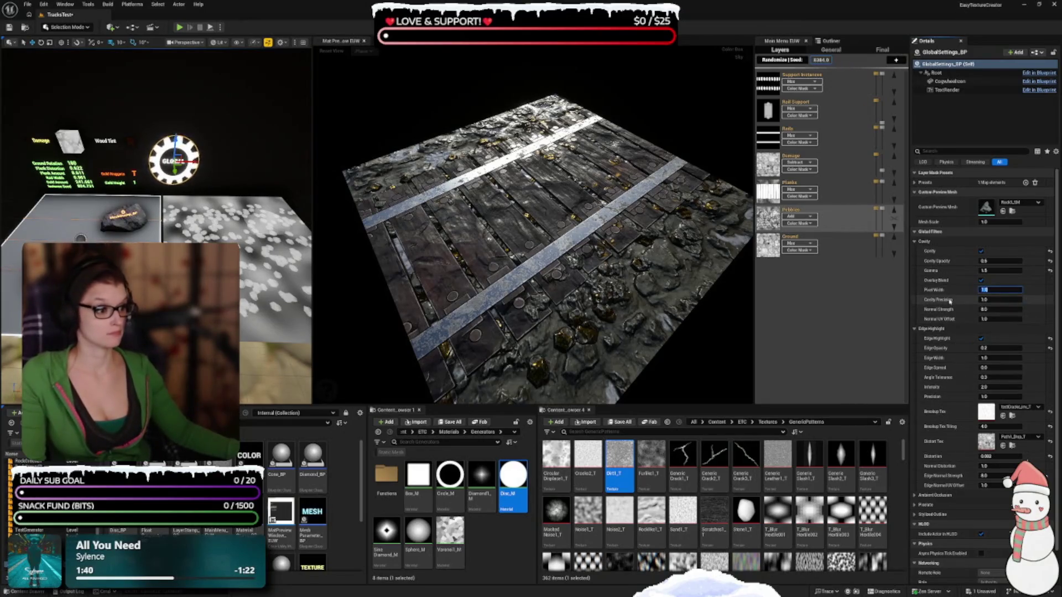
# Set Cavity Precision to 2.0, briefly trying 0.5, and orbit the preview to inspect the planks
pyautogui.moveTo(949, 301)
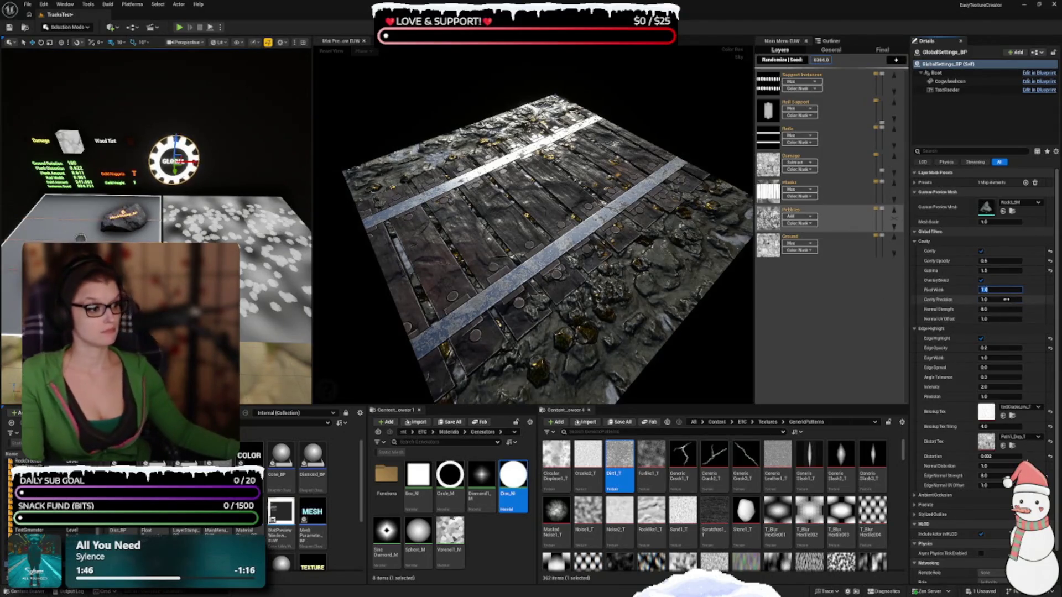
pyautogui.click(1006, 299)
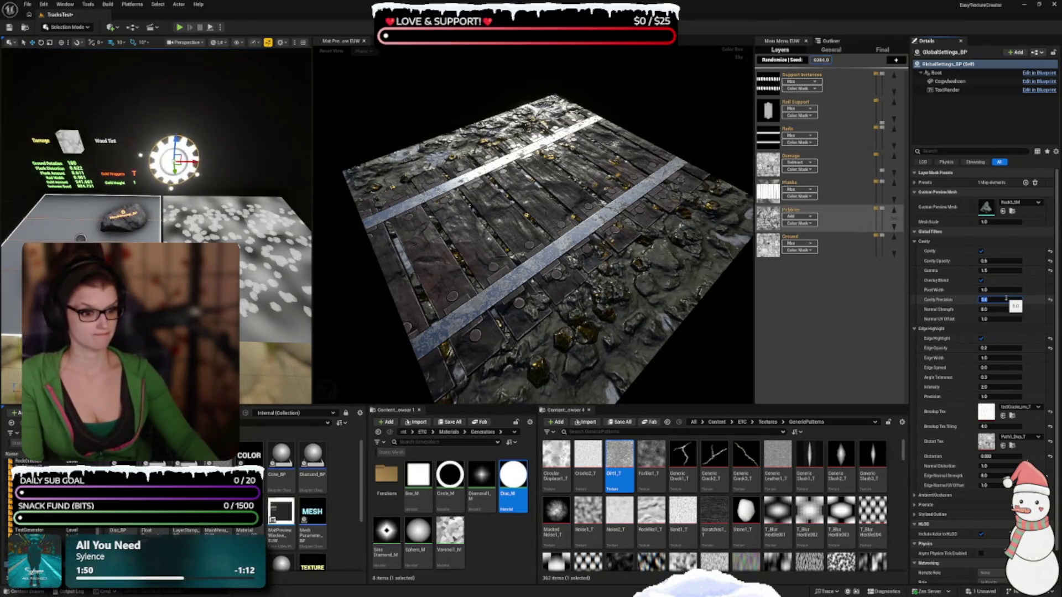
pyautogui.write('1')
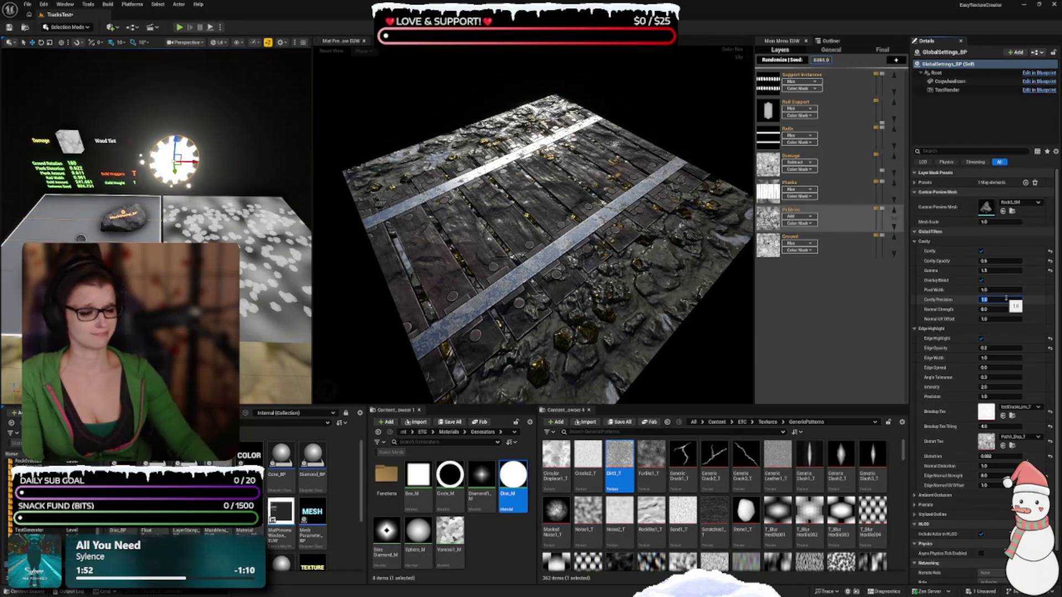
pyautogui.write('2')
pyautogui.press('Return')
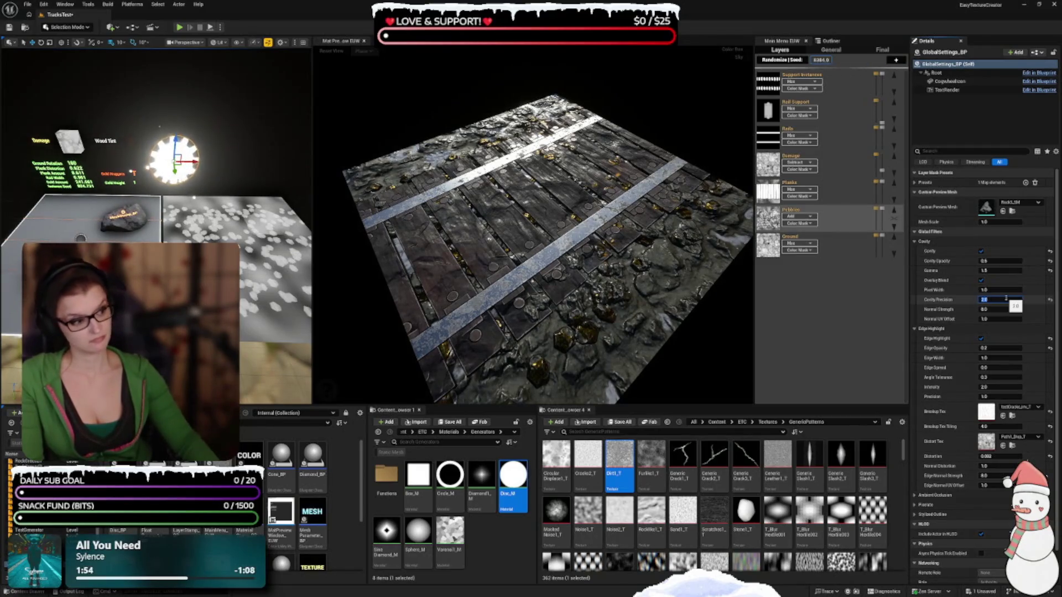
pyautogui.write('0.5')
pyautogui.press('Return')
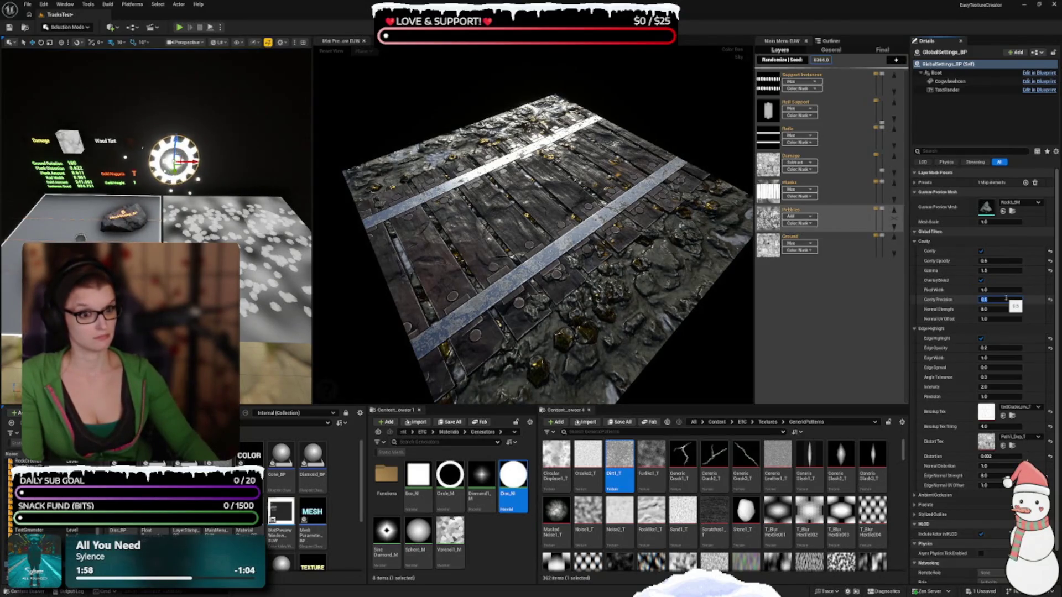
pyautogui.write('2')
pyautogui.press('Return')
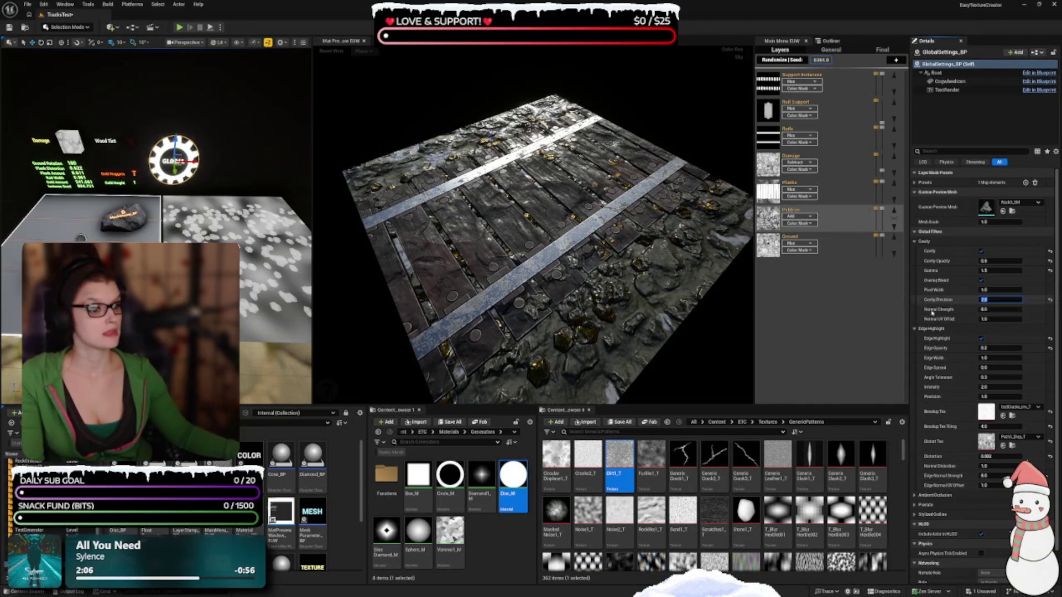
pyautogui.moveTo(697, 310)
pyautogui.mouseDown()
pyautogui.moveTo(685, 339)
pyautogui.moveTo(690, 320)
pyautogui.mouseUp()
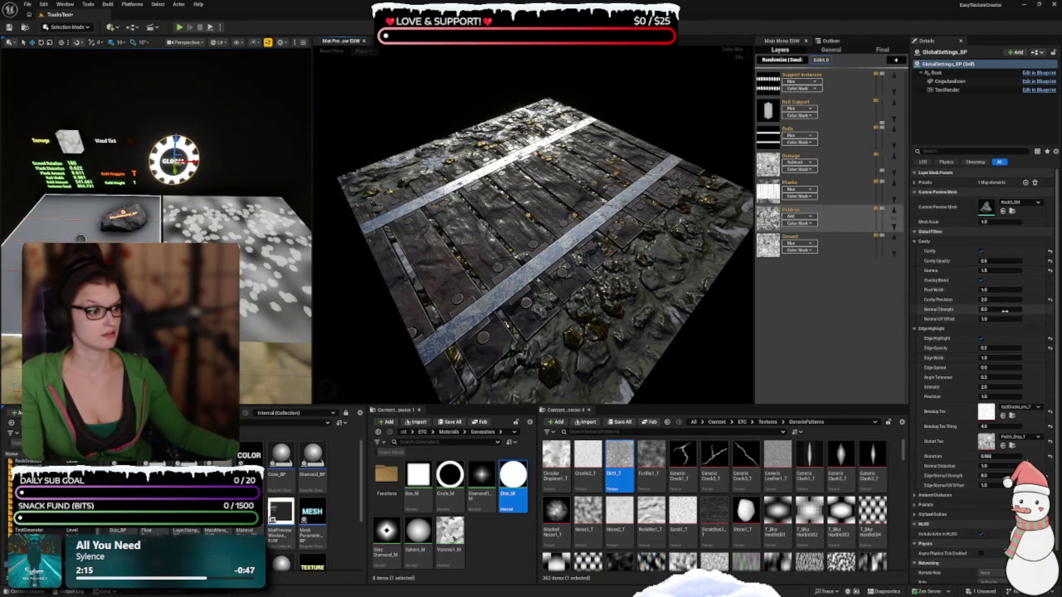
# Set Normal Strength to 12.0, check the surface, and start editing the Normal UV Offset value
pyautogui.click(990, 309)
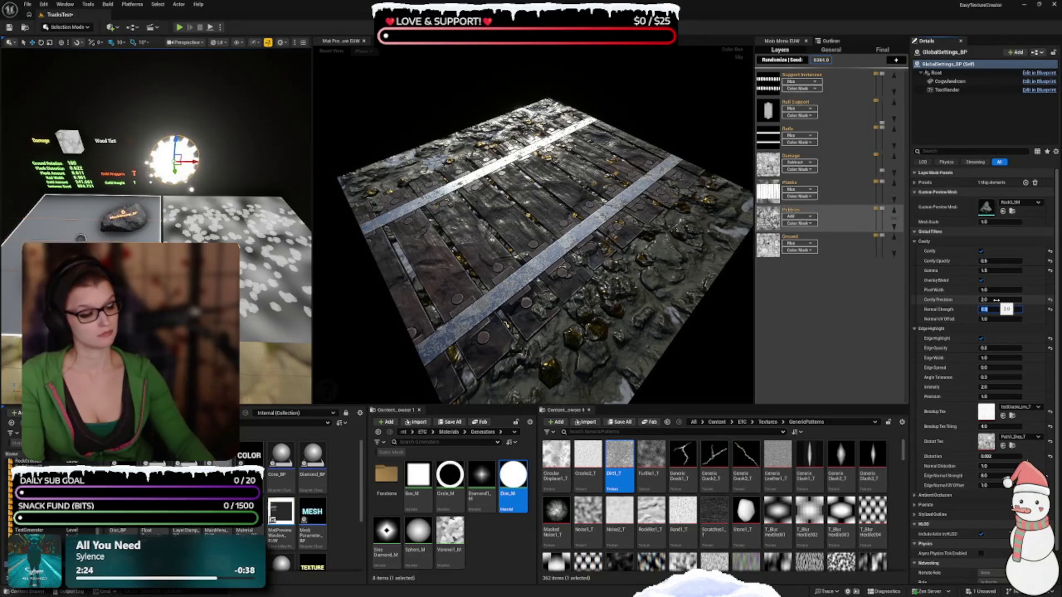
pyautogui.write('0')
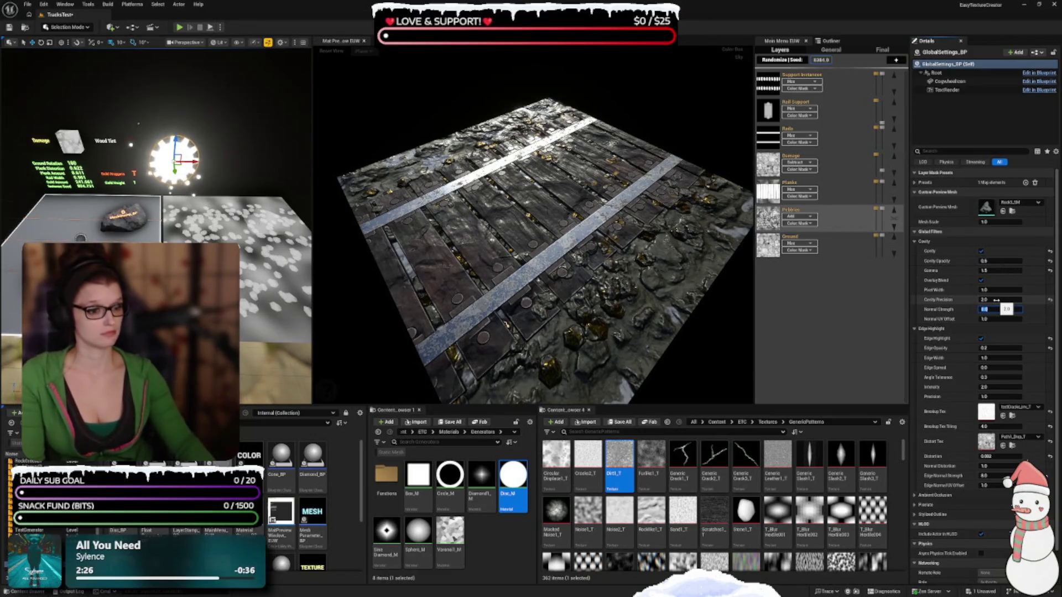
pyautogui.write('10.0')
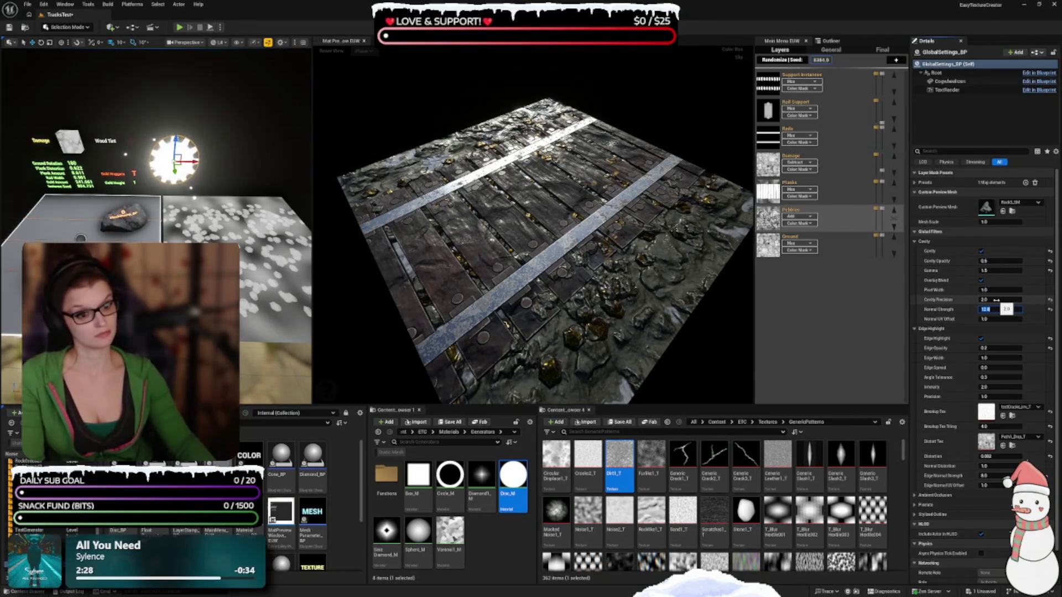
pyautogui.press('Return')
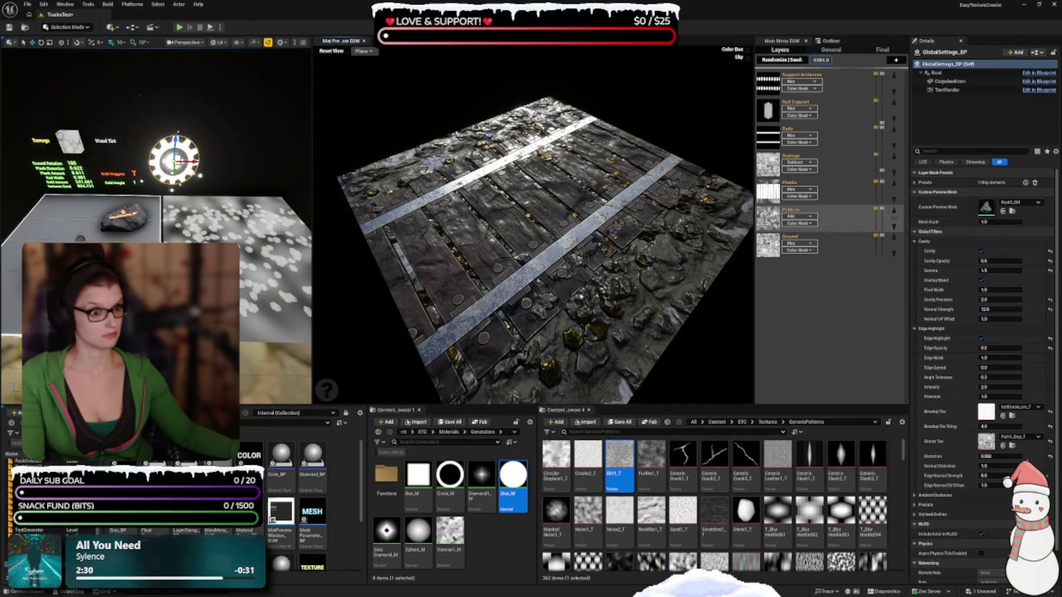
pyautogui.moveTo(578, 281); pyautogui.dragTo(587, 271)
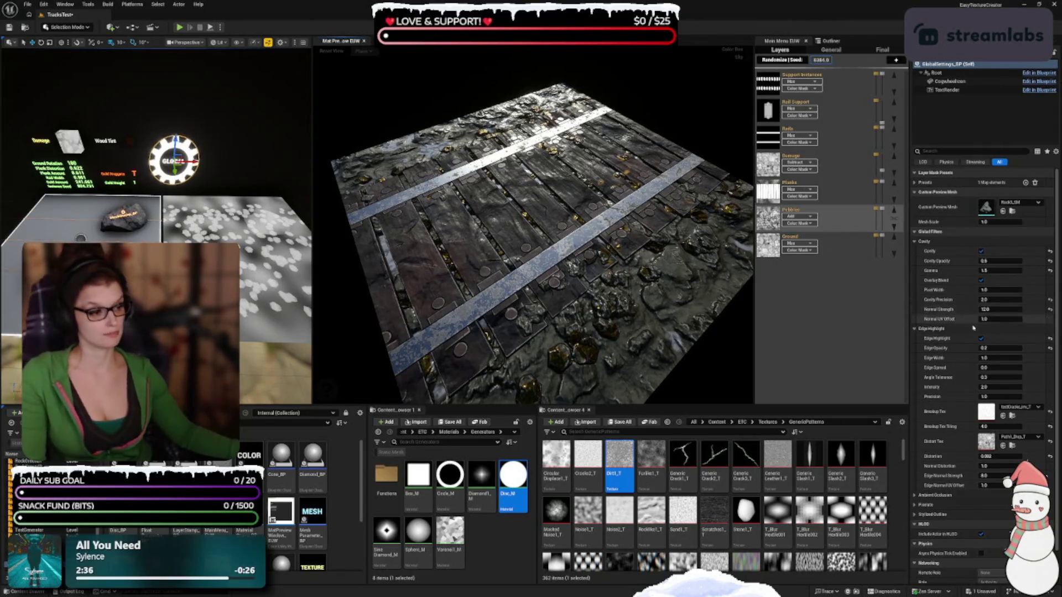
pyautogui.moveTo(950, 321)
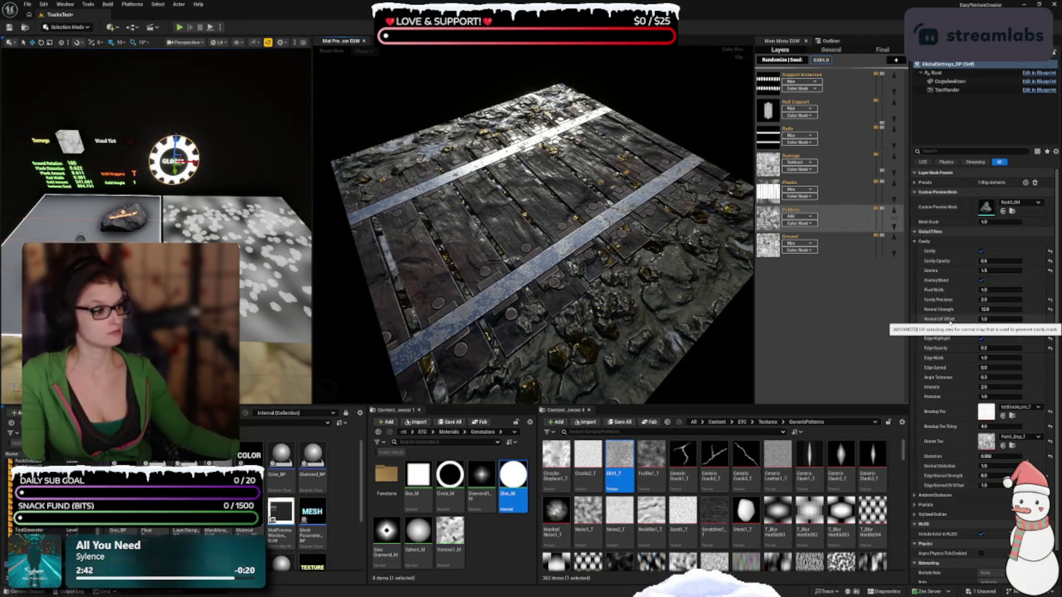
pyautogui.click(995, 319)
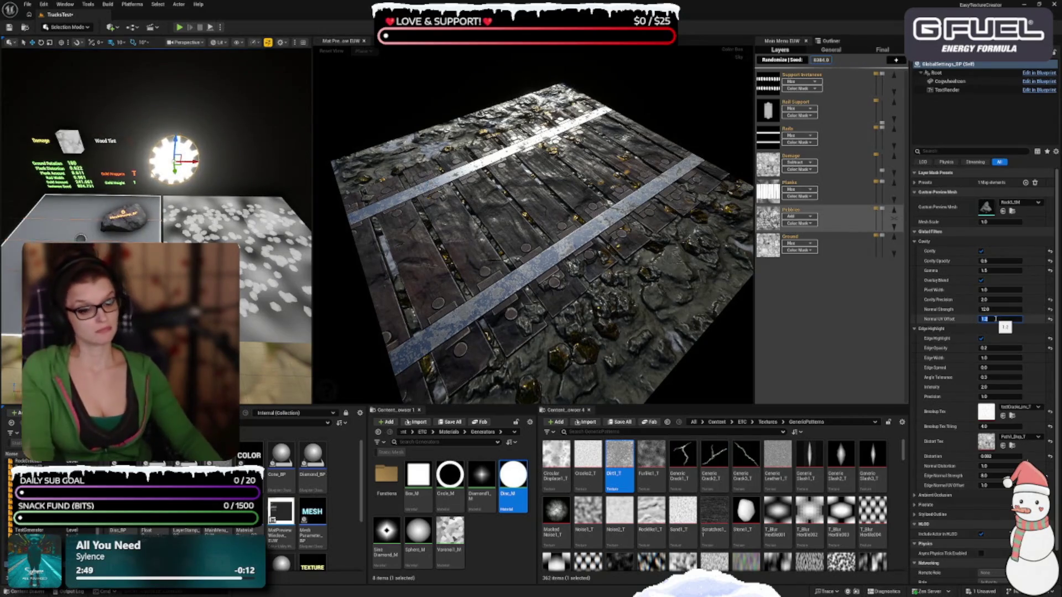
# Try Normal UV Offset values of 1.5, 0.5, 0 and 1 on the plank texture
pyautogui.write('1.5')
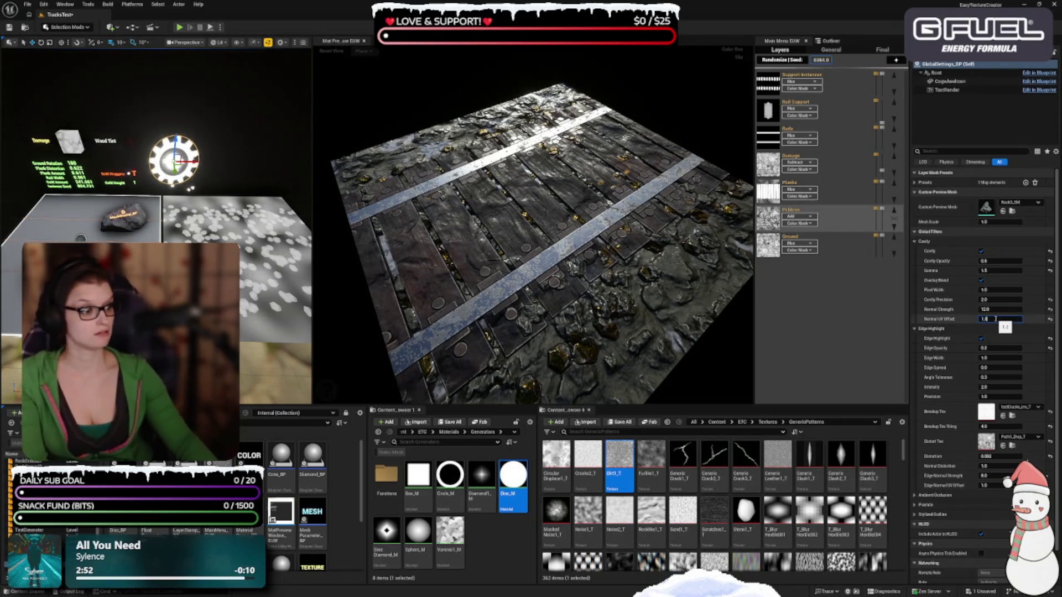
pyautogui.press('Return')
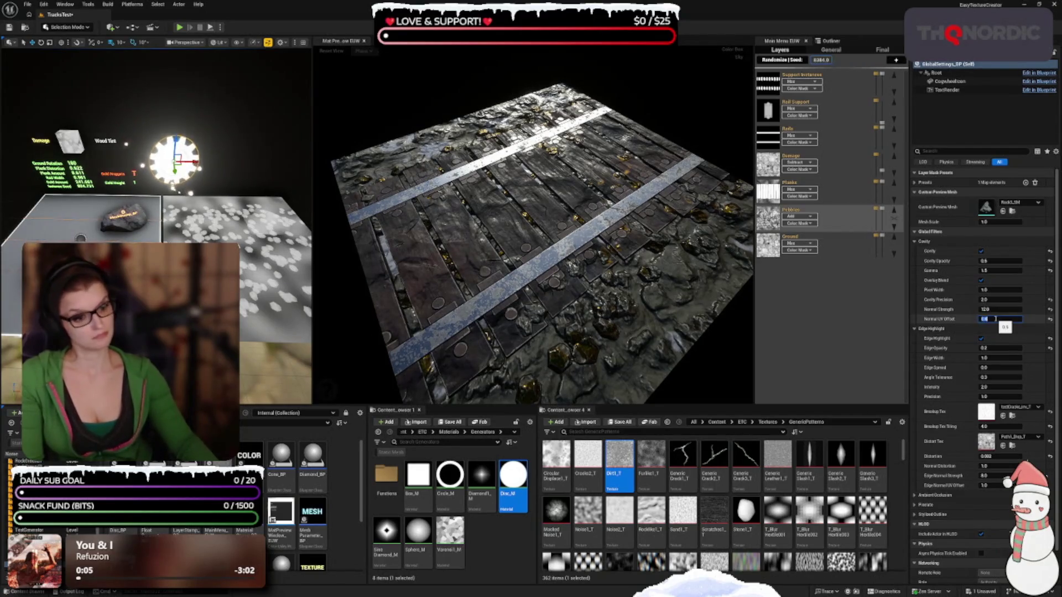
pyautogui.write('0.7')
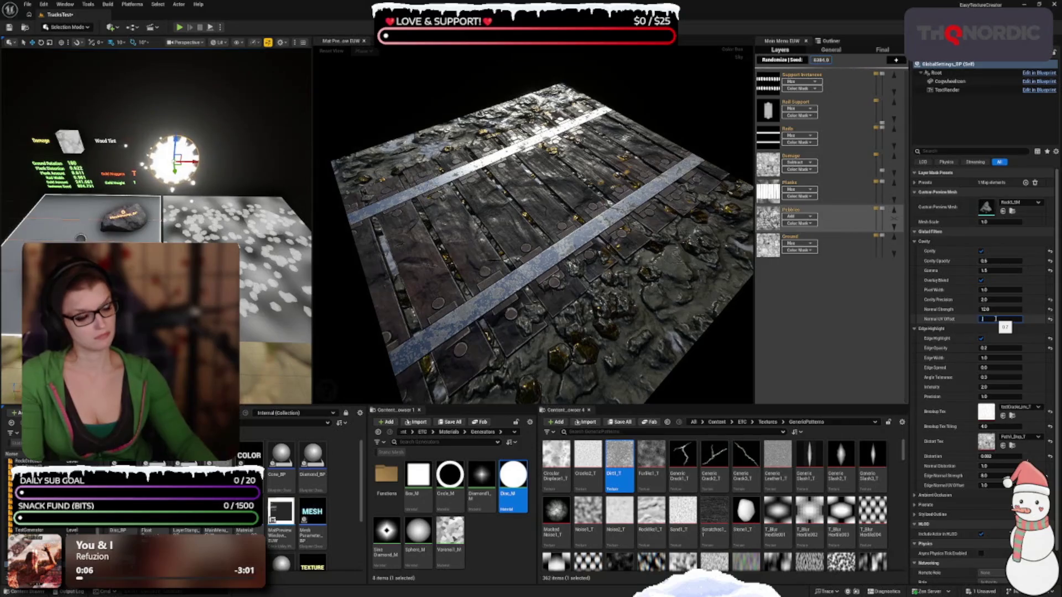
pyautogui.write('0.5')
pyautogui.press('Return')
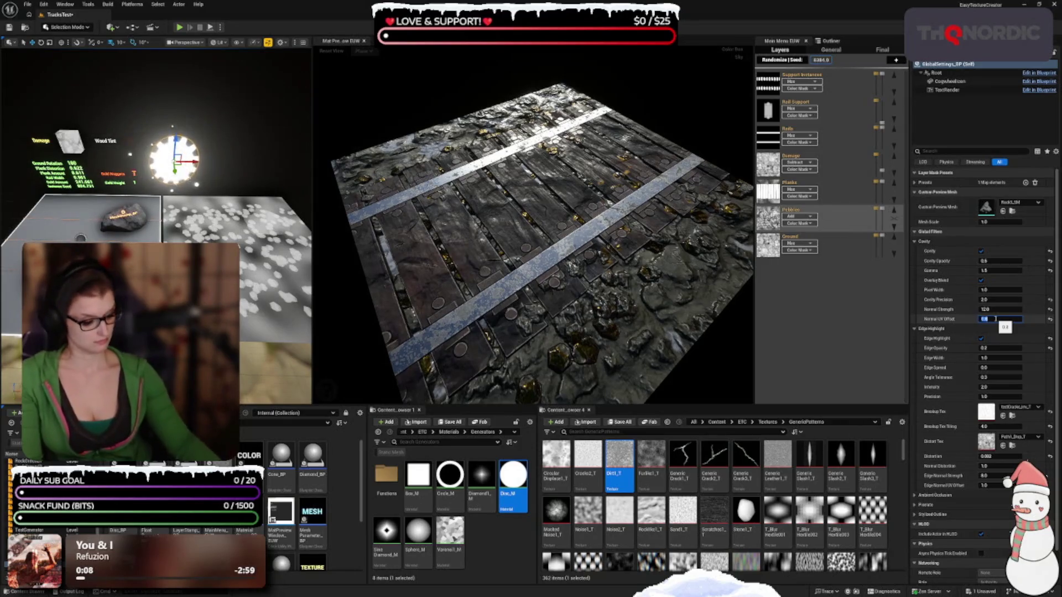
pyautogui.write('0')
pyautogui.press('Return')
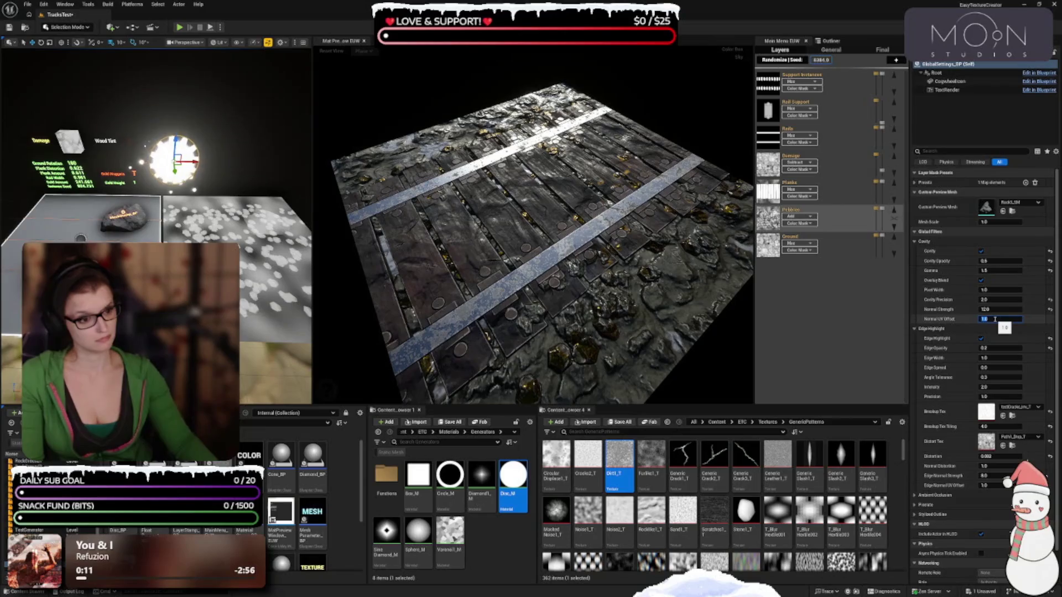
pyautogui.write('1')
pyautogui.press('Return')
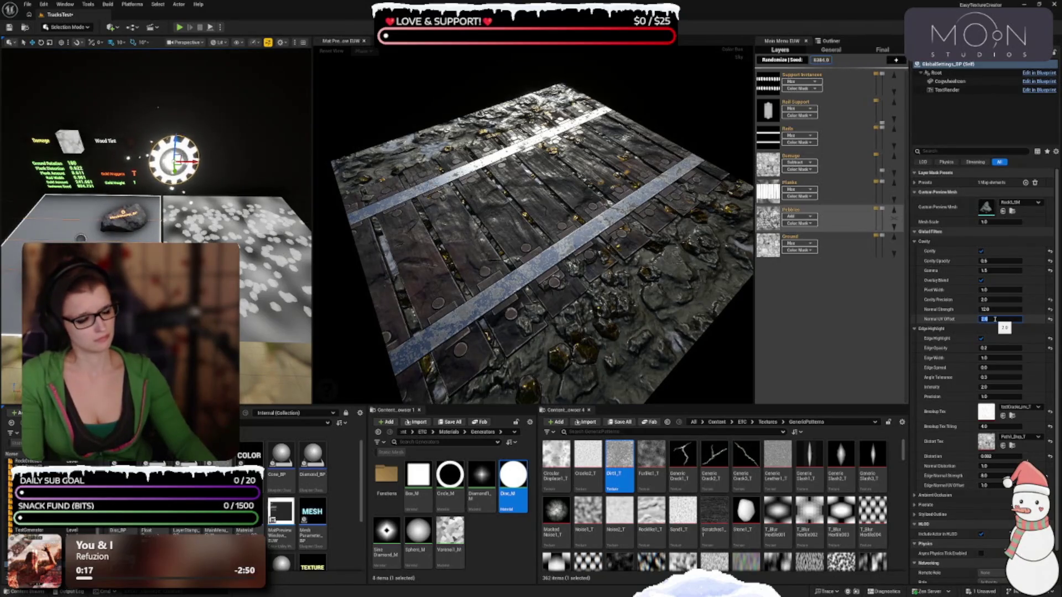
# Fine-tune the Normal UV Offset through 1.5, 1.4 and 1.2, settling at 1.5
pyautogui.write('.5')
pyautogui.press('Return')
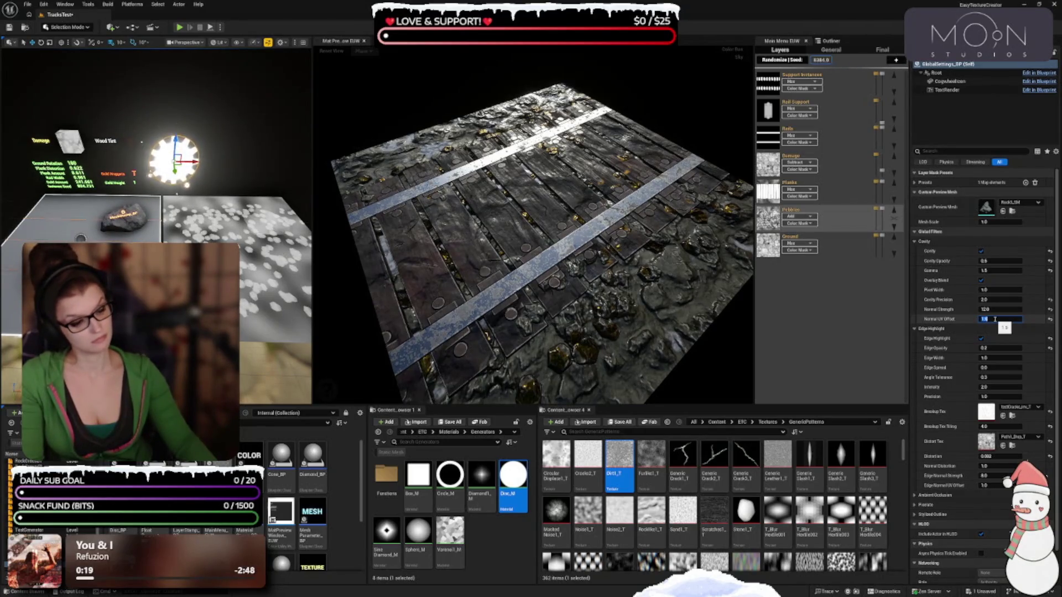
pyautogui.write('.4')
pyautogui.press('Return')
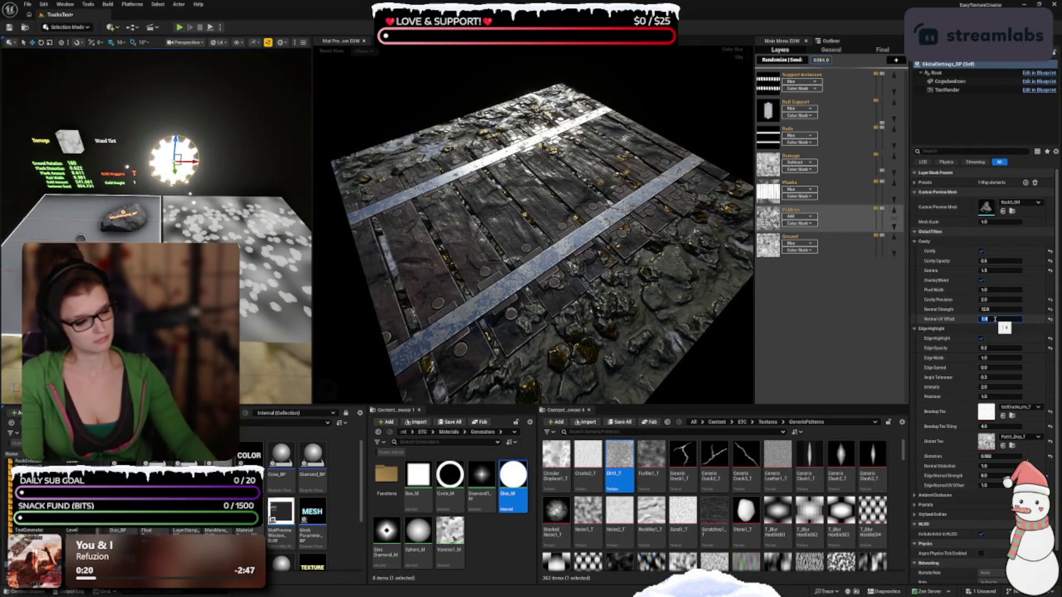
pyautogui.write('2')
pyautogui.press('Return')
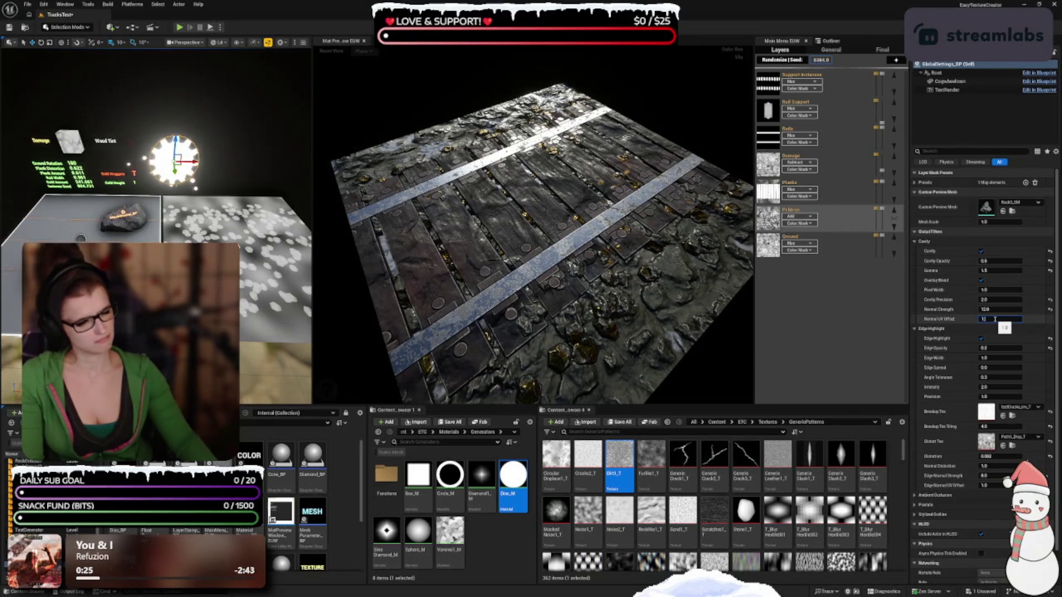
pyautogui.write('.5')
pyautogui.press('Return')
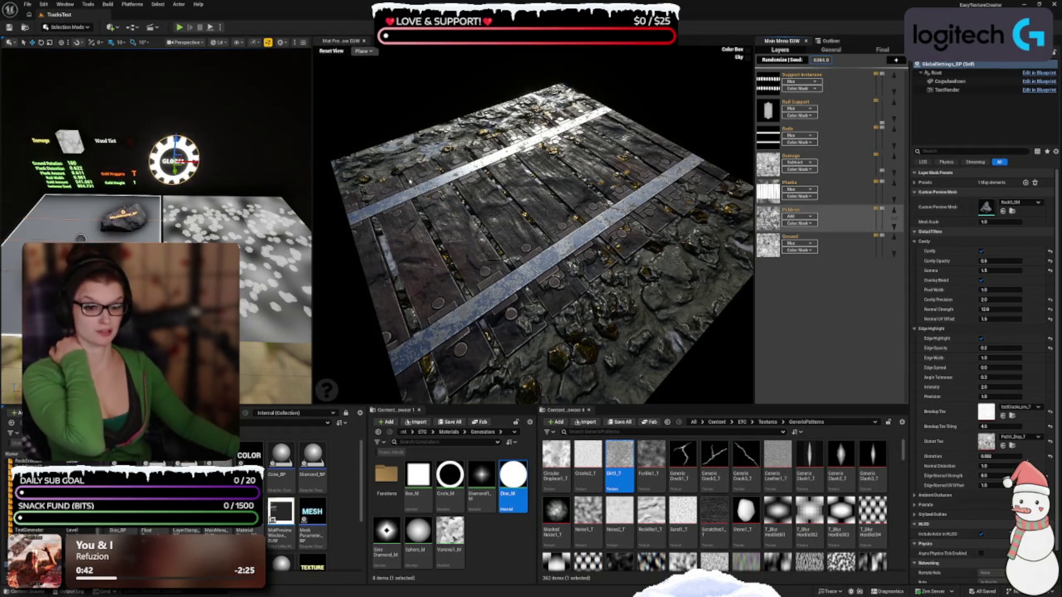
# Widen the material preview viewport and orbit to a low angle over the plank tile
pyautogui.moveTo(314, 165); pyautogui.dragTo(270, 148)
pyautogui.moveTo(425, 285)
pyautogui.mouseDown()
pyautogui.moveTo(520, 249)
pyautogui.moveTo(543, 287)
pyautogui.moveTo(561, 239)
pyautogui.moveTo(547, 248)
pyautogui.mouseUp()
pyautogui.moveTo(534, 284)
pyautogui.mouseDown()
pyautogui.moveTo(525, 273)
pyautogui.moveTo(530, 299)
pyautogui.moveTo(548, 279)
pyautogui.moveTo(634, 298)
pyautogui.moveTo(437, 360)
pyautogui.mouseUp()
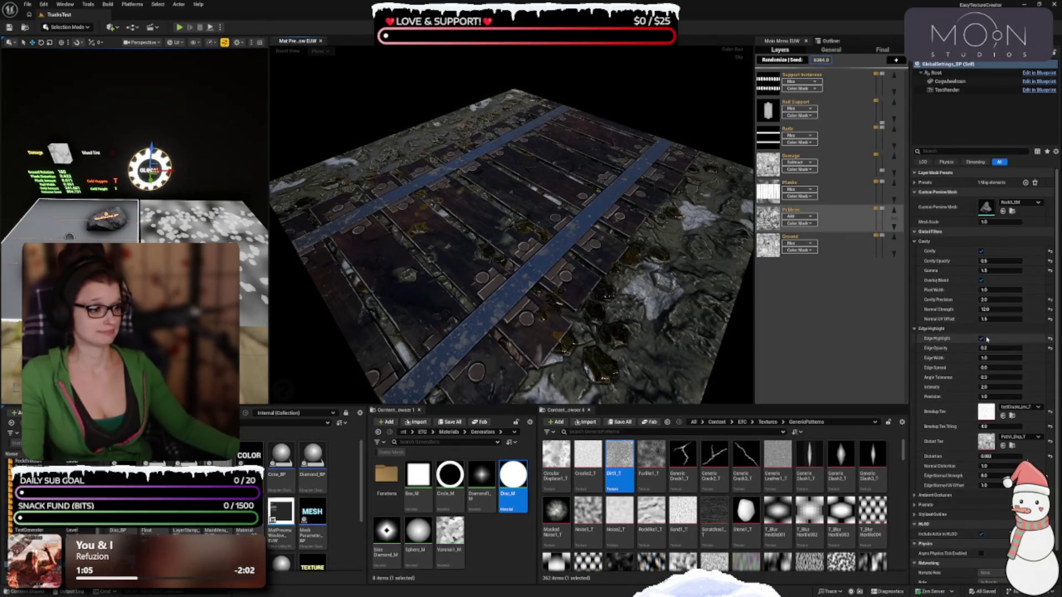
# Compare the planks with Edge Highlight off, then switch Edge Highlight back on
pyautogui.click(982, 338)
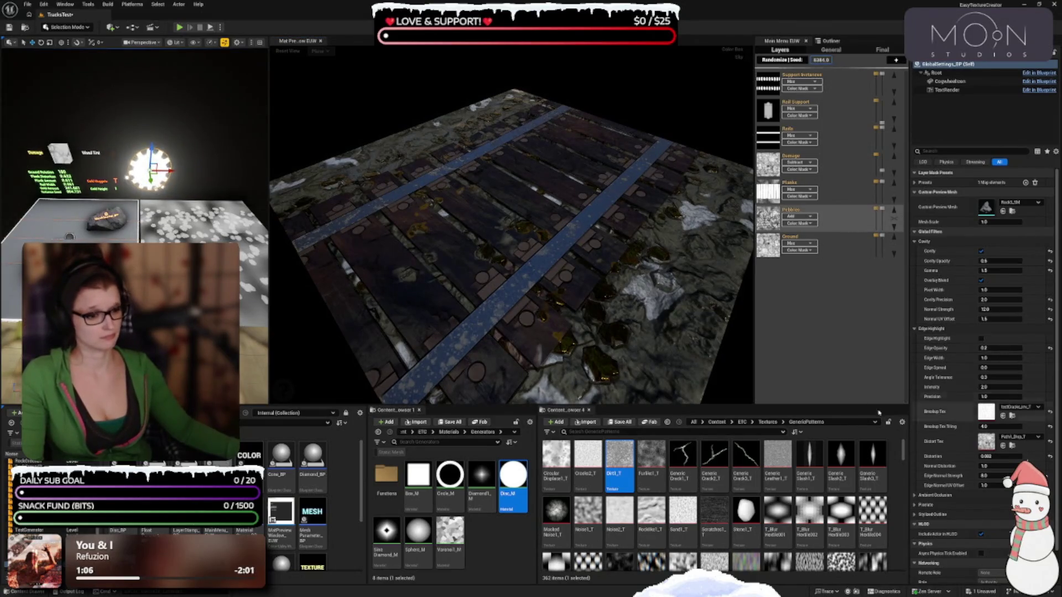
pyautogui.moveTo(704, 275)
pyautogui.mouseDown()
pyautogui.moveTo(661, 262)
pyautogui.moveTo(639, 288)
pyautogui.moveTo(592, 278)
pyautogui.mouseUp()
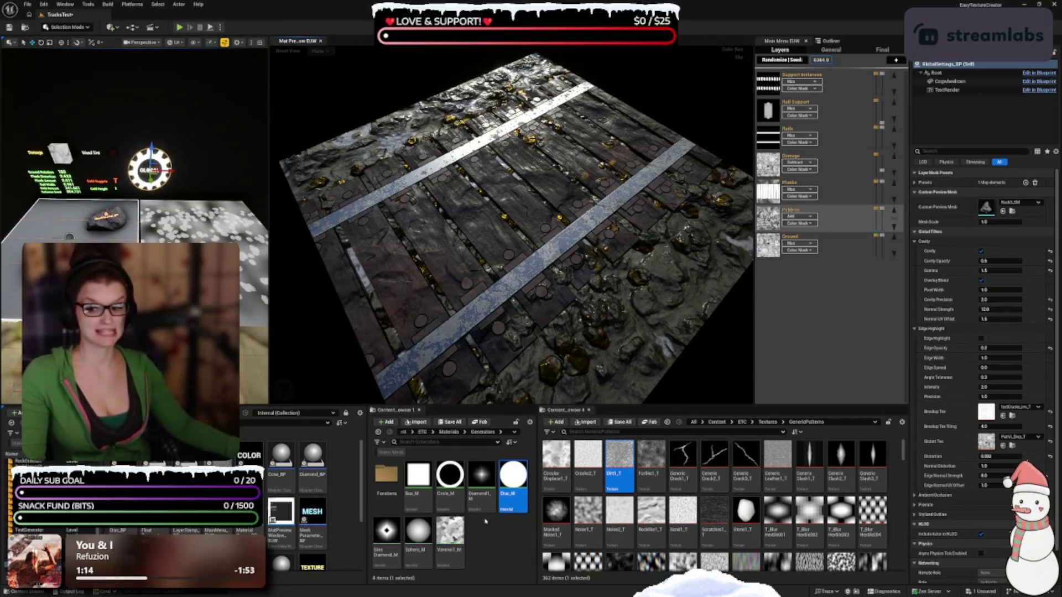
pyautogui.scroll(3, 513, 296)
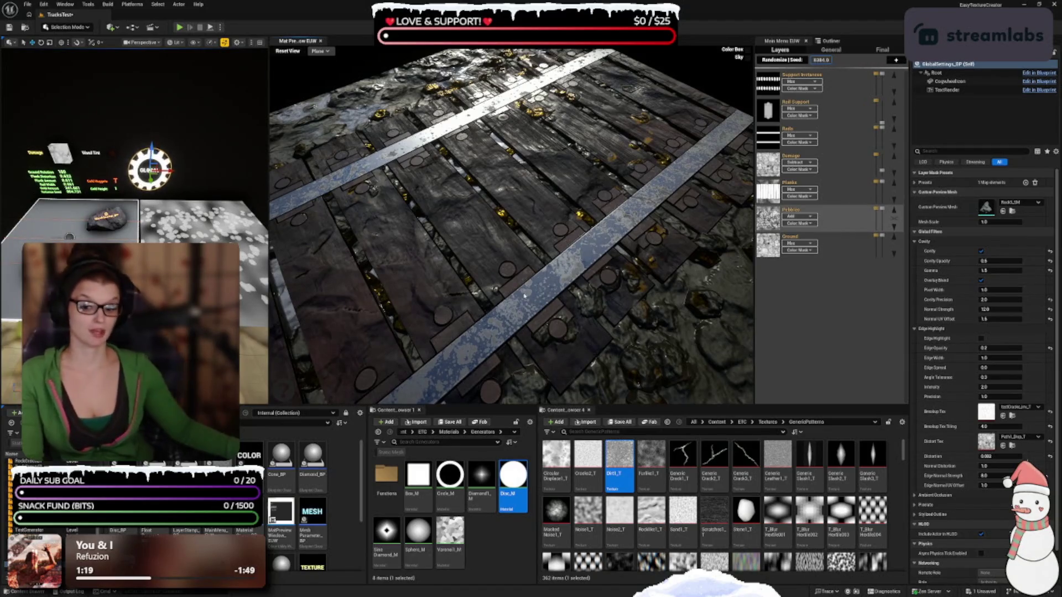
pyautogui.moveTo(612, 319); pyautogui.dragTo(603, 326)
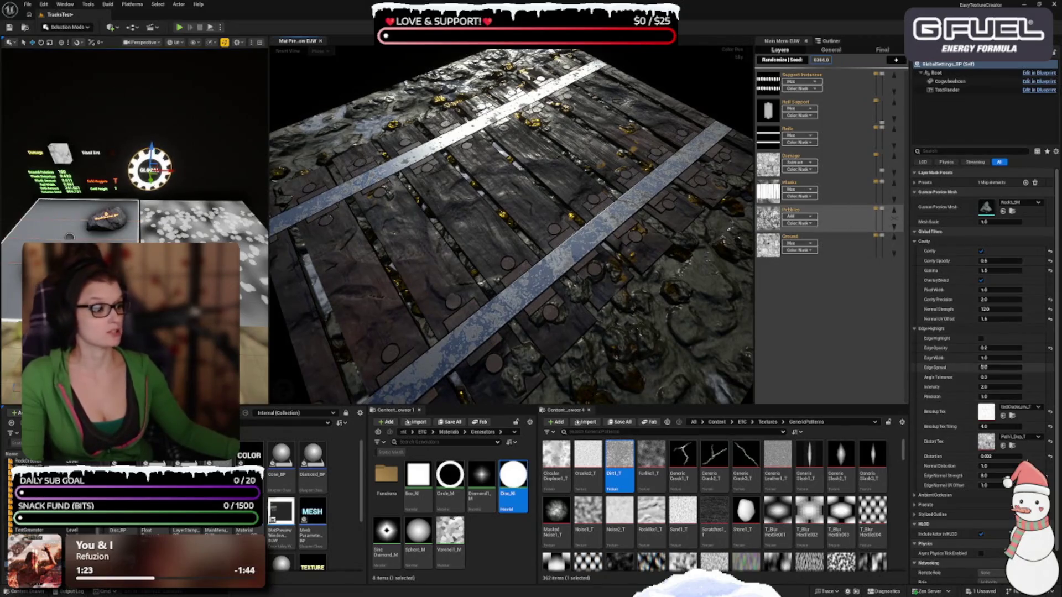
pyautogui.click(980, 339)
pyautogui.scroll(-2, 984, 331)
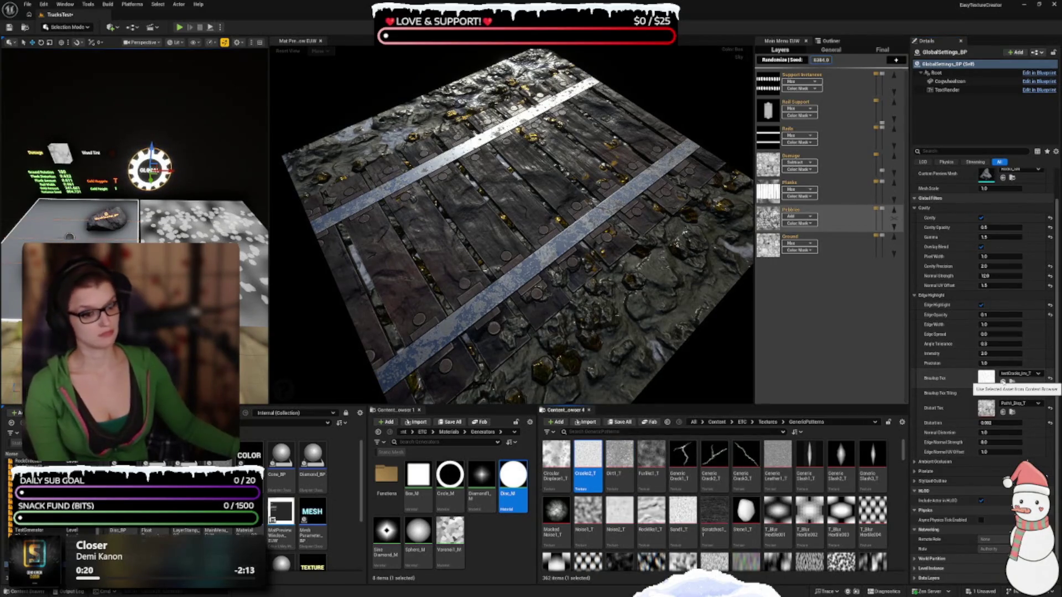
# Assign Cracked2_T as the edge Breakup Tex and set Edge Opacity to 0.3
pyautogui.click(1002, 382)
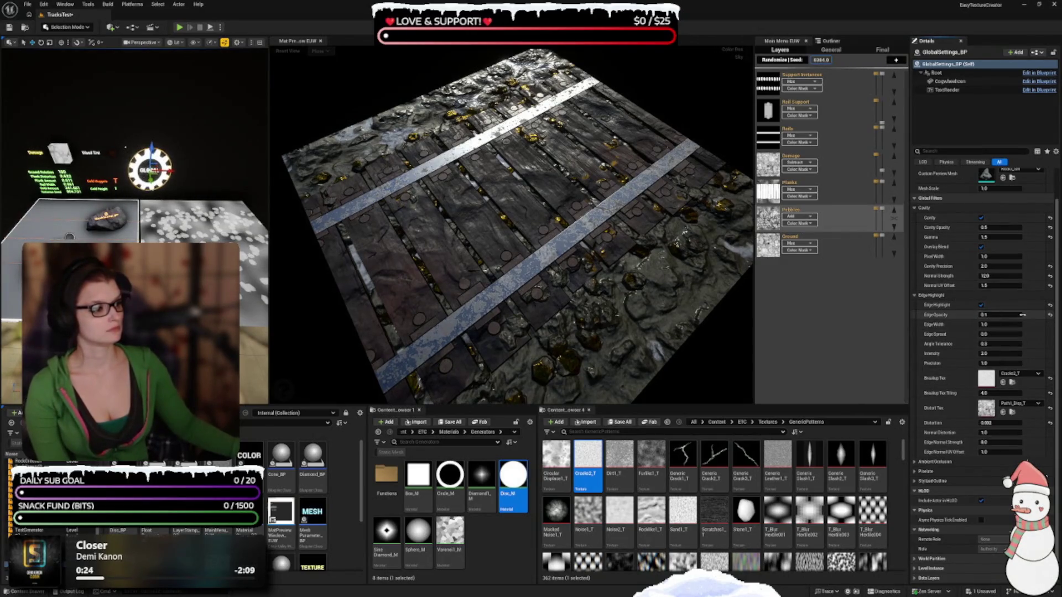
pyautogui.click(1048, 316)
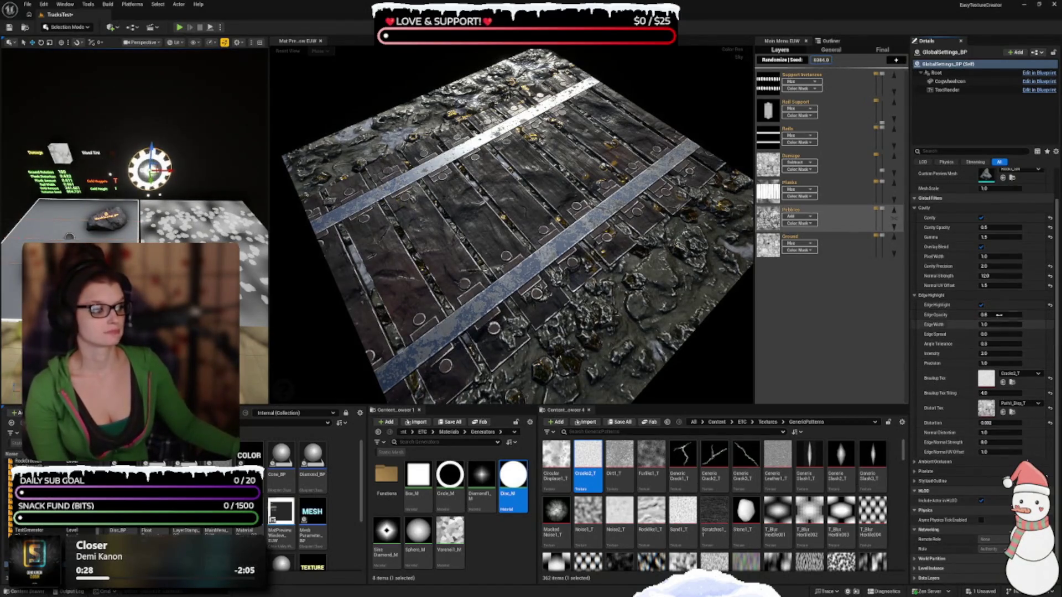
pyautogui.click(1000, 314)
pyautogui.write('0.5')
pyautogui.press('Return')
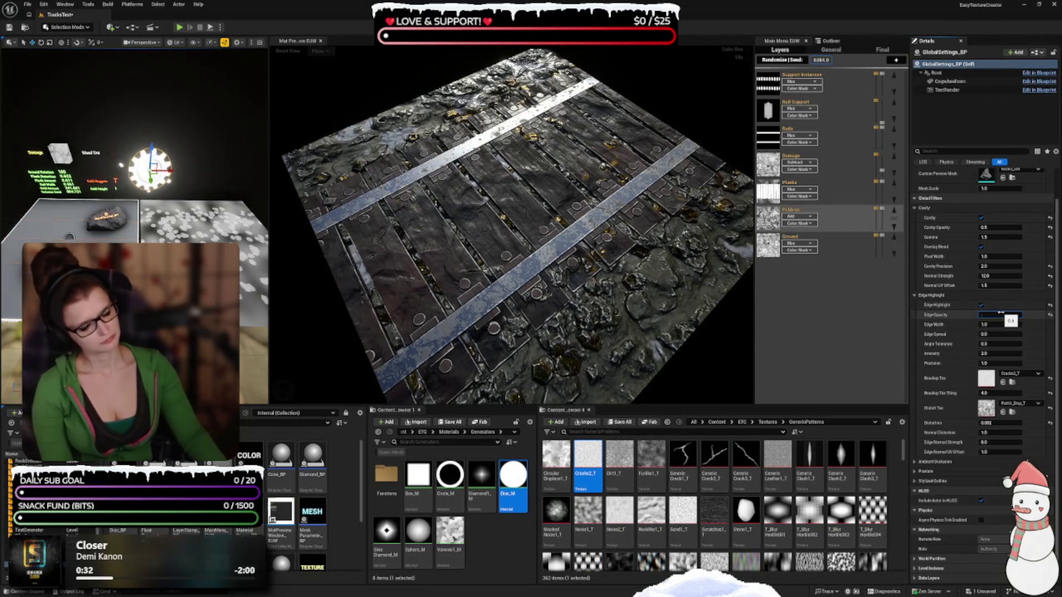
pyautogui.press('Return')
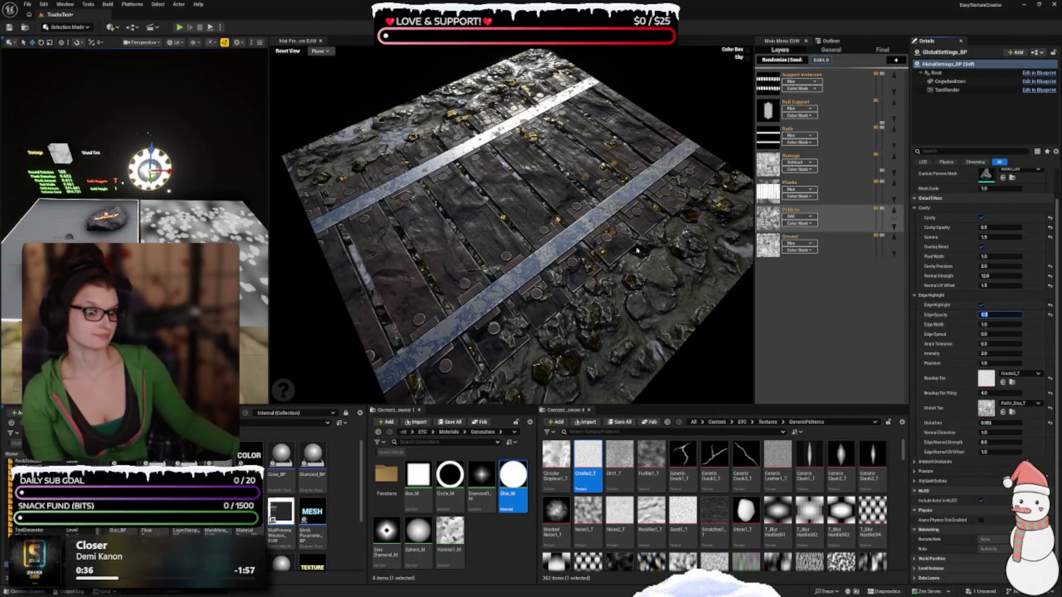
pyautogui.moveTo(637, 251); pyautogui.dragTo(636, 302)
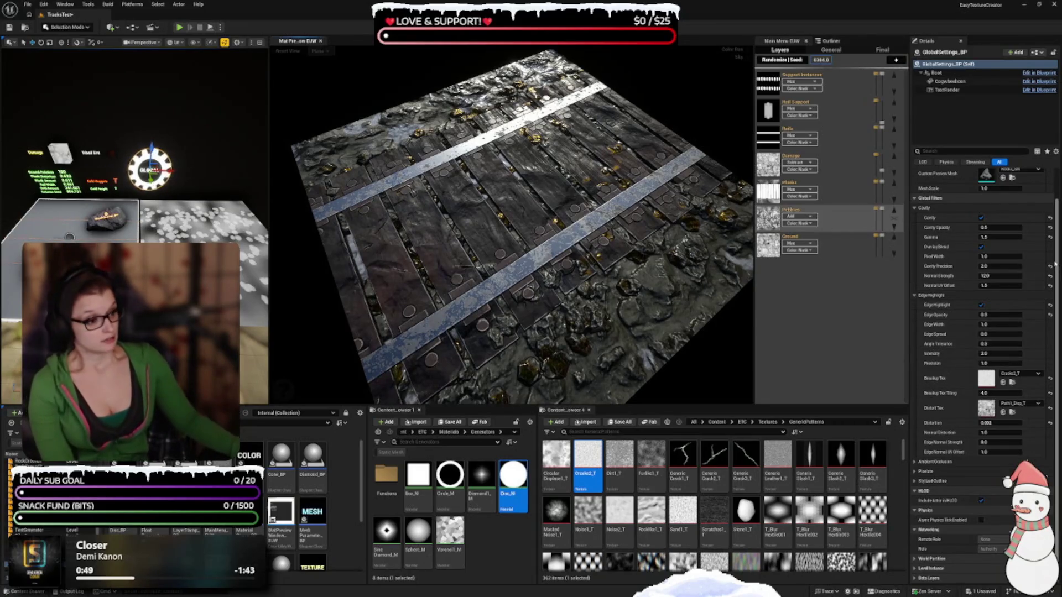
# Try Angle Tolerance at 0.5 and 0.1, settling at 0.2
pyautogui.click(989, 343)
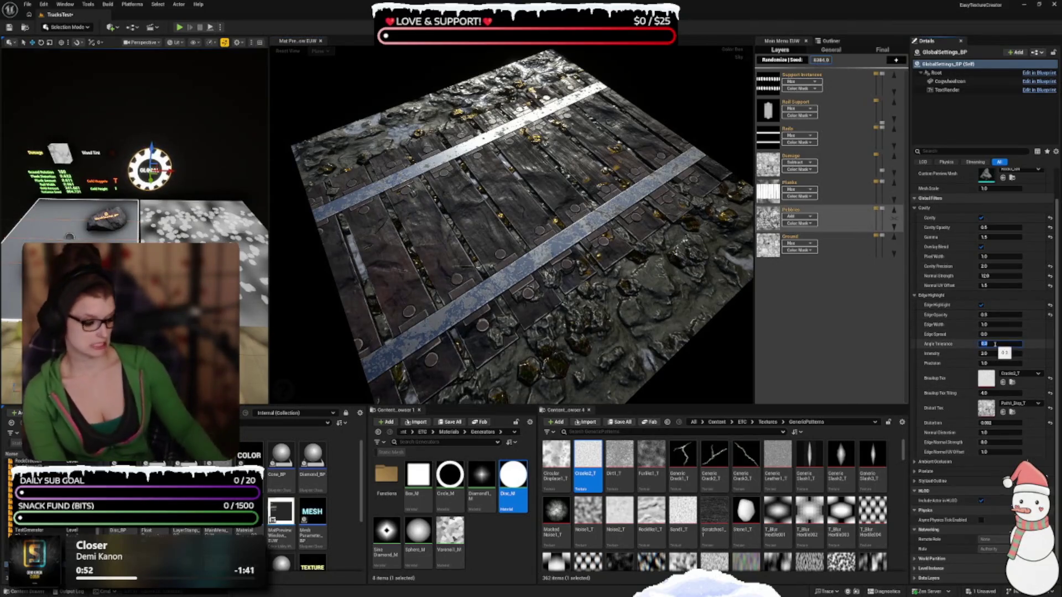
pyautogui.write('0.5')
pyautogui.press('Return')
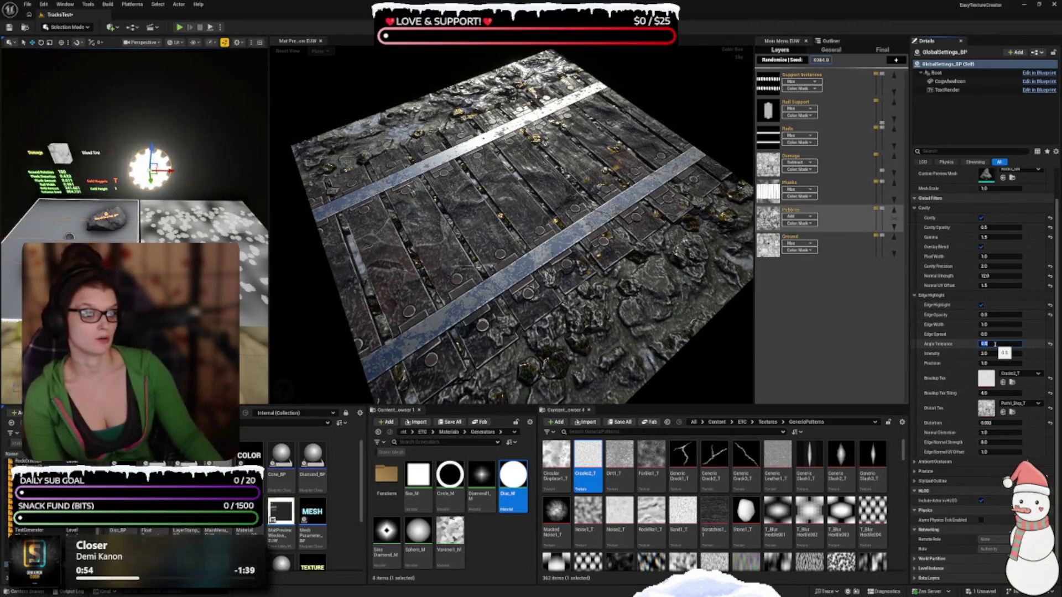
pyautogui.write('0.1')
pyautogui.press('Return')
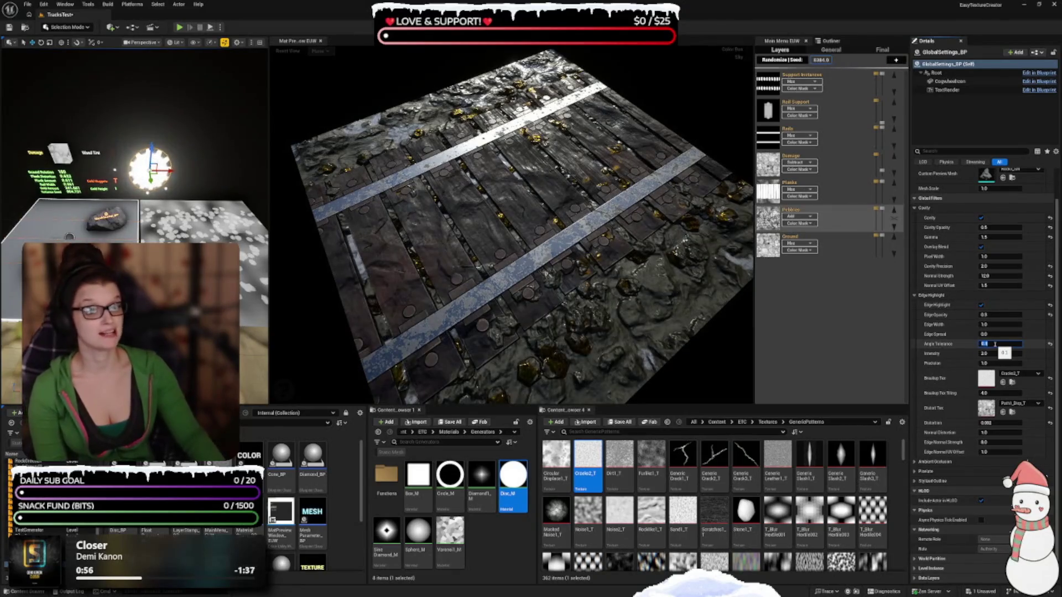
pyautogui.press('Return')
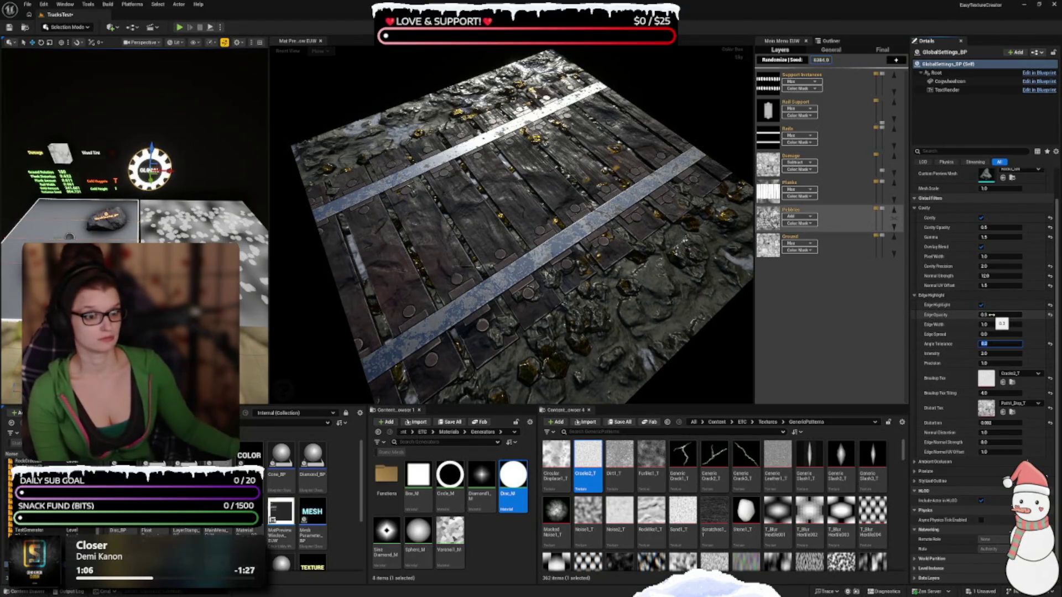
pyautogui.moveTo(467, 265)
pyautogui.mouseDown()
pyautogui.moveTo(465, 311)
pyautogui.moveTo(459, 256)
pyautogui.mouseUp()
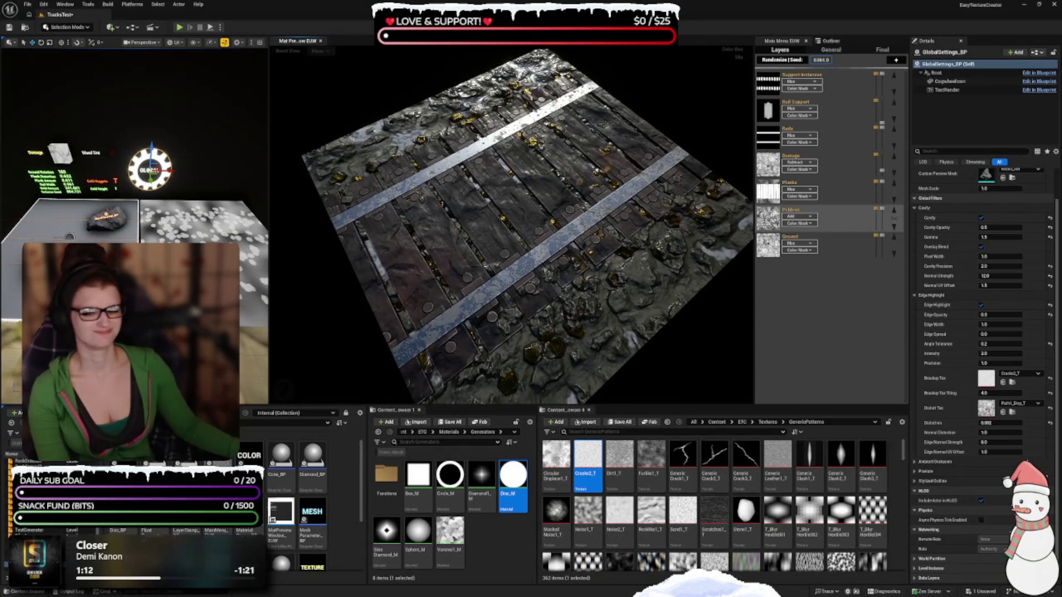
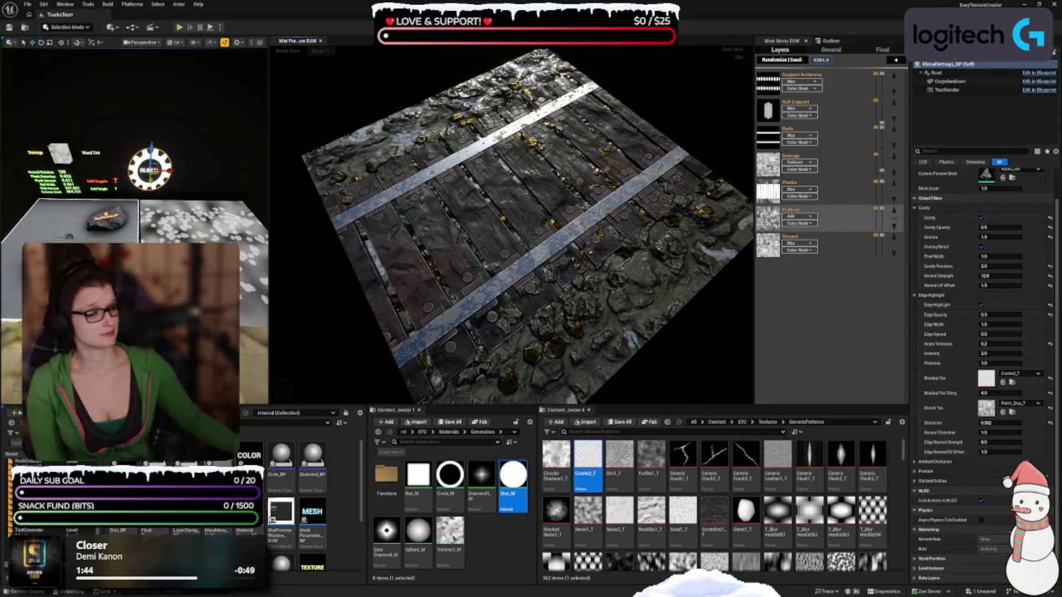
# Try testCracks as the breakup texture, then undo the swap
pyautogui.moveTo(514, 247)
pyautogui.mouseDown()
pyautogui.moveTo(515, 271)
pyautogui.moveTo(519, 222)
pyautogui.moveTo(519, 259)
pyautogui.mouseUp()
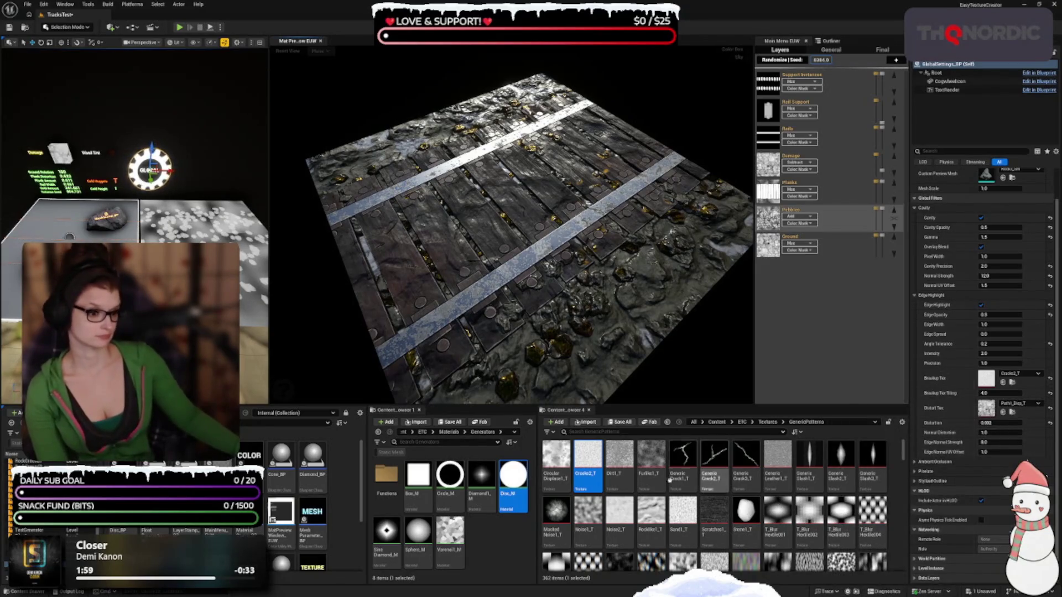
pyautogui.scroll(-3, 842, 511)
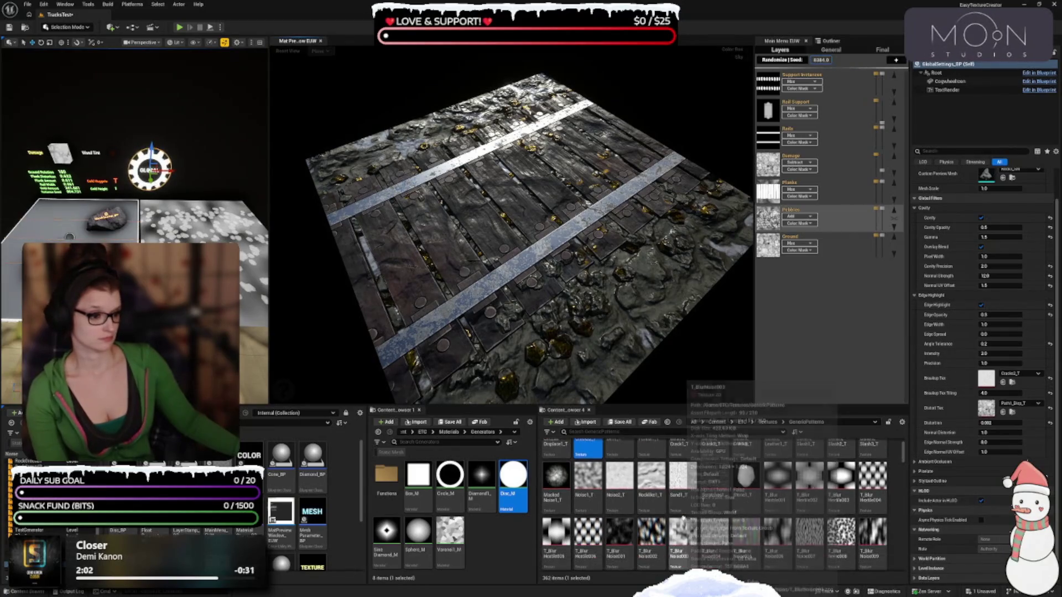
pyautogui.scroll(-3, 842, 511)
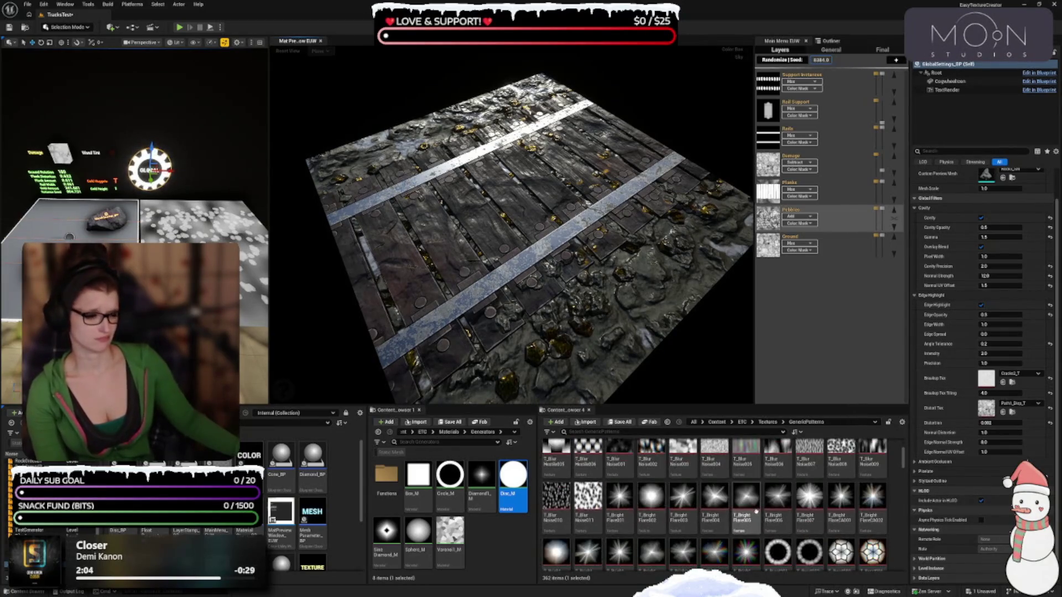
pyautogui.scroll(-10, 798, 549)
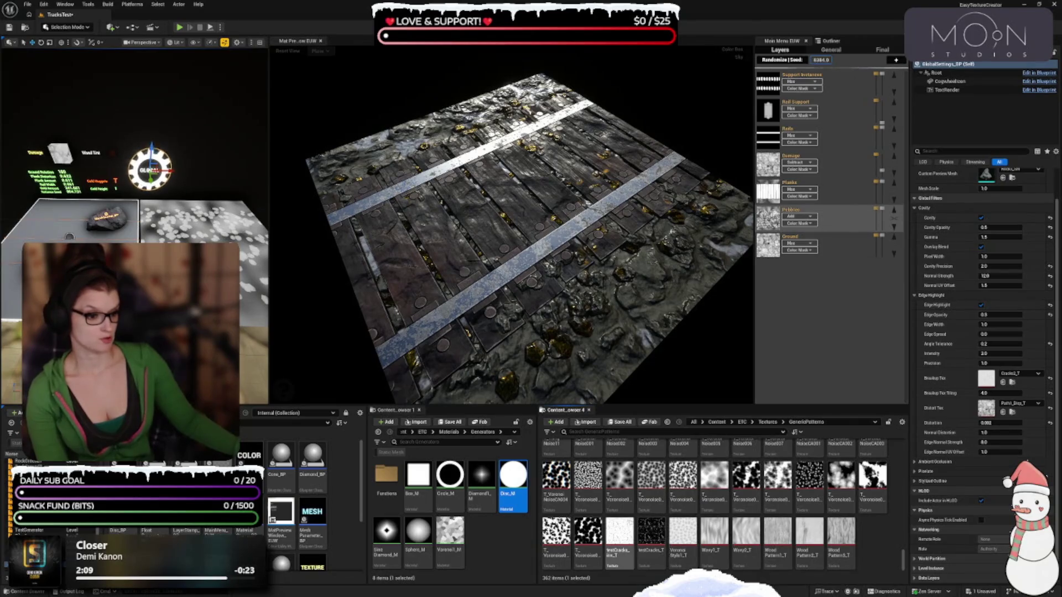
pyautogui.click(619, 539)
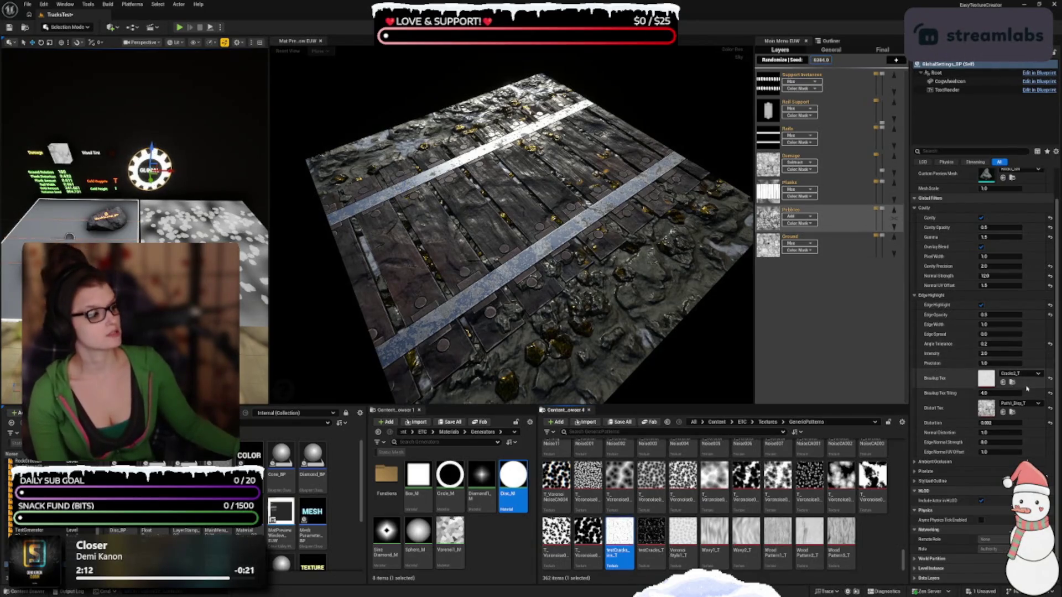
pyautogui.click(1003, 382)
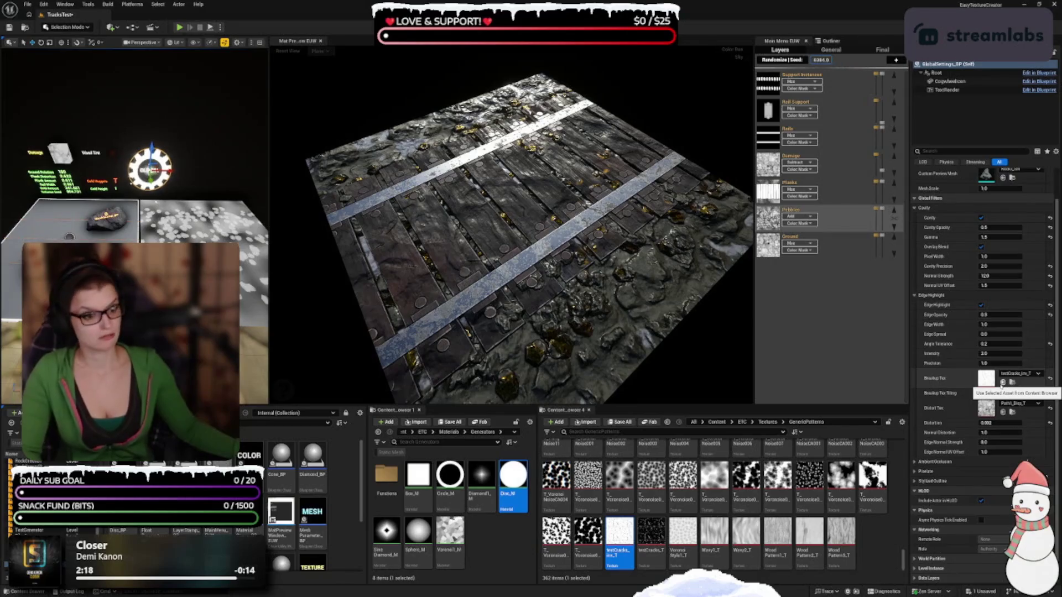
pyautogui.hotkey('ctrl', 'z')
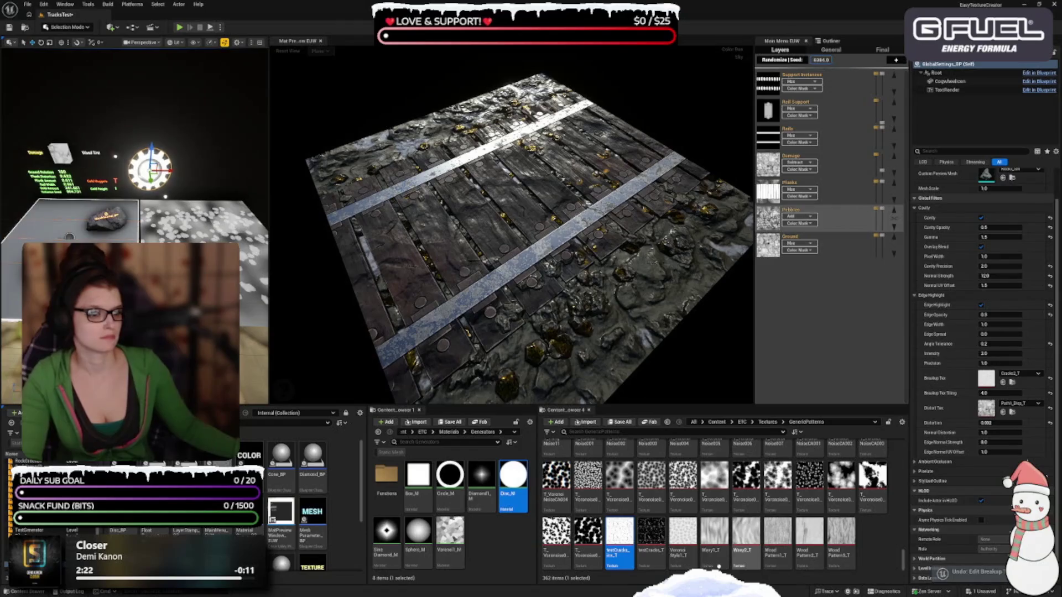
# Set the breakup texture tiling value to 2
pyautogui.moveTo(713, 567)
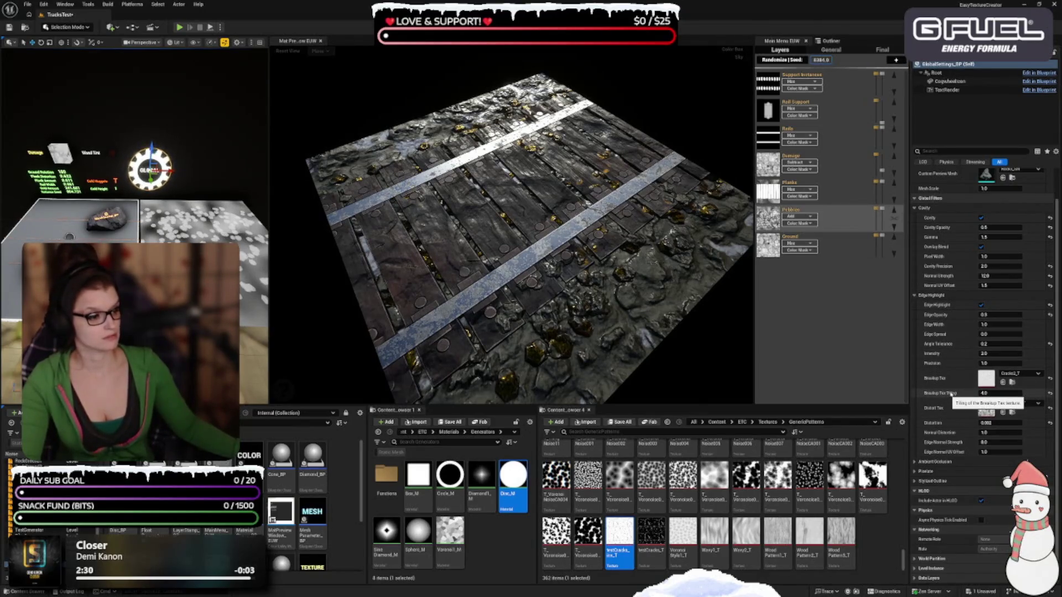
pyautogui.click(992, 393)
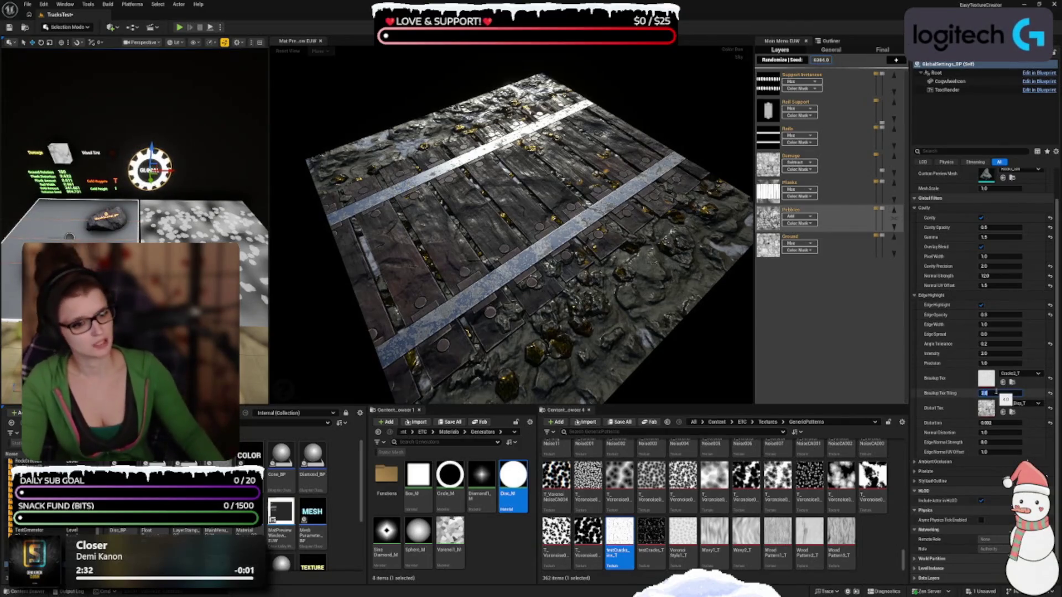
pyautogui.write('2')
pyautogui.press('Return')
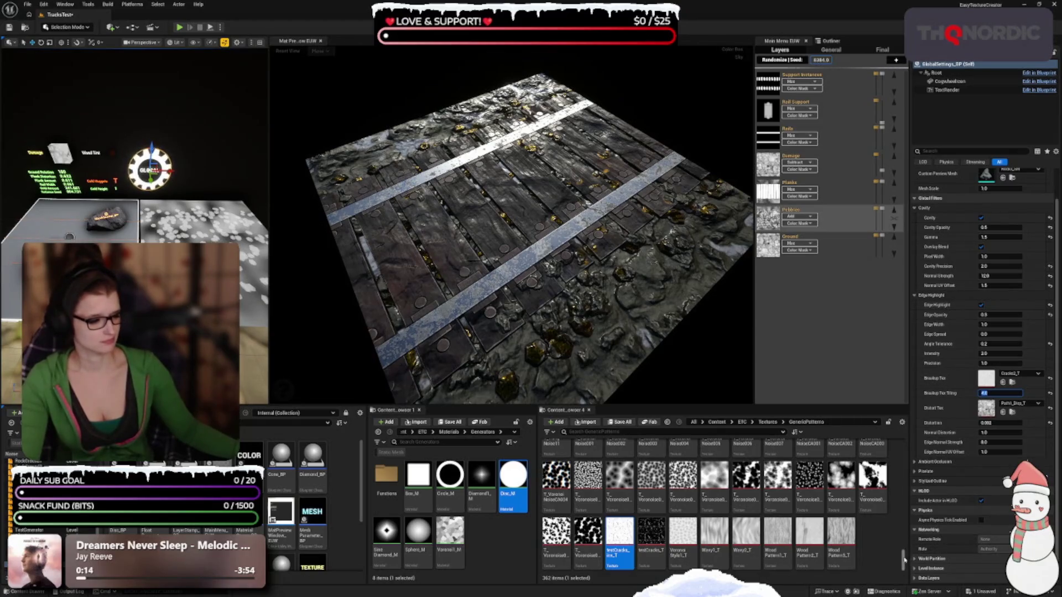
# Try Distortion 5 with the Dirt1_T distortion texture, then undo back to 0.002
pyautogui.moveTo(905, 559); pyautogui.dragTo(909, 423)
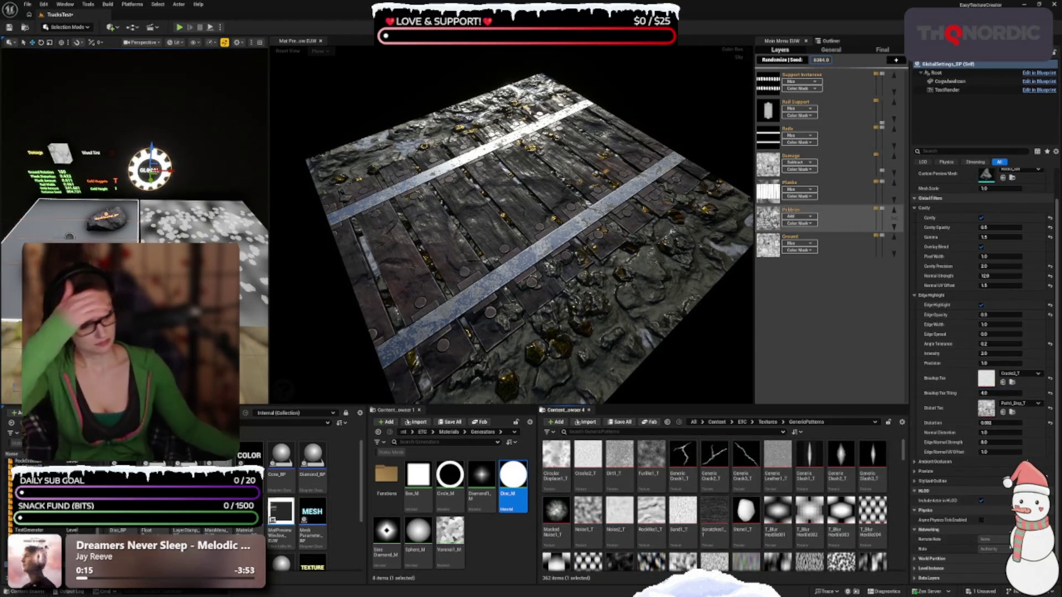
pyautogui.click(999, 422)
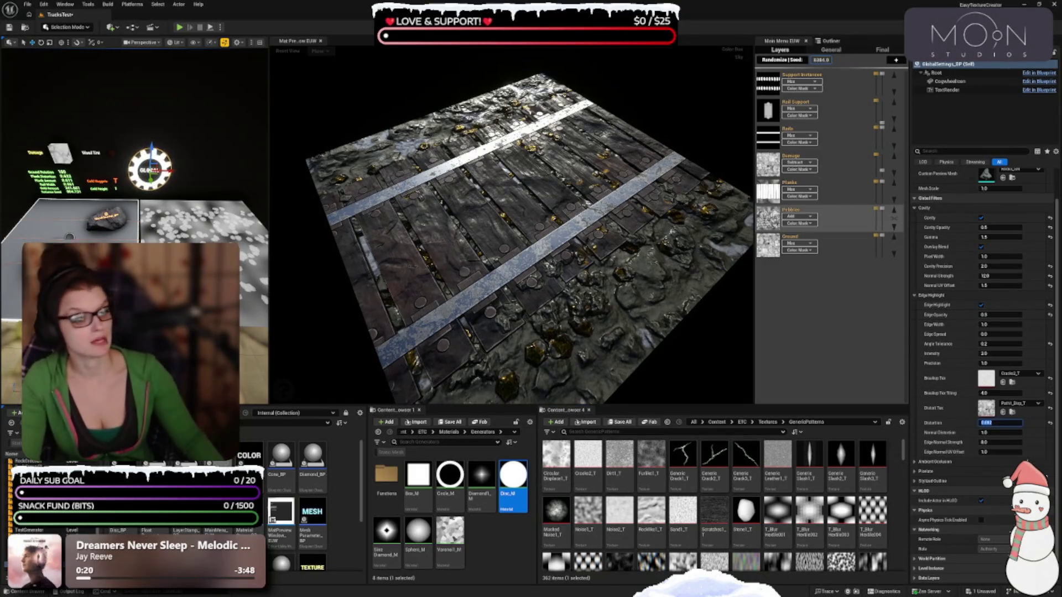
pyautogui.write('15')
pyautogui.press('Return')
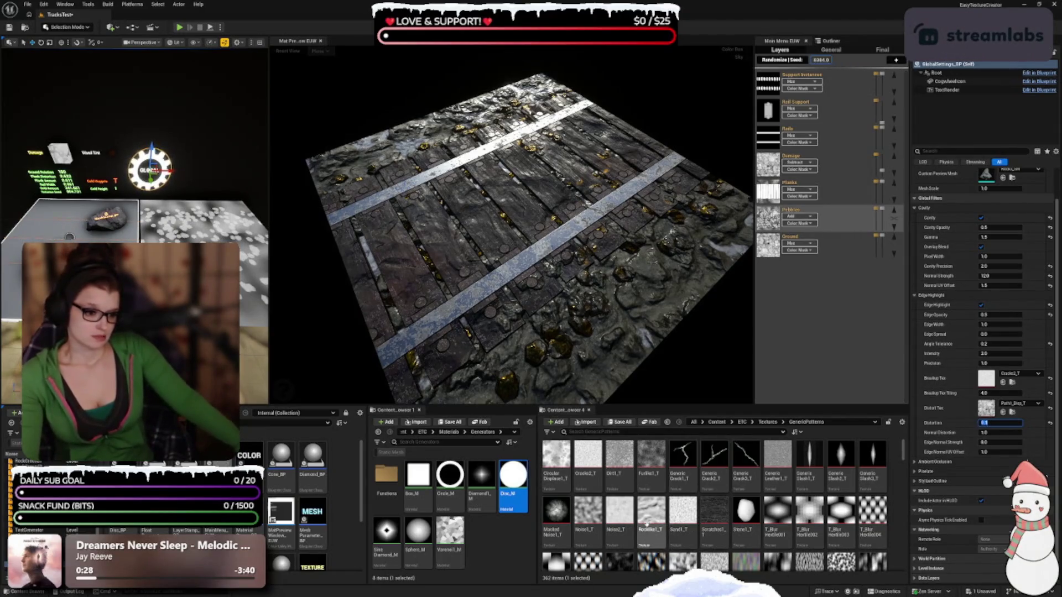
pyautogui.click(620, 465)
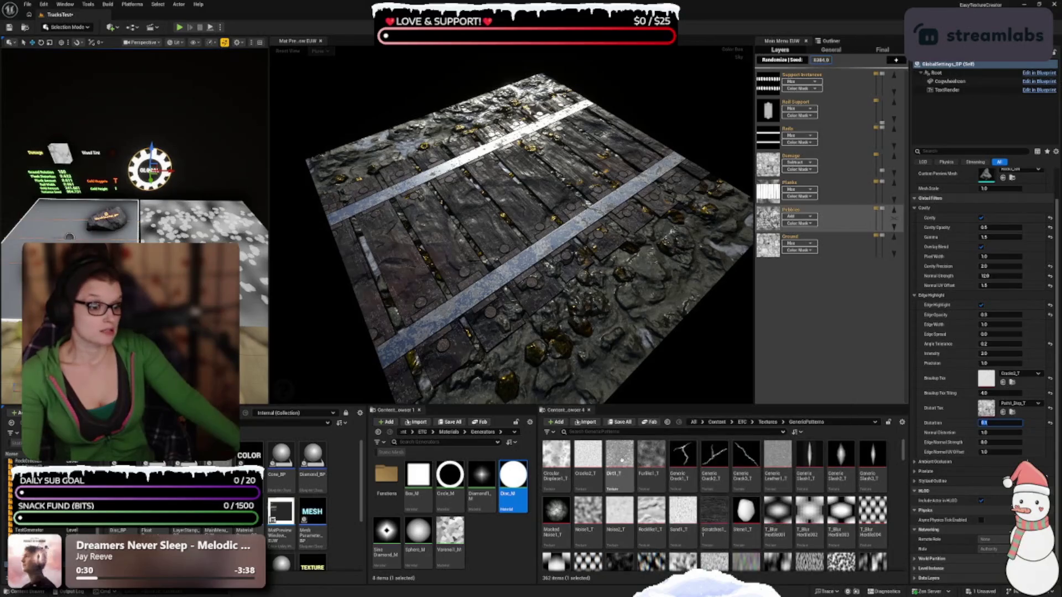
pyautogui.click(1003, 412)
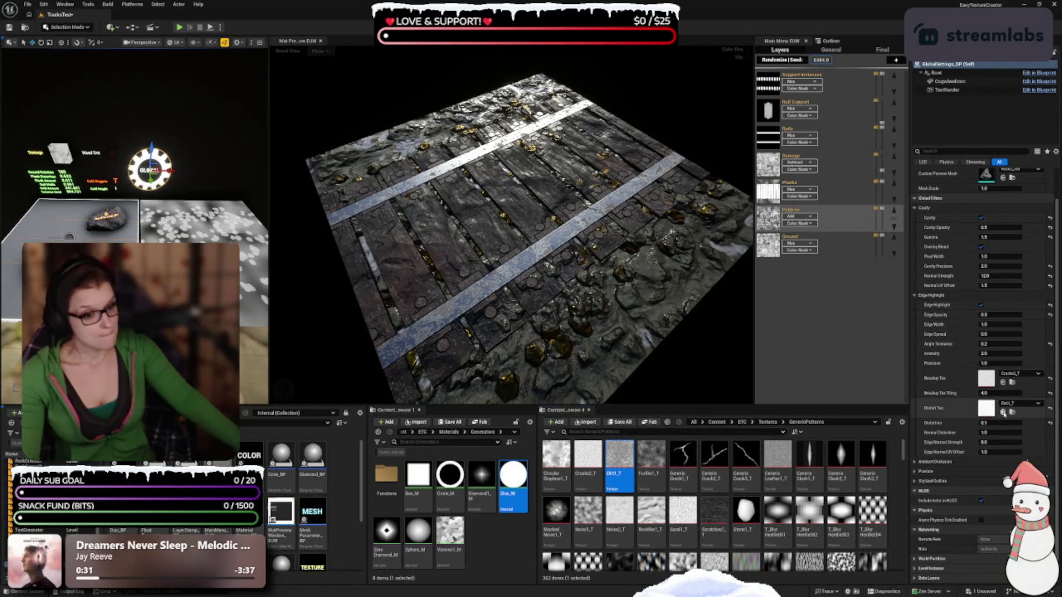
pyautogui.scroll(3, 497, 233)
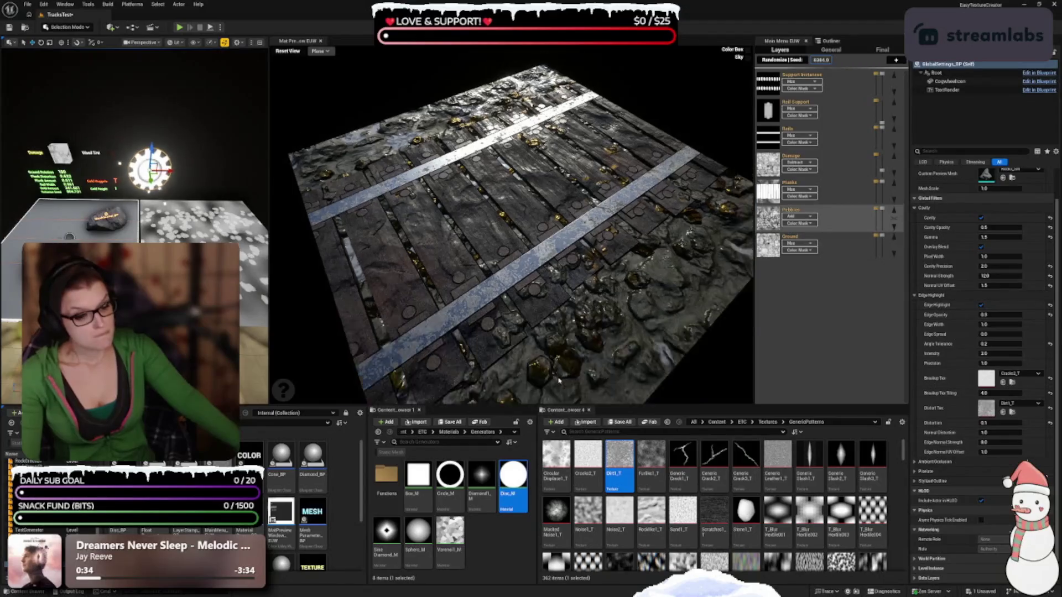
pyautogui.moveTo(497, 234); pyautogui.dragTo(558, 379)
pyautogui.moveTo(616, 342)
pyautogui.mouseDown()
pyautogui.moveTo(602, 335)
pyautogui.moveTo(620, 332)
pyautogui.moveTo(622, 398)
pyautogui.mouseUp()
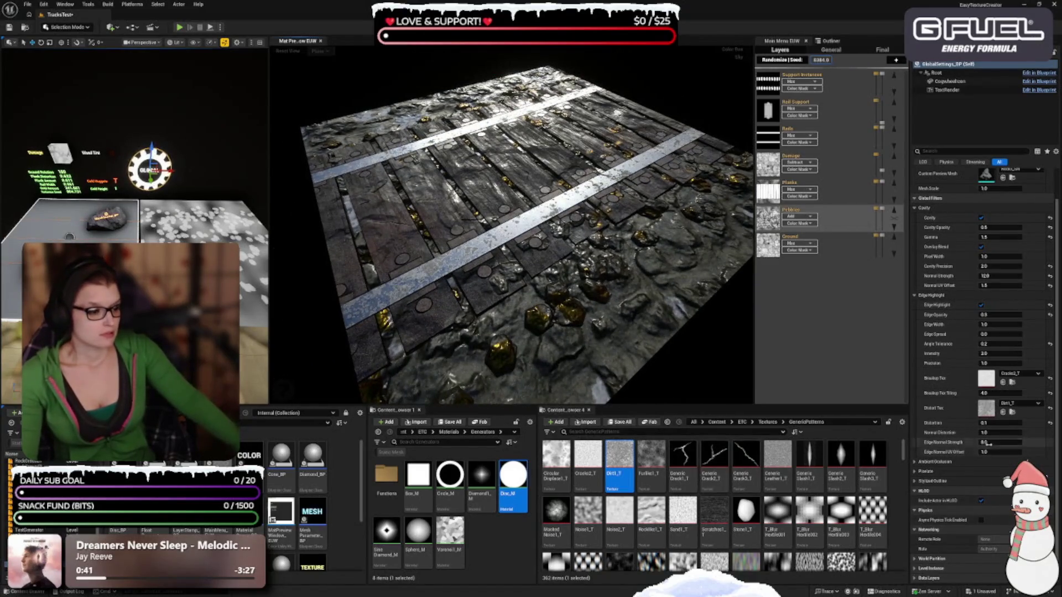
pyautogui.hotkey('ctrl', 'z')
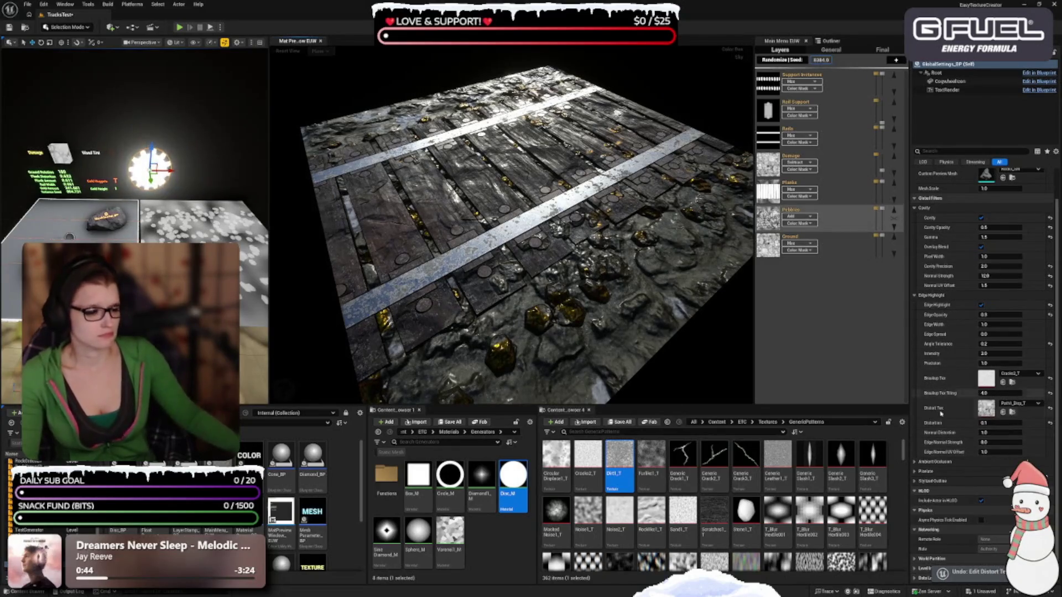
pyautogui.hotkey('ctrl', 'z')
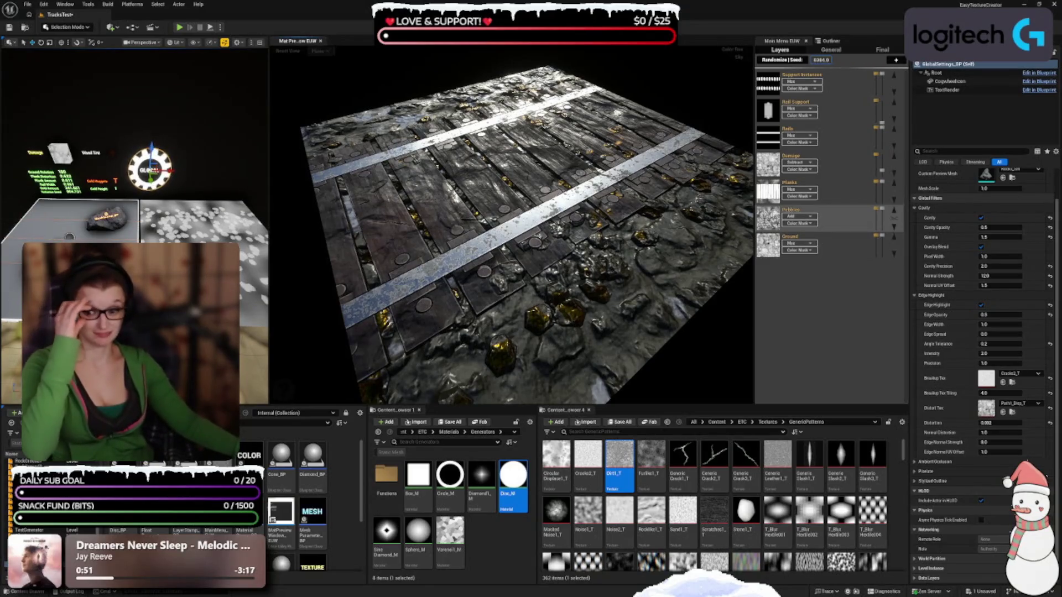
# Use Scratched1_T as the distortion texture
pyautogui.scroll(-1, 703, 500)
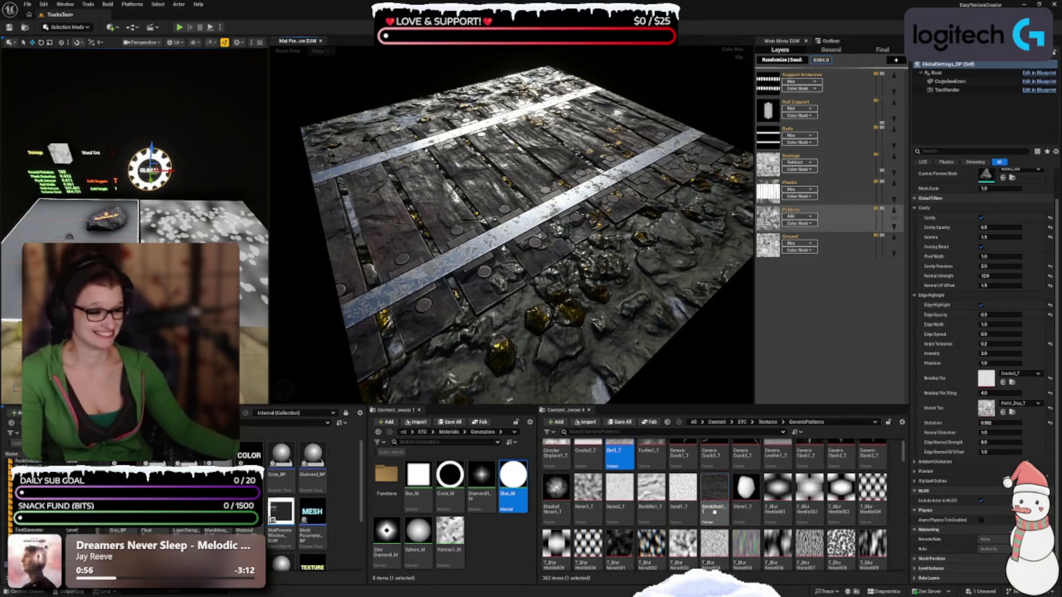
pyautogui.click(714, 511)
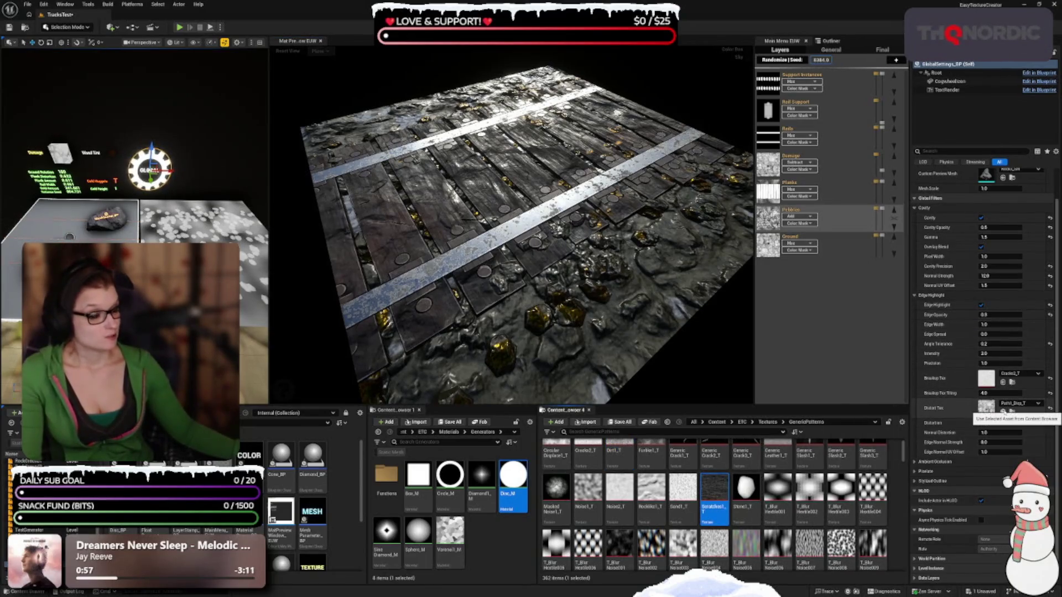
pyautogui.click(1003, 411)
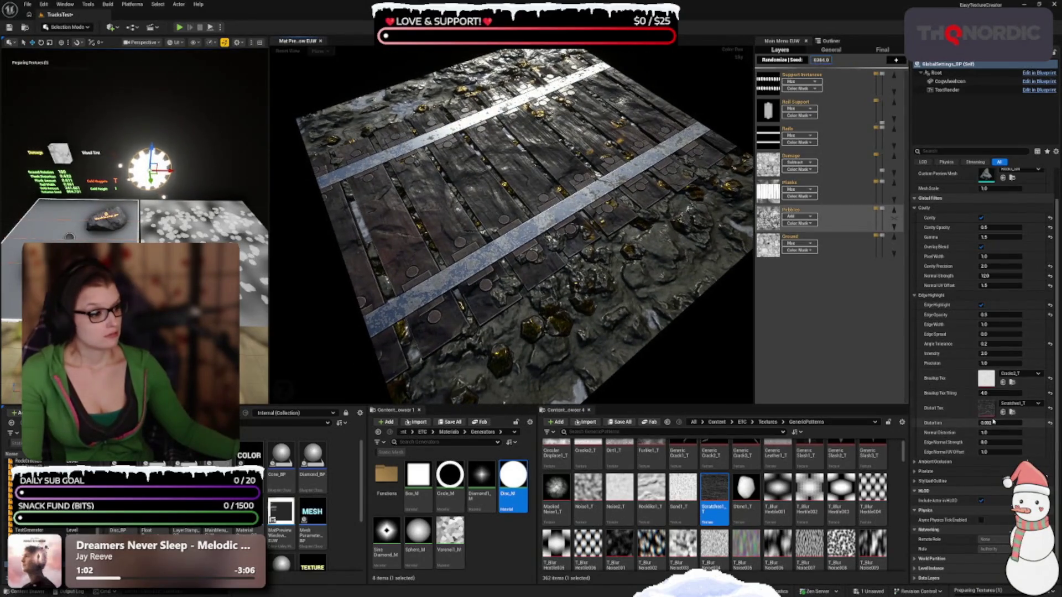
# Edit and commit the Distortion value, then undo that edit
pyautogui.click(994, 422)
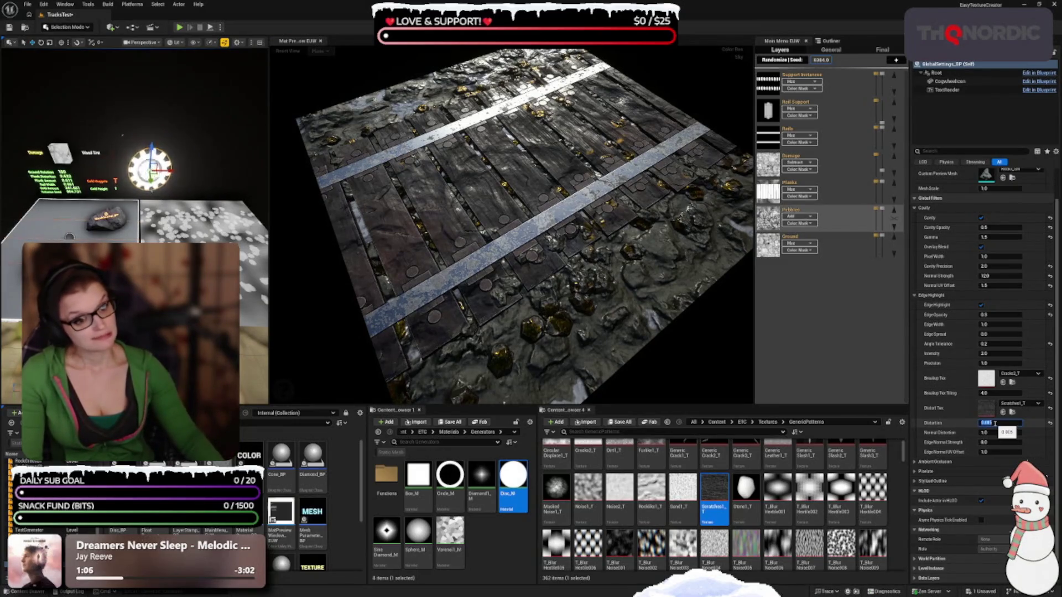
pyautogui.scroll(5, 464, 312)
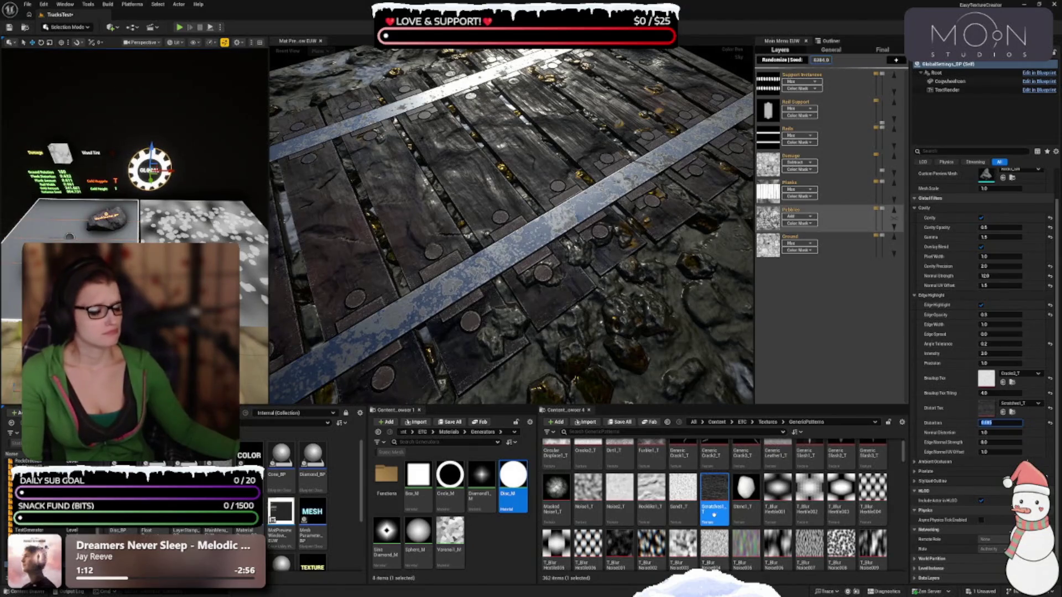
pyautogui.scroll(-1, 788, 475)
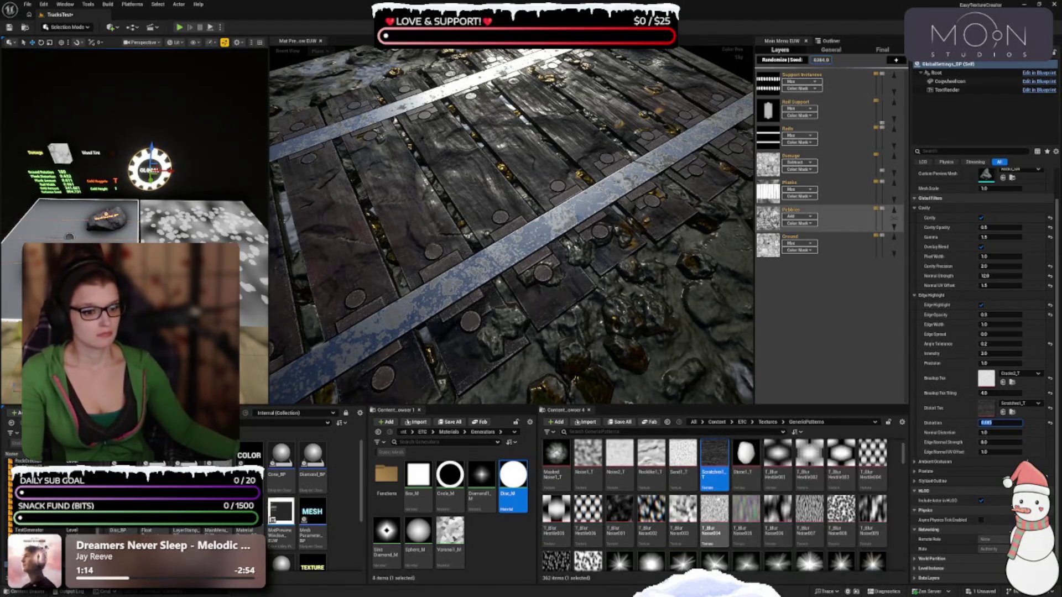
pyautogui.scroll(-1, 714, 528)
pyautogui.scroll(2, 667, 528)
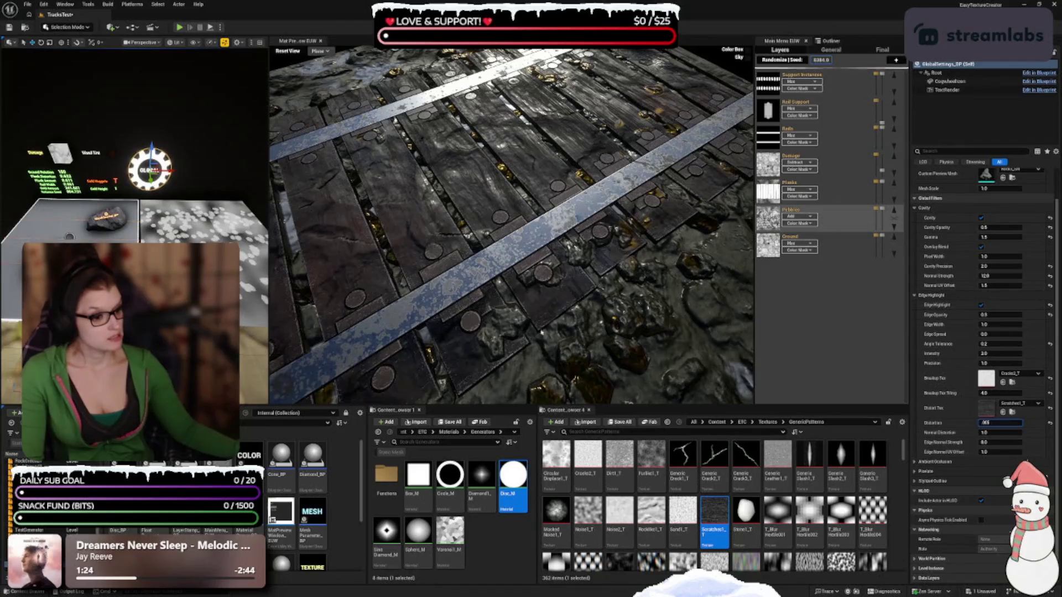
pyautogui.click(567, 269)
pyautogui.hotkey('ctrl', 'z')
pyautogui.hotkey('ctrl', 'z')
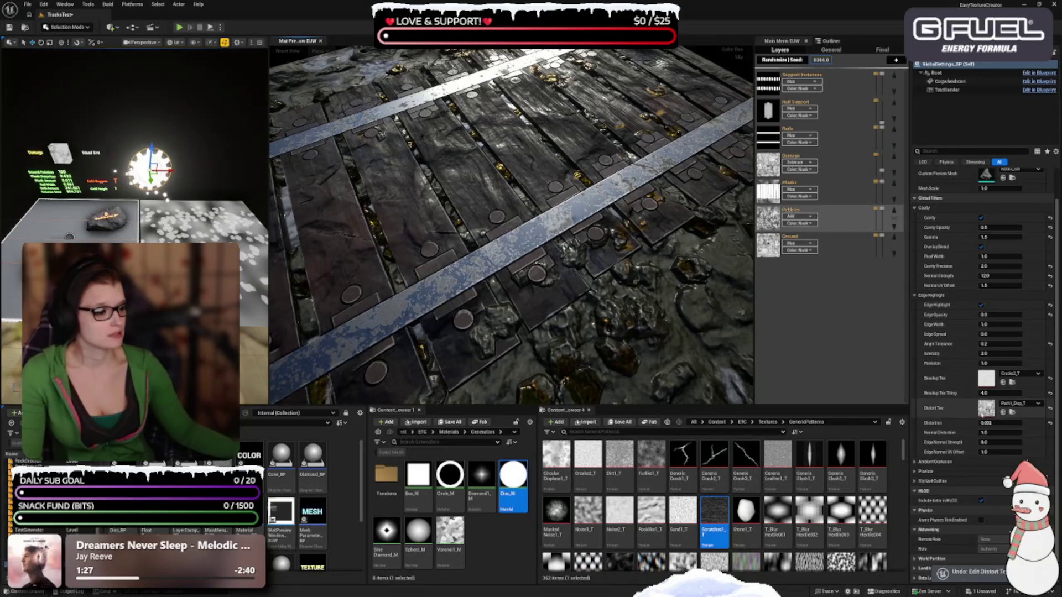
# Set the Distortion value to 0.005 and orbit the preview to show the whole plane
pyautogui.click(995, 423)
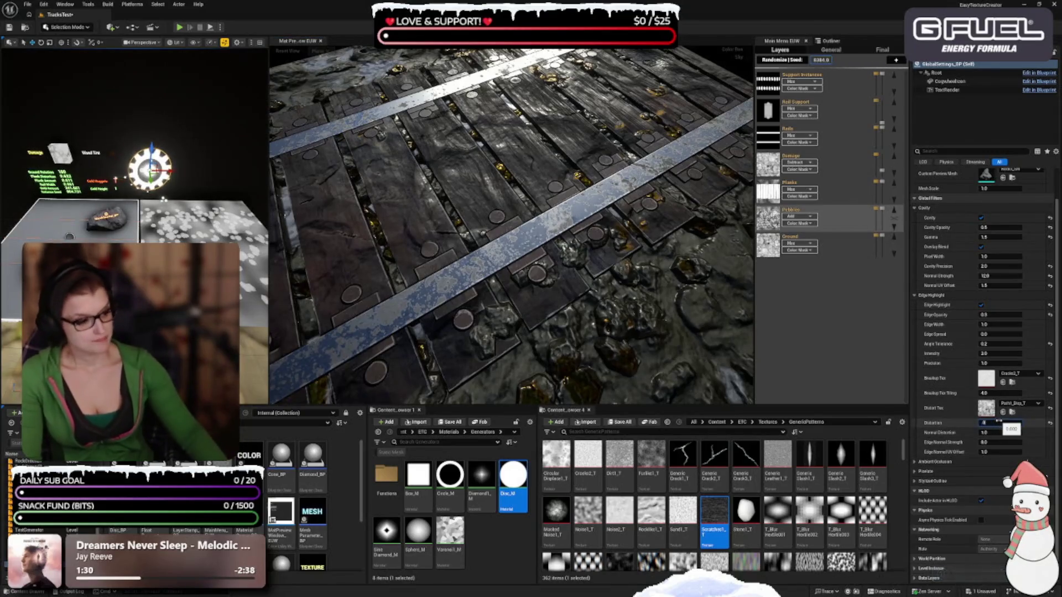
pyautogui.write('5')
pyautogui.press('Return')
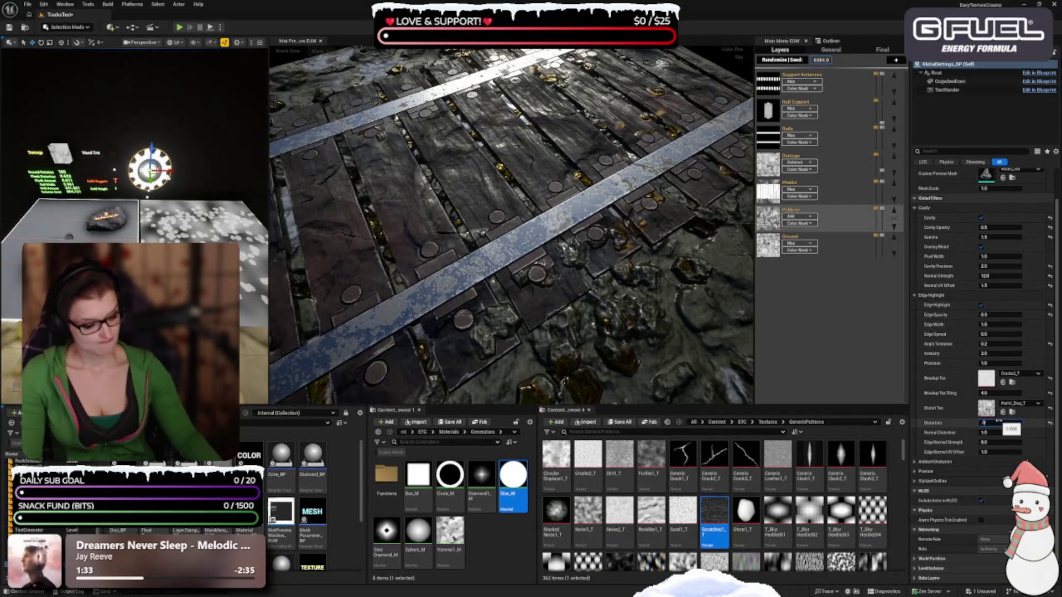
pyautogui.press('Return')
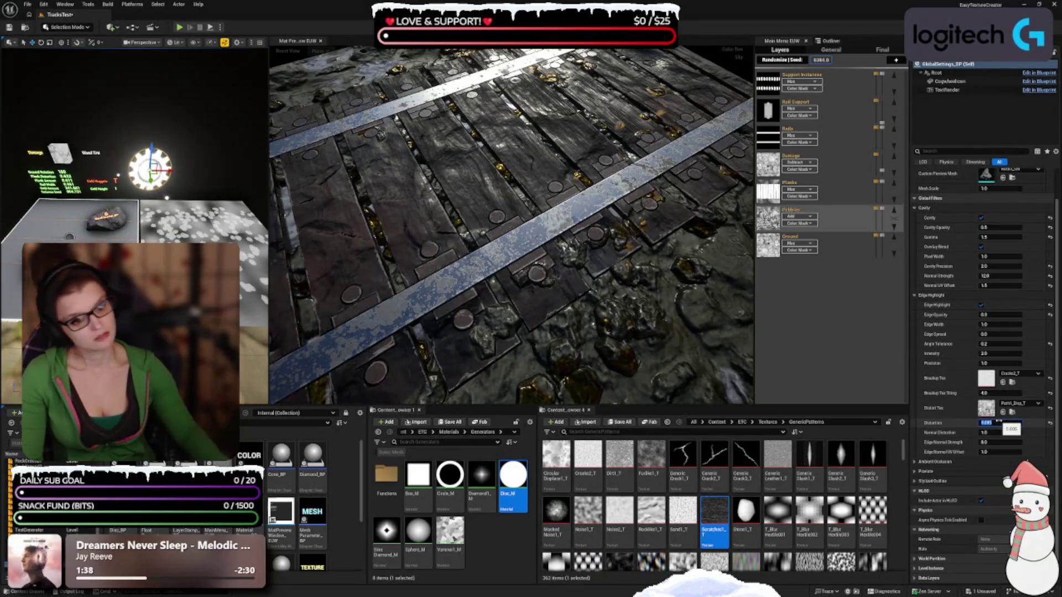
pyautogui.scroll(-3, 514, 269)
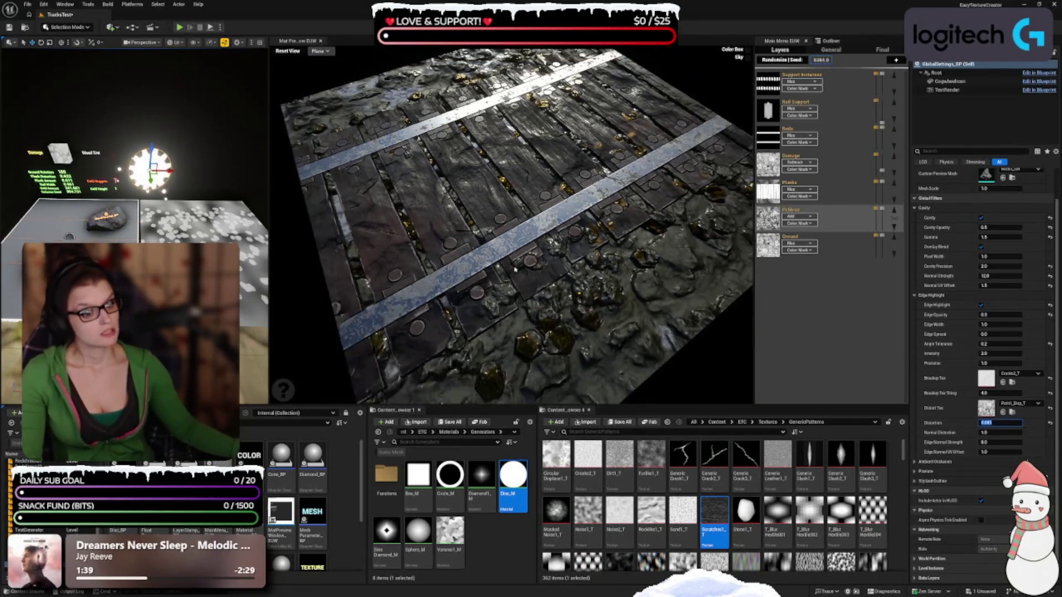
pyautogui.moveTo(514, 269); pyautogui.dragTo(533, 271)
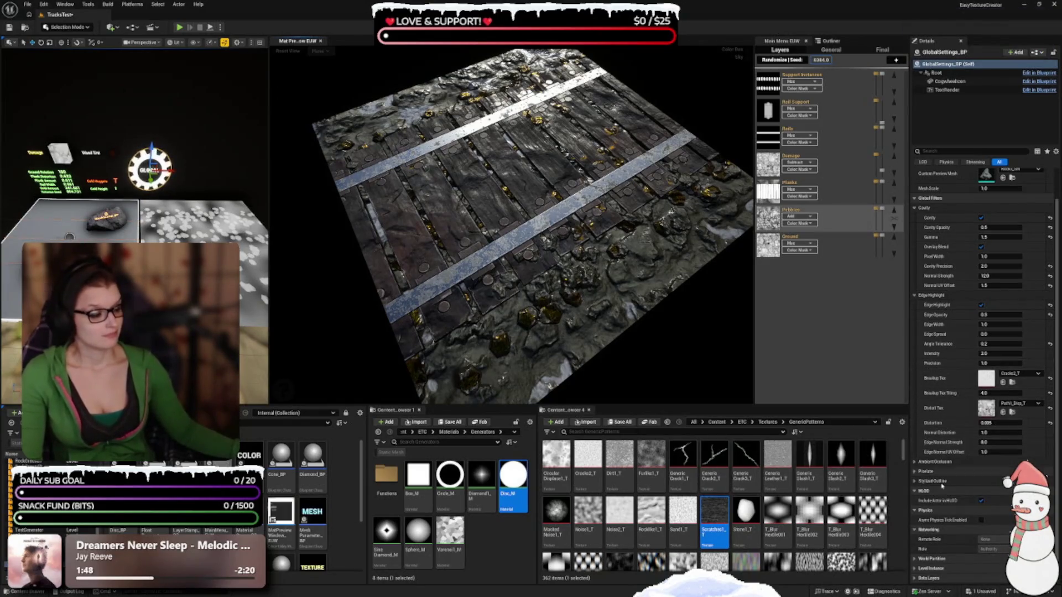
# Turn on ambient occlusion for the texture, then collapse its settings
pyautogui.click(915, 462)
pyautogui.scroll(-3, 940, 442)
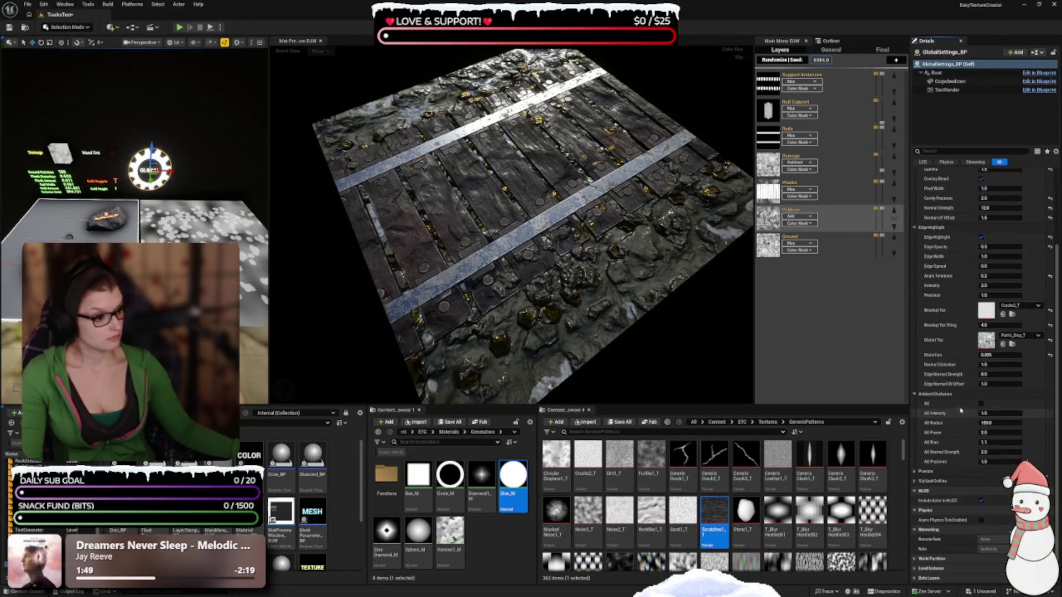
pyautogui.click(981, 404)
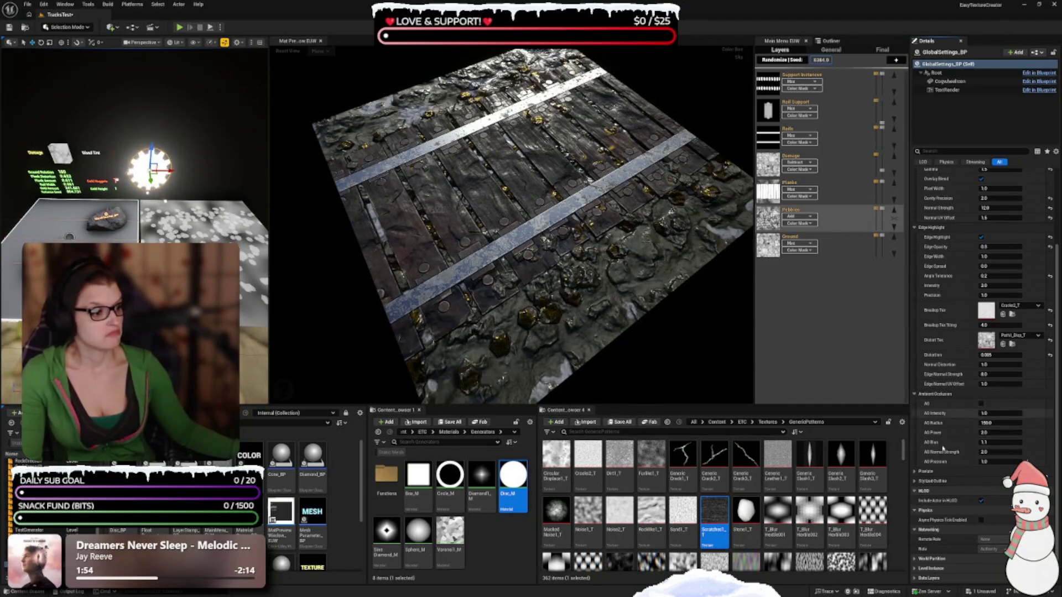
pyautogui.click(918, 394)
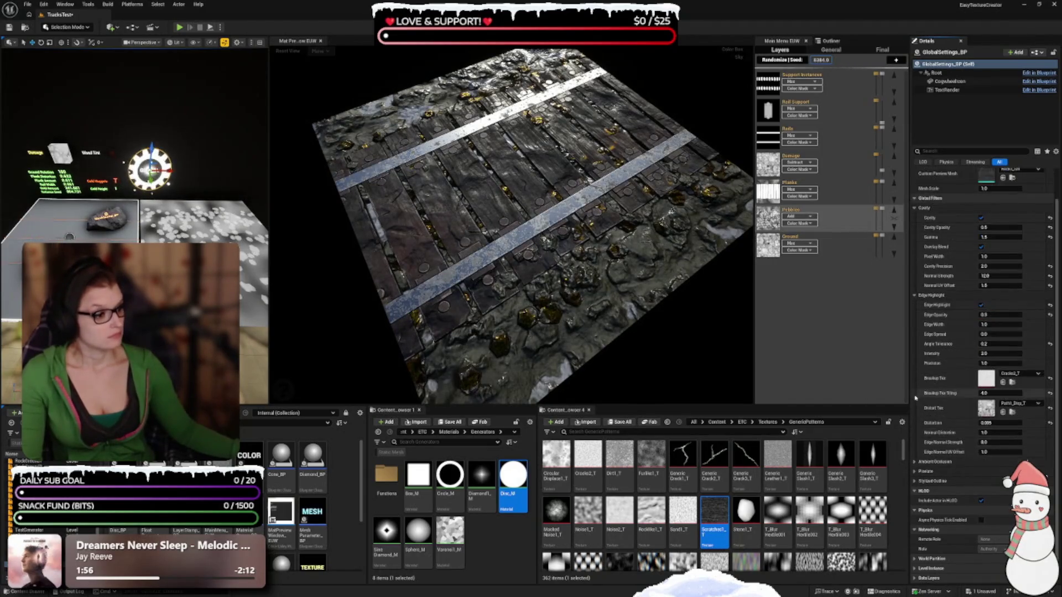
# Toggle Pixelate on and back off, then expand the Stylized Outline settings
pyautogui.click(915, 471)
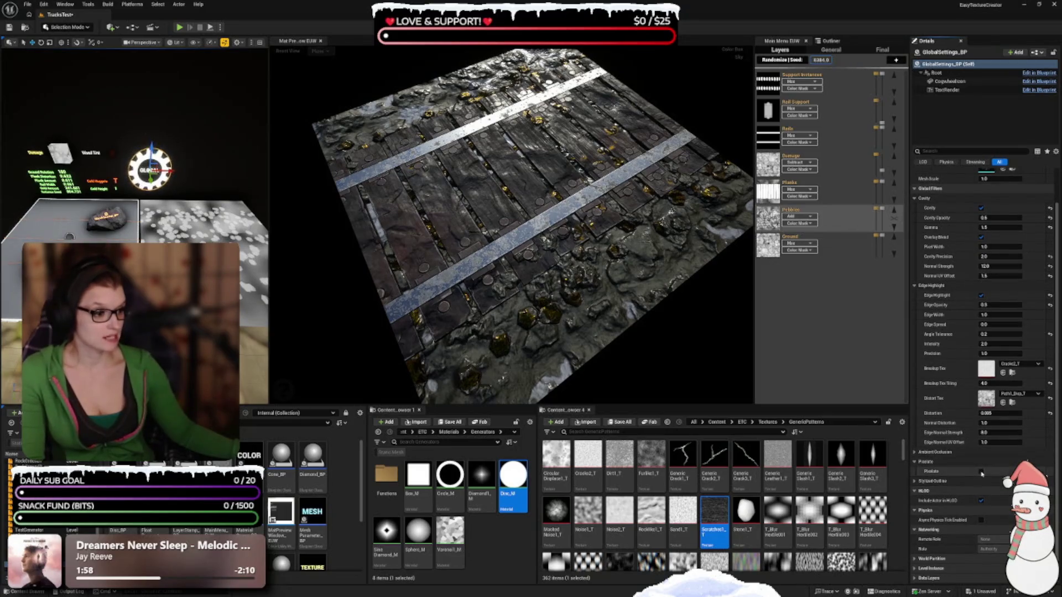
pyautogui.click(981, 471)
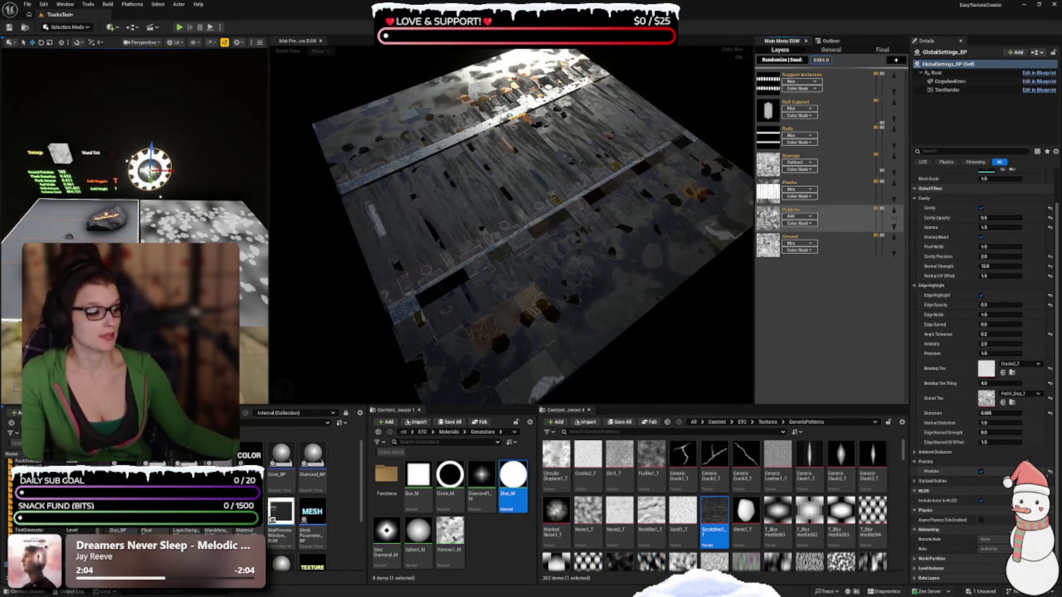
pyautogui.click(981, 472)
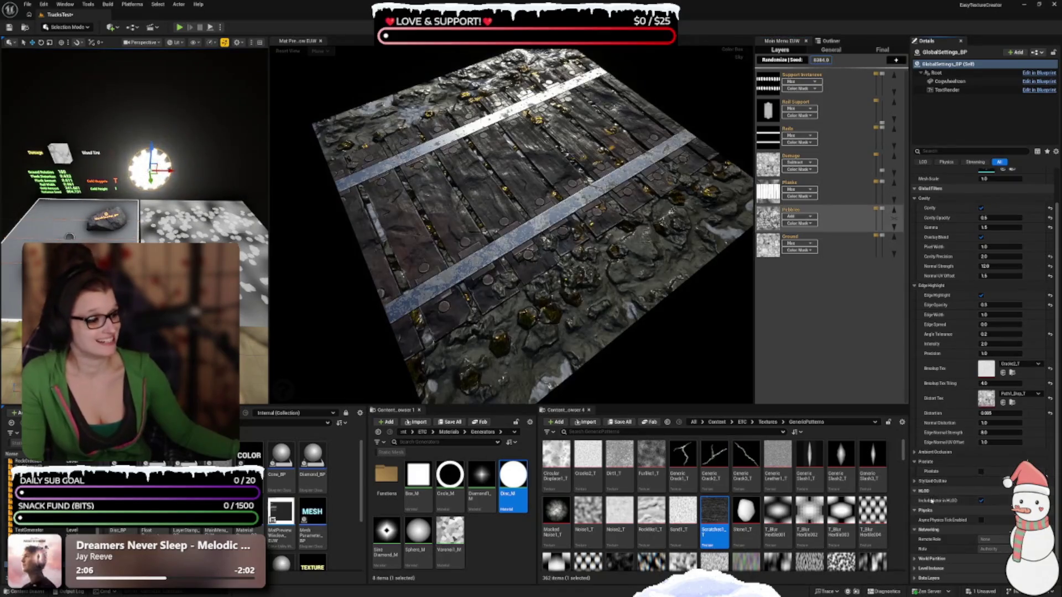
pyautogui.click(914, 481)
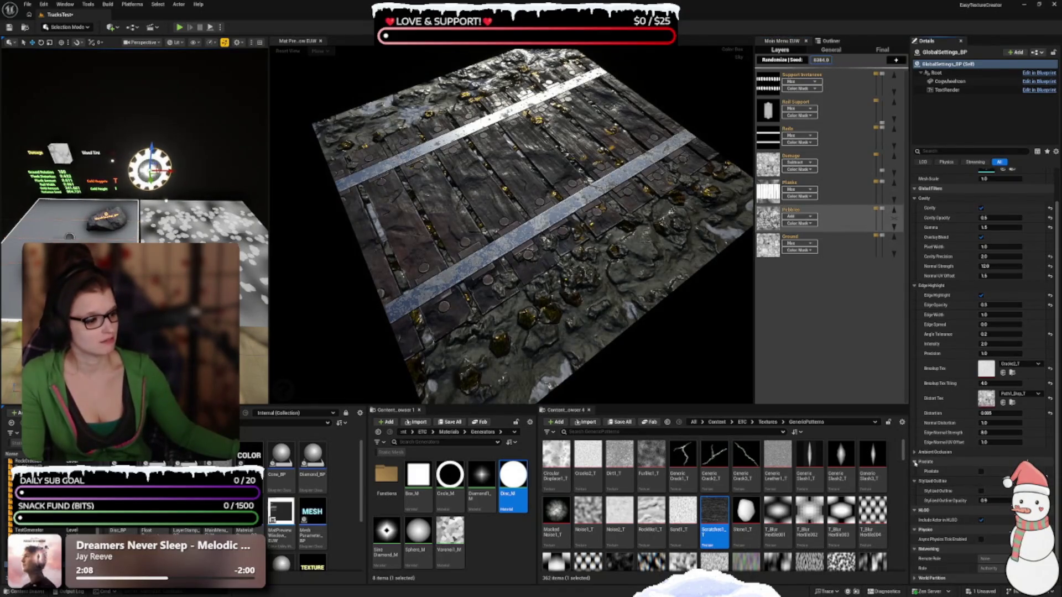
# Collapse Pixelate, inspect the outline from a low grazing view, and turn Stylized Outline off
pyautogui.click(914, 462)
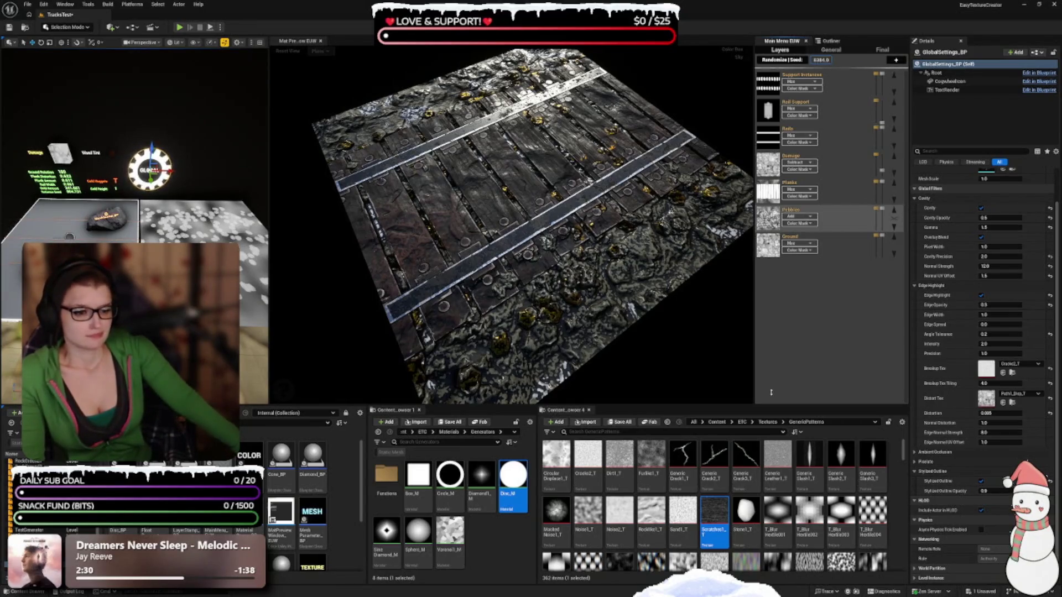
pyautogui.moveTo(669, 348)
pyautogui.mouseDown()
pyautogui.moveTo(658, 309)
pyautogui.moveTo(674, 353)
pyautogui.mouseUp()
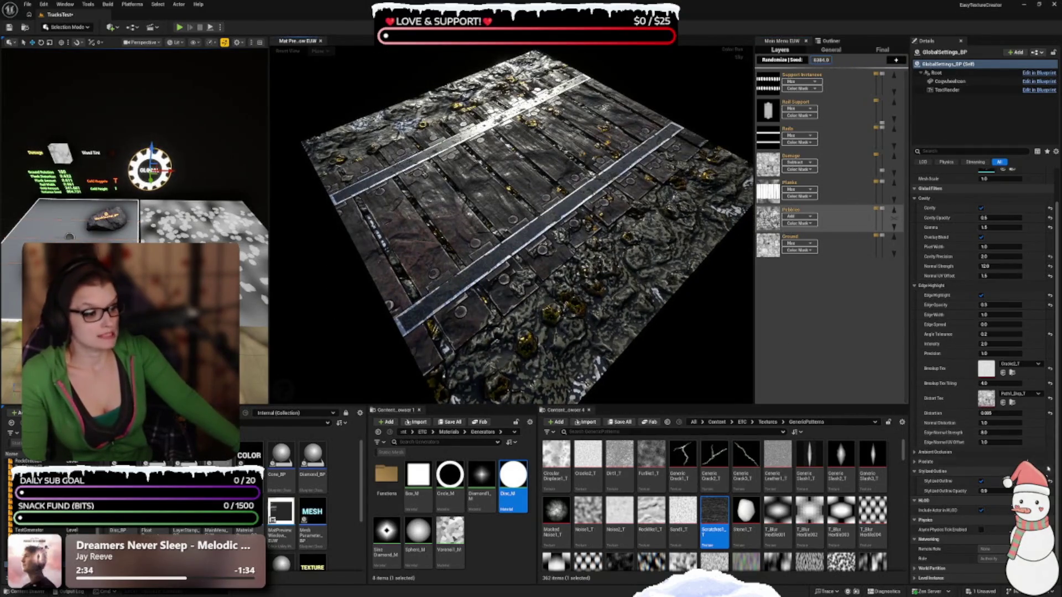
pyautogui.click(981, 481)
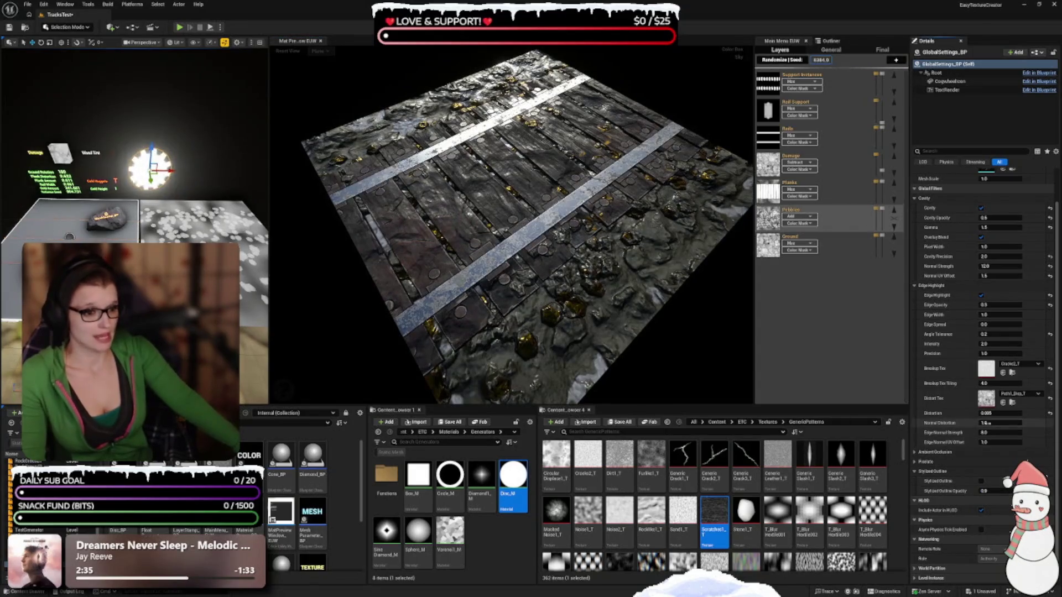
pyautogui.scroll(1, 945, 500)
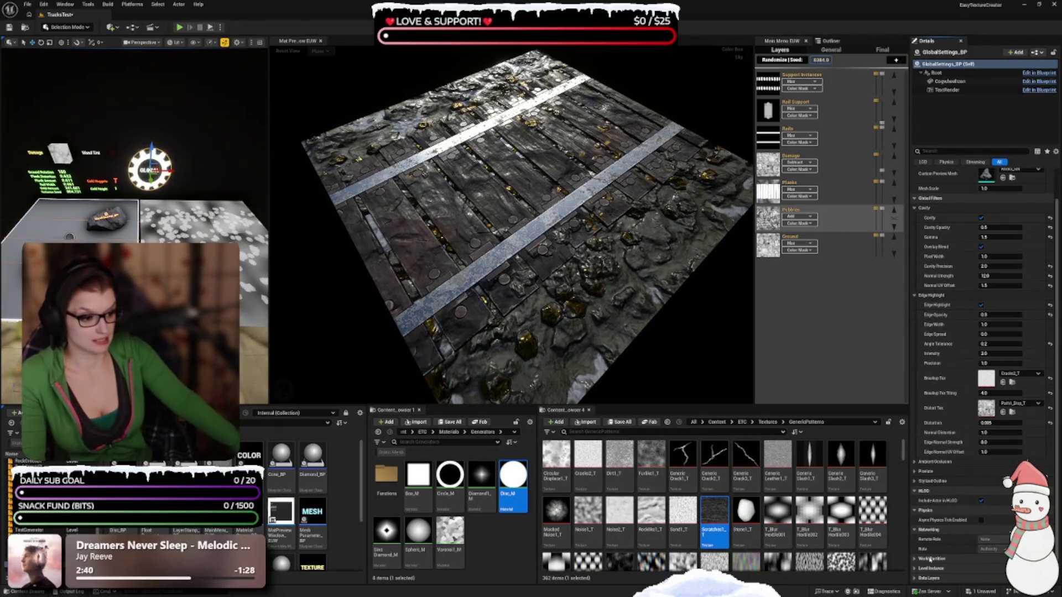
pyautogui.scroll(3, 925, 442)
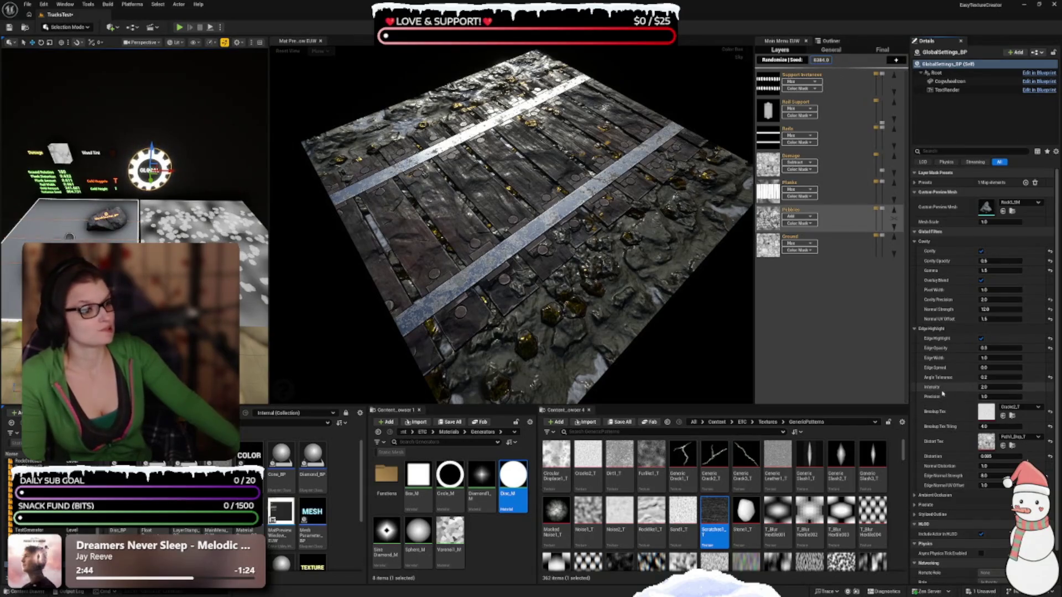
pyautogui.moveTo(883, 202)
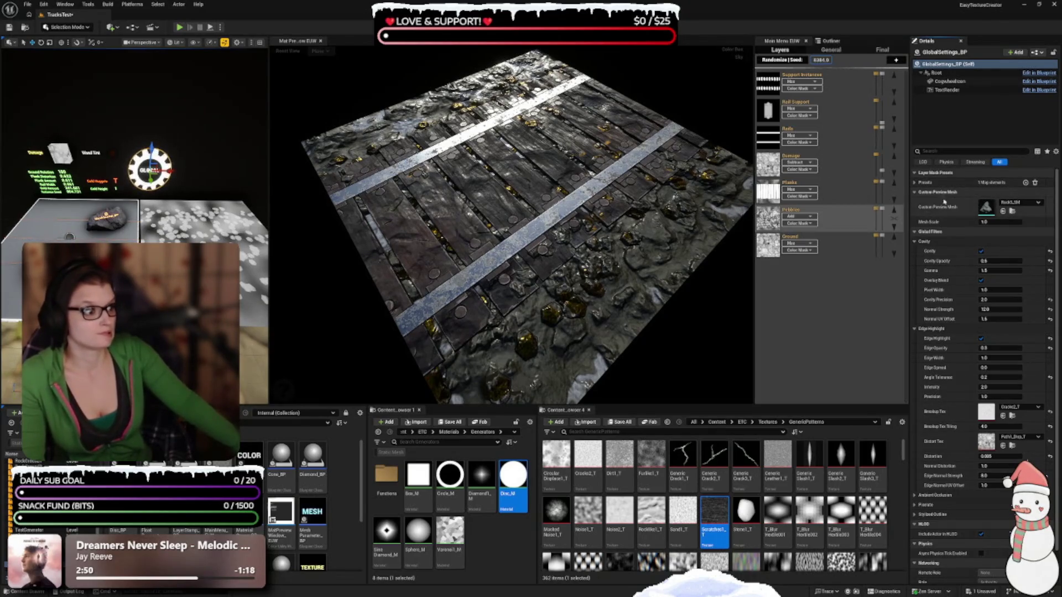
# Set preview Mesh Scale to 2, reset it to 1, and select the rock stamp MeshStamp_BP
pyautogui.click(917, 183)
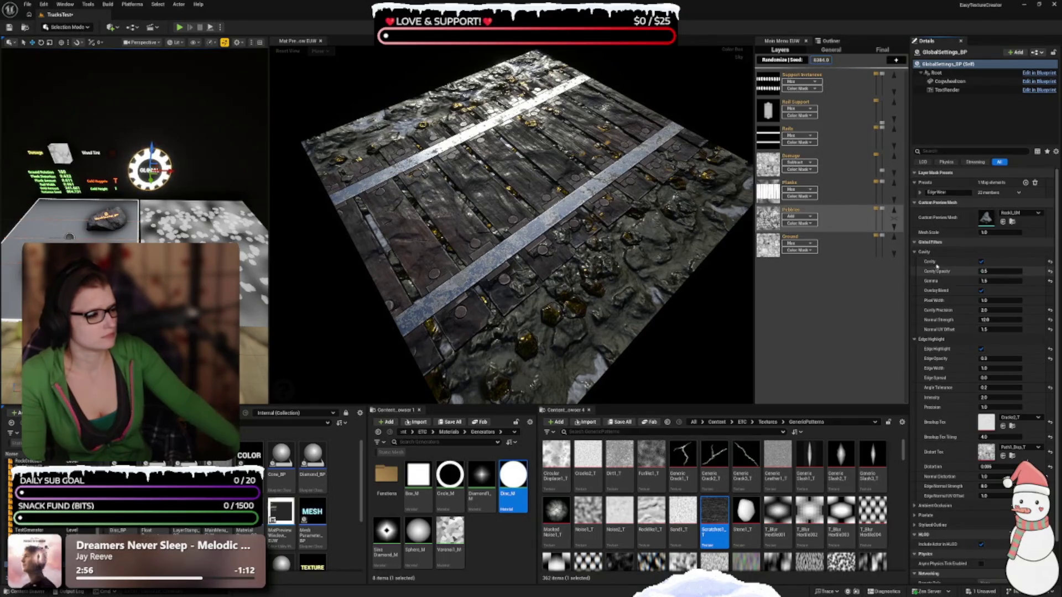
pyautogui.write('2')
pyautogui.press('Return')
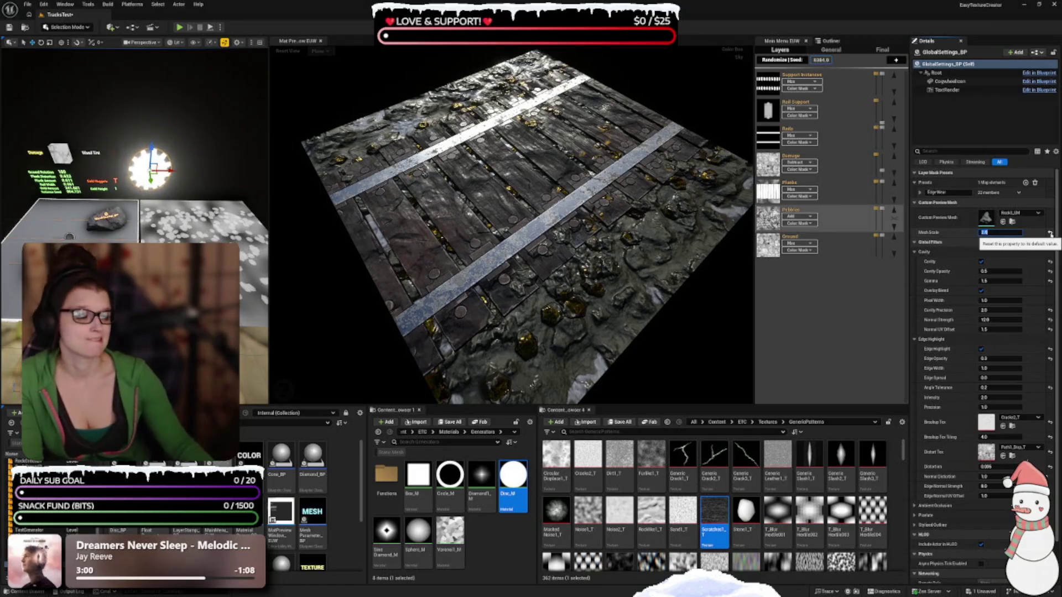
pyautogui.click(1050, 234)
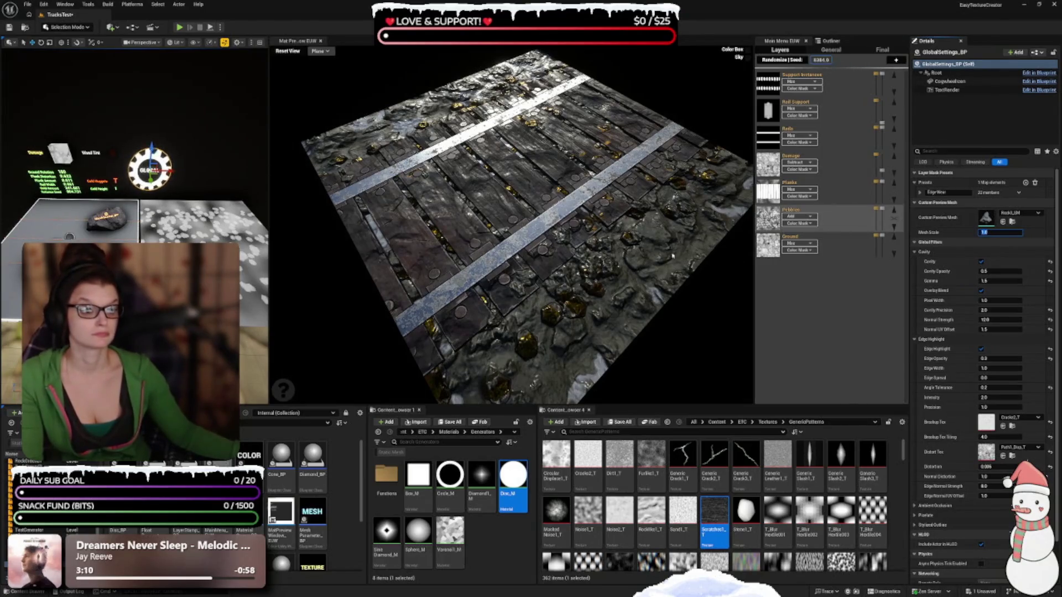
pyautogui.click(109, 223)
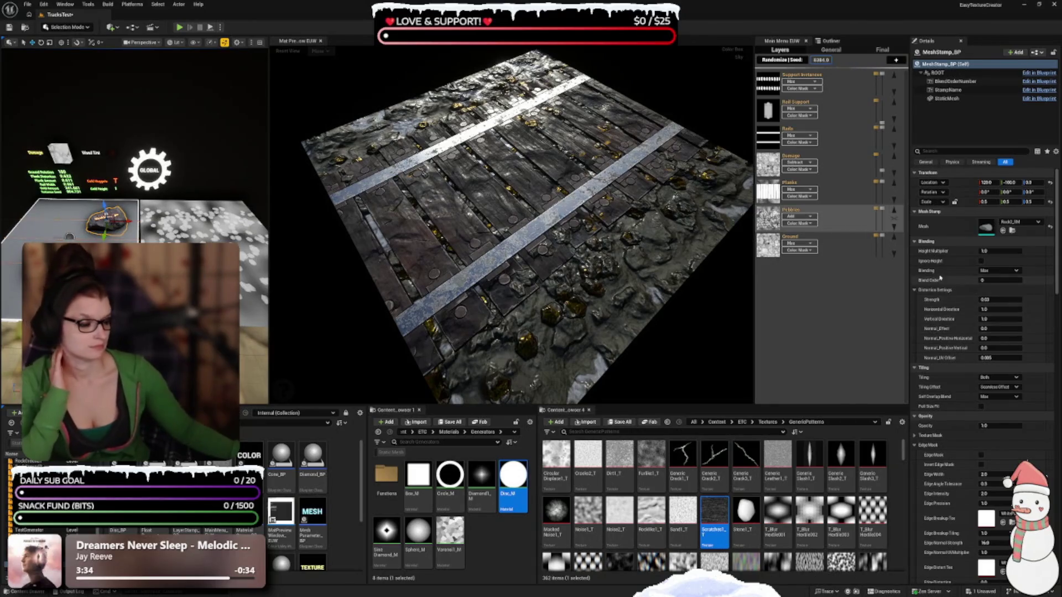
# Toggle the rock stamp's Edge Mask on and off, orbit the preview, then undo twice
pyautogui.scroll(-3, 947, 321)
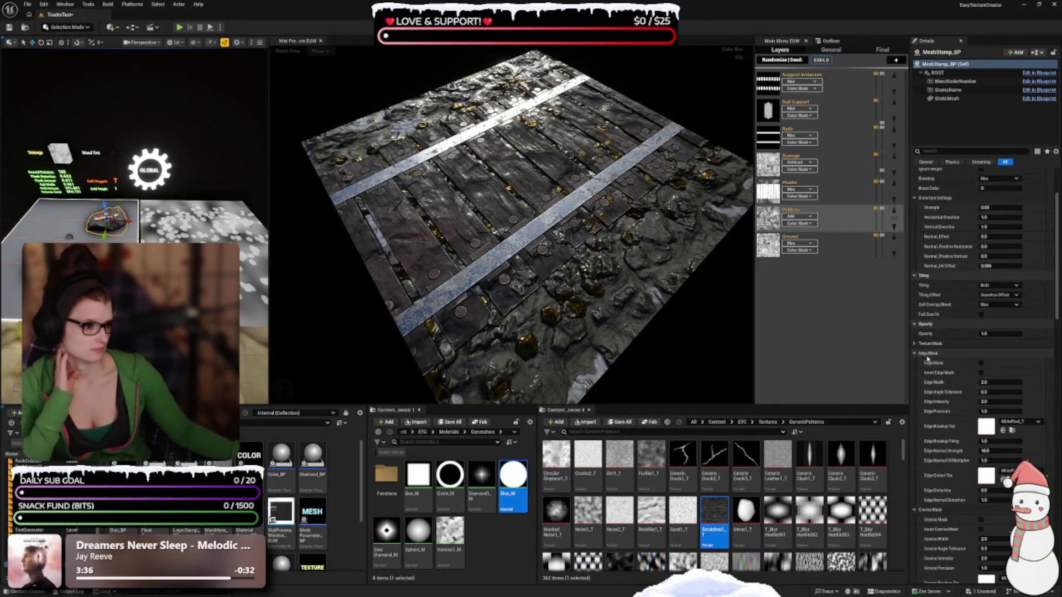
pyautogui.scroll(-2, 940, 366)
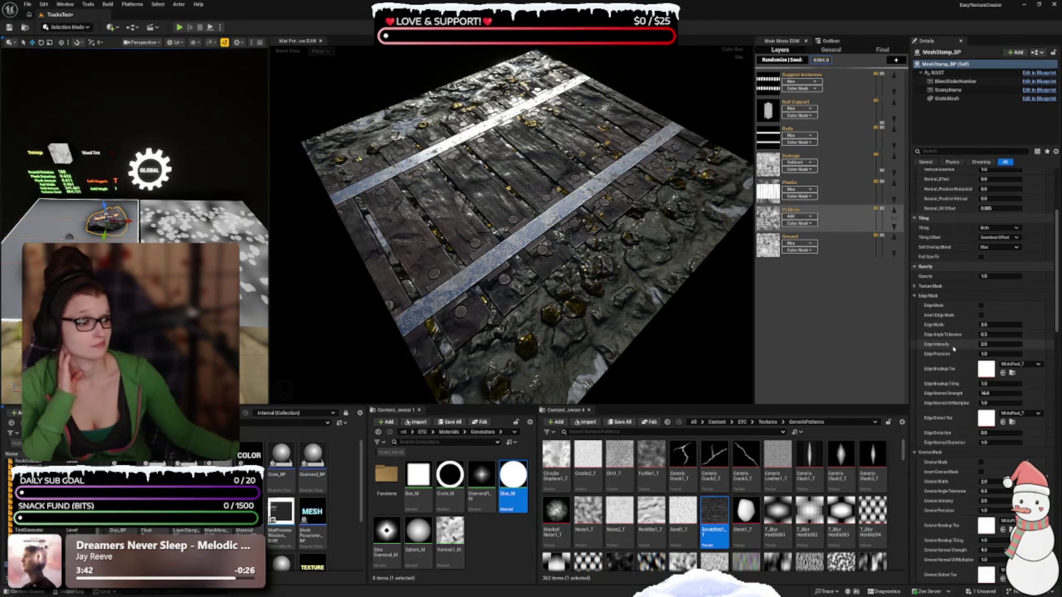
pyautogui.click(981, 306)
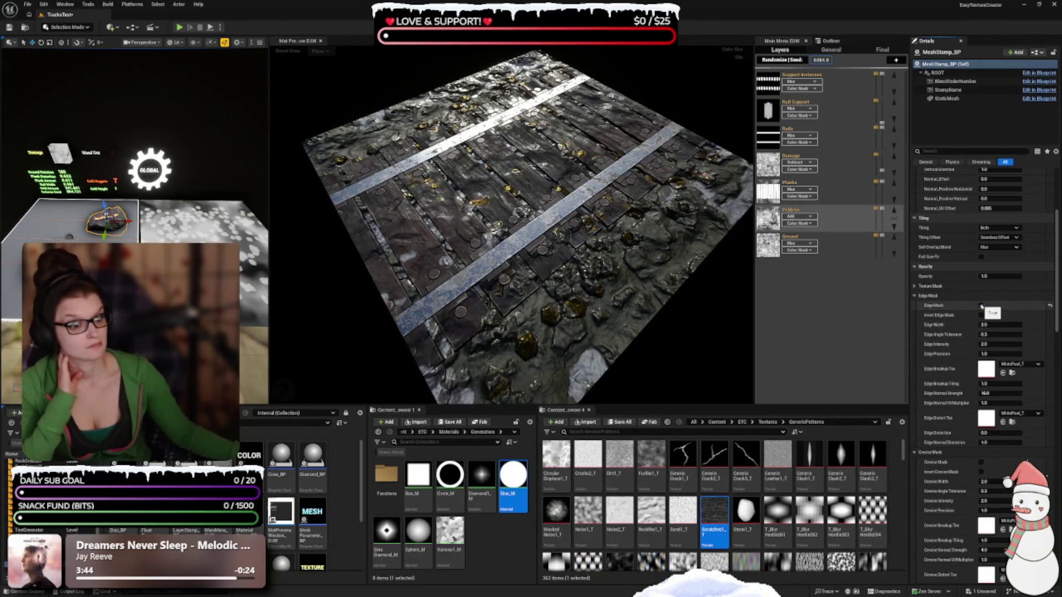
pyautogui.click(981, 306)
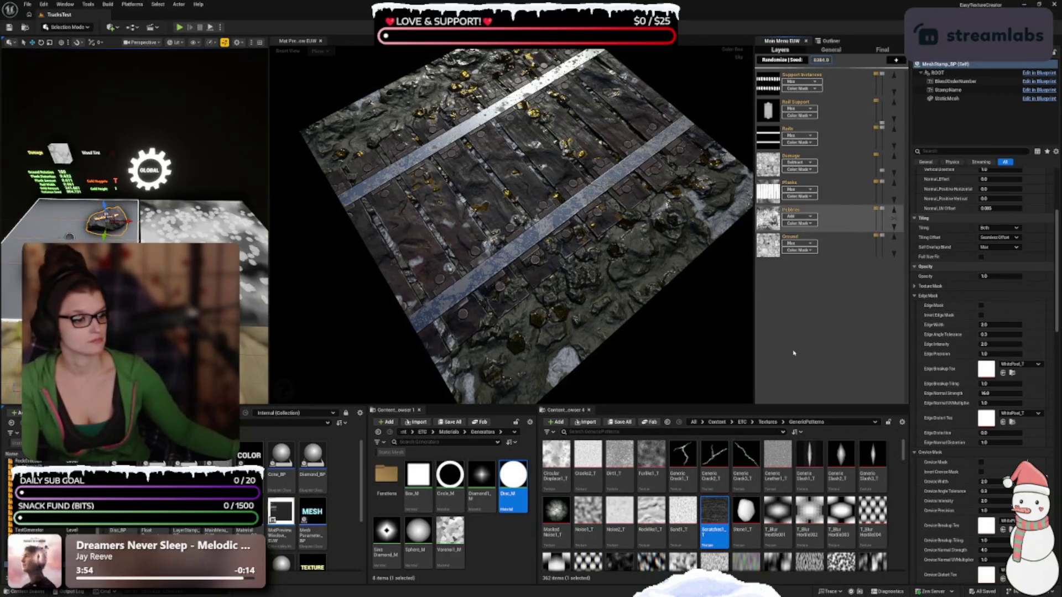
pyautogui.moveTo(626, 286)
pyautogui.mouseDown()
pyautogui.moveTo(591, 332)
pyautogui.moveTo(575, 387)
pyautogui.mouseUp()
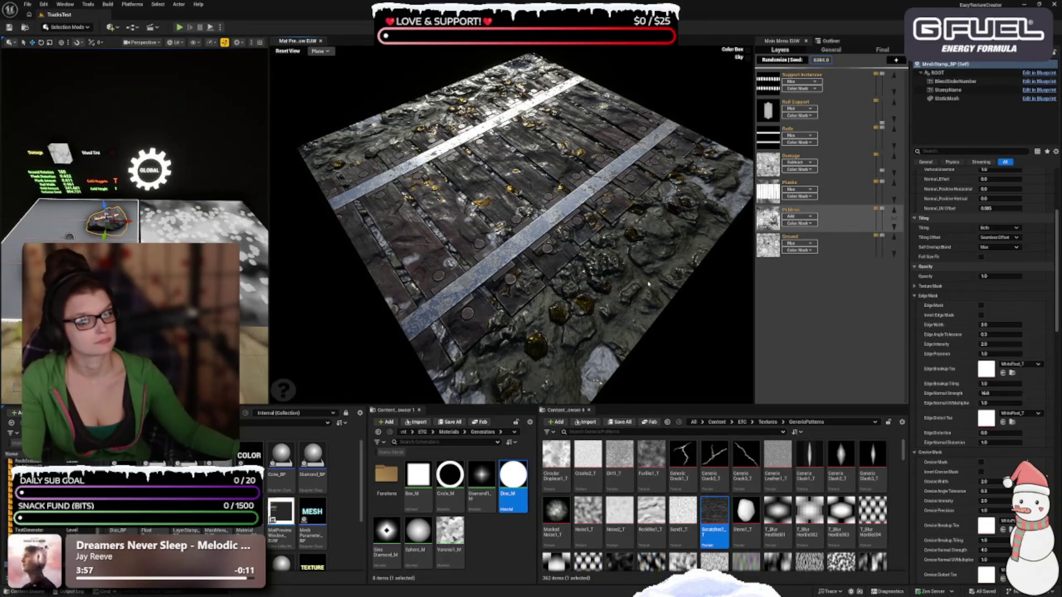
pyautogui.moveTo(595, 292)
pyautogui.mouseDown()
pyautogui.moveTo(650, 286)
pyautogui.moveTo(648, 243)
pyautogui.mouseUp()
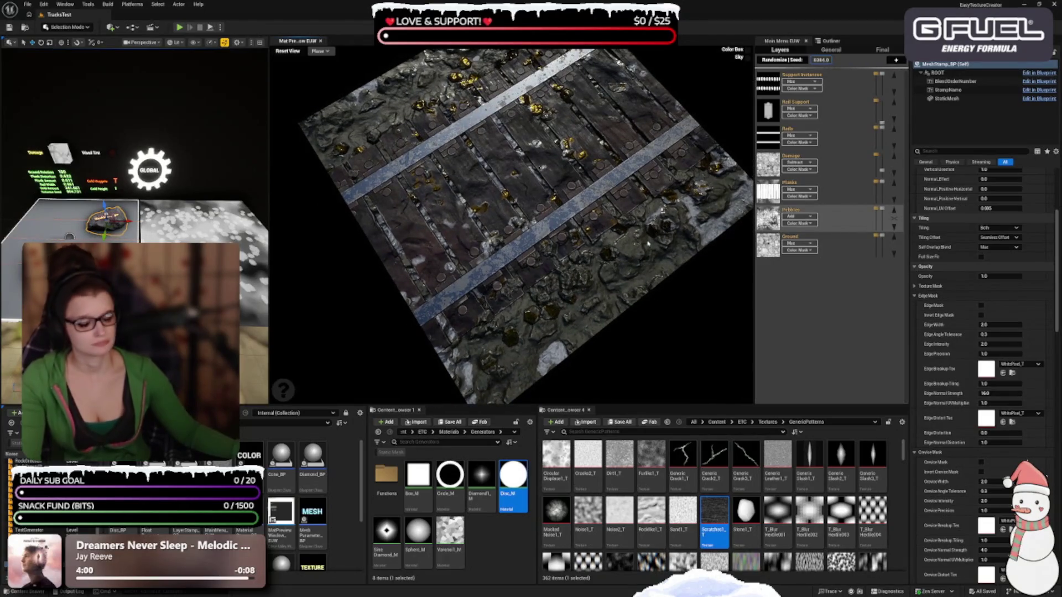
pyautogui.hotkey('ctrl', 'z')
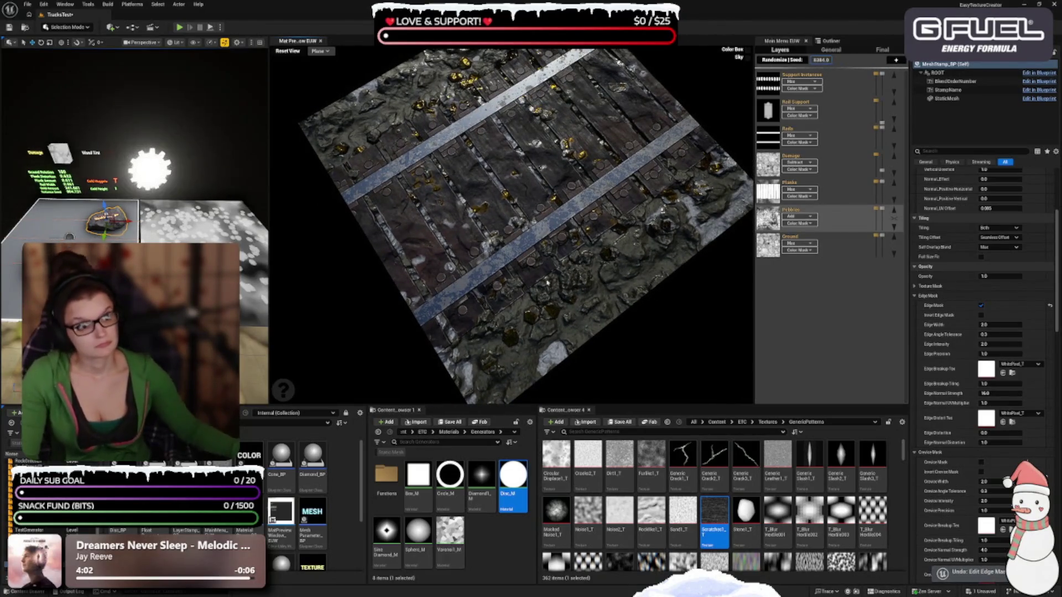
pyautogui.hotkey('ctrl', 'z')
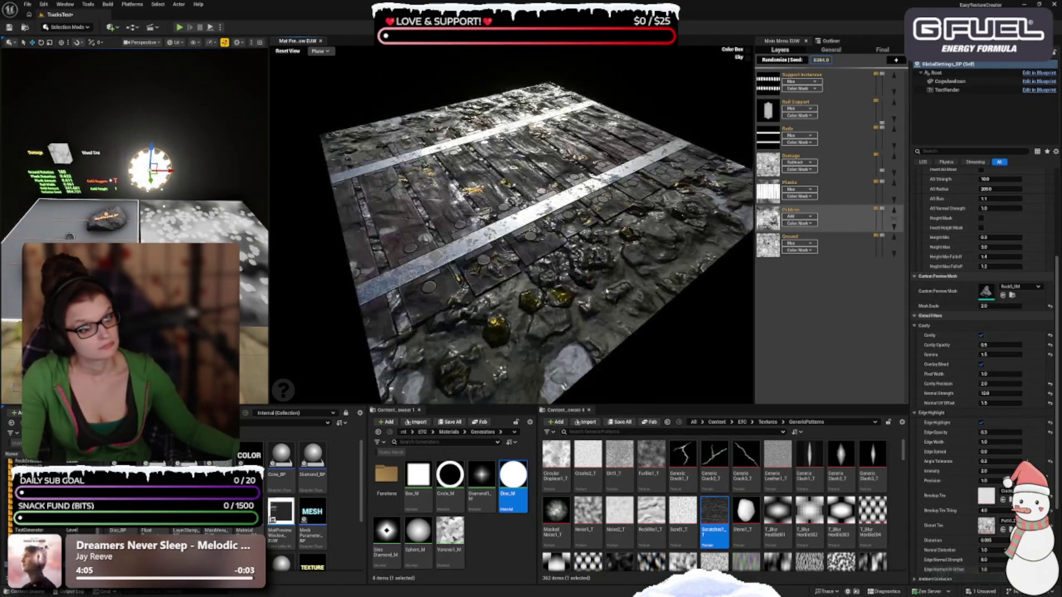
# Undo the mesh scale change, save the project assets, and select the rock mesh stamp
pyautogui.hotkey('ctrl', 'z')
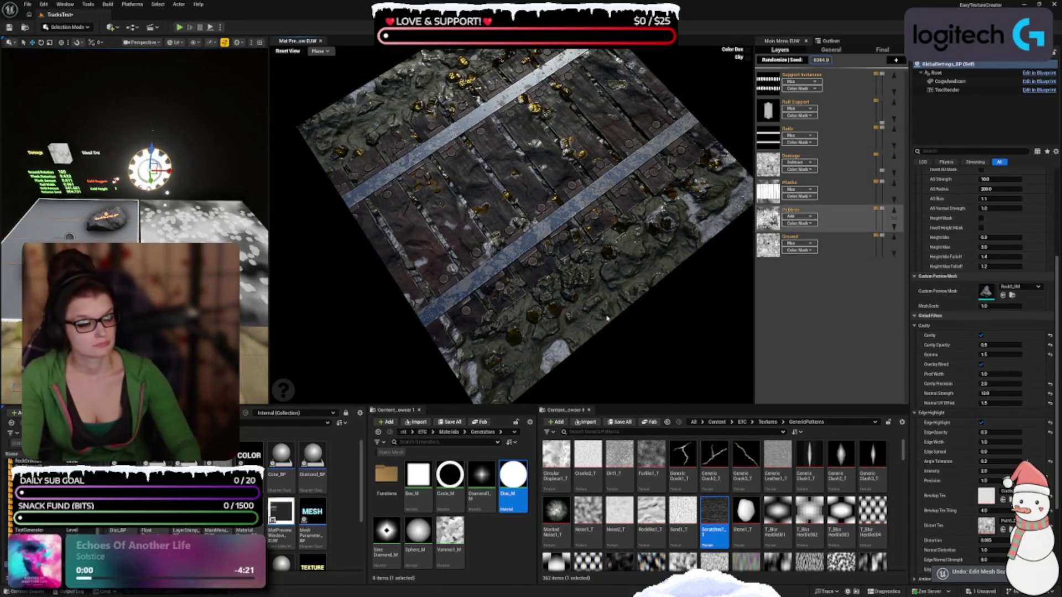
pyautogui.hotkey('ctrl', 's')
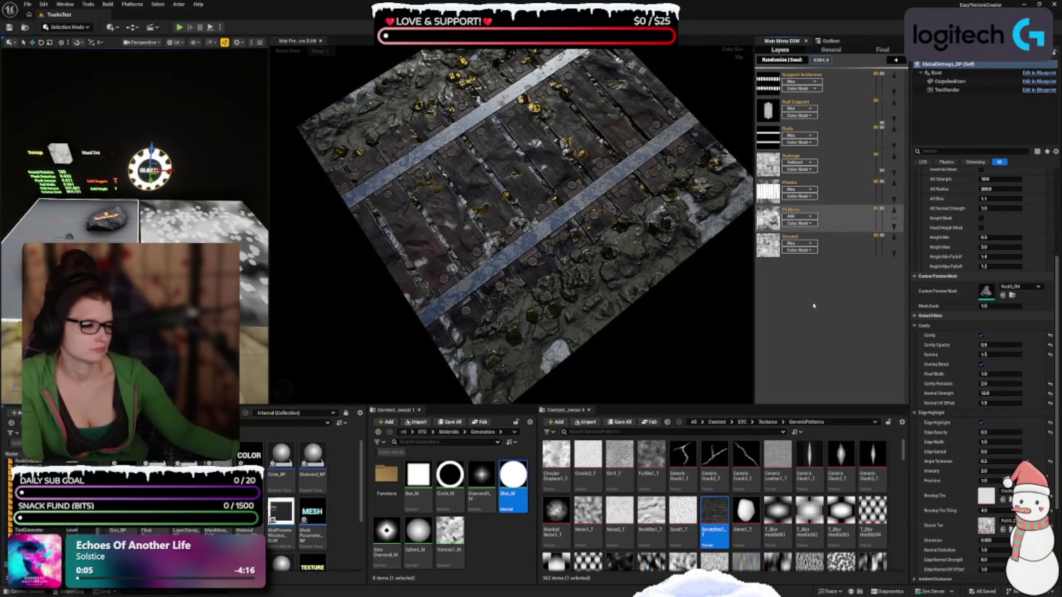
pyautogui.moveTo(808, 226)
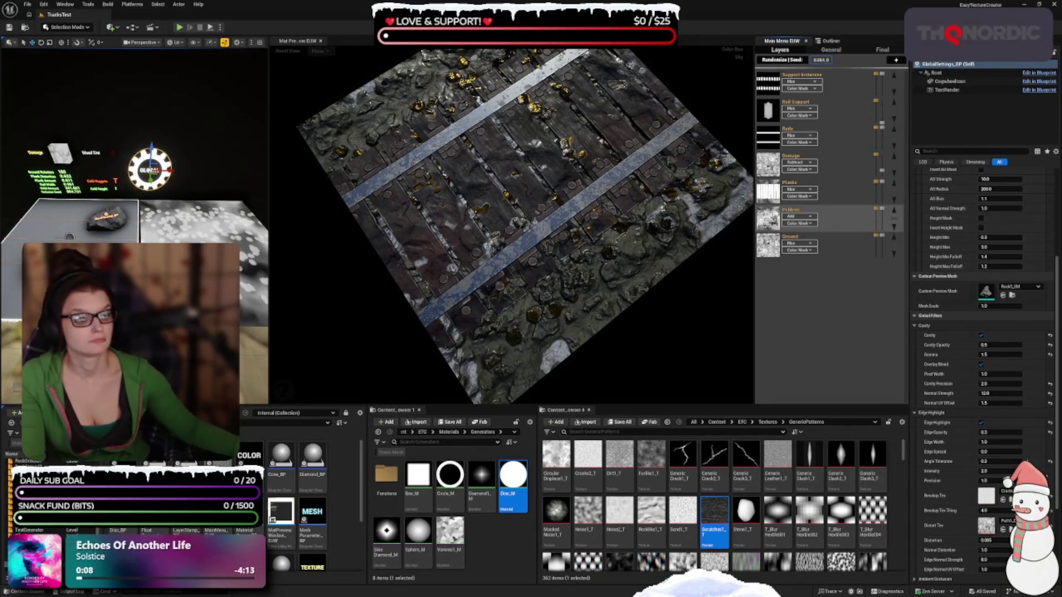
pyautogui.scroll(2, 983, 399)
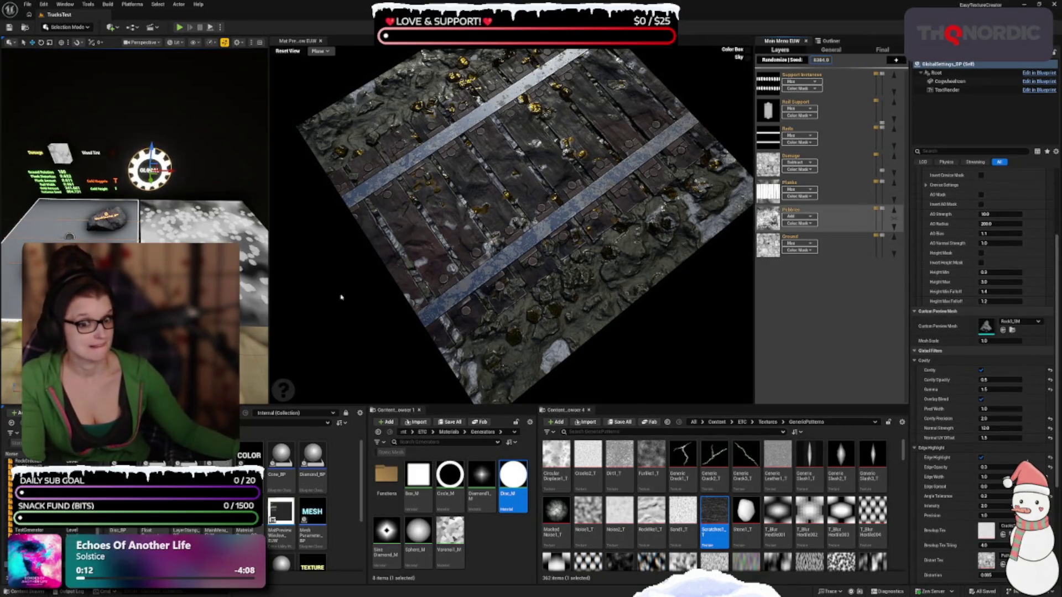
pyautogui.click(105, 217)
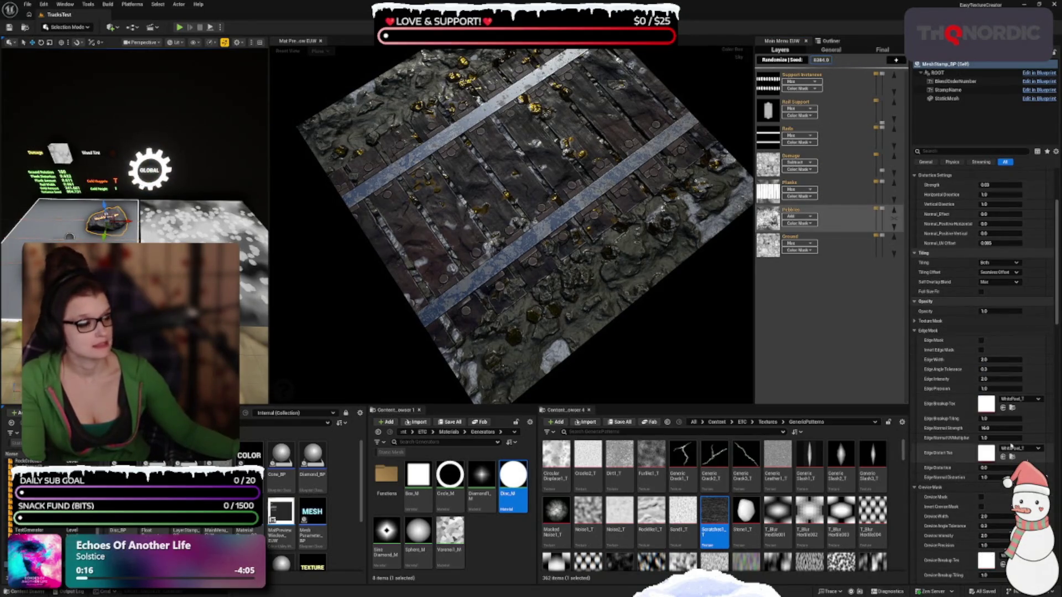
# Rearrange the mask categories, toggle Use Texture Mask, and commit Opacity at 1.0
pyautogui.click(916, 330)
pyautogui.click(915, 321)
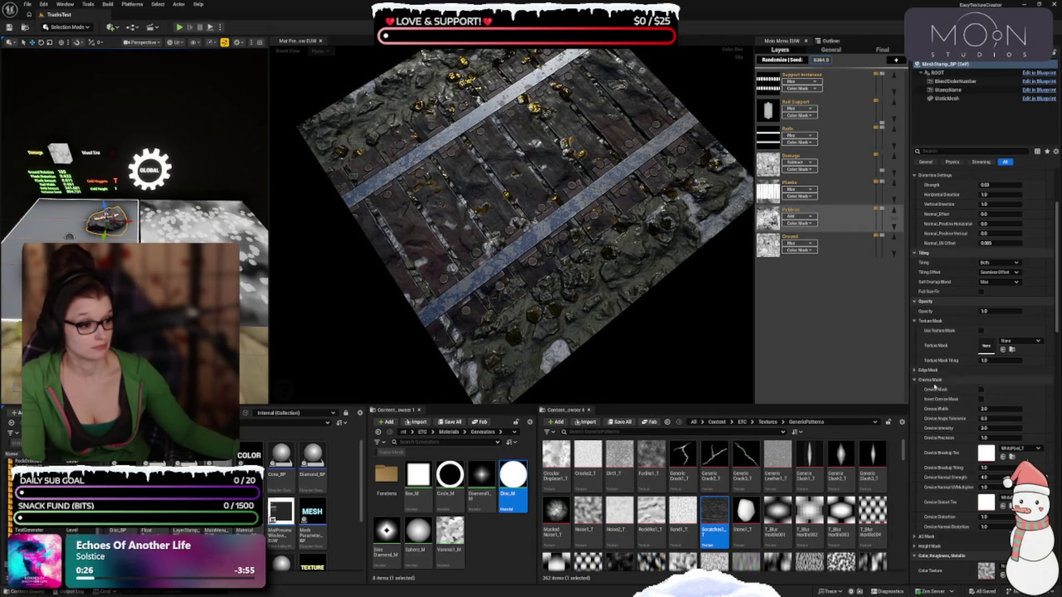
pyautogui.click(915, 380)
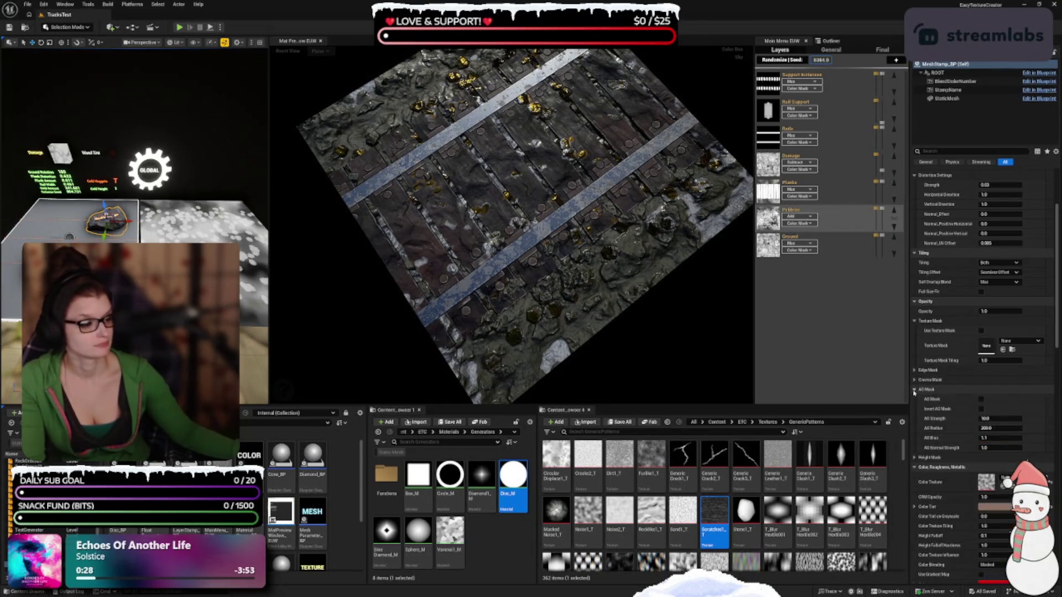
pyautogui.click(982, 331)
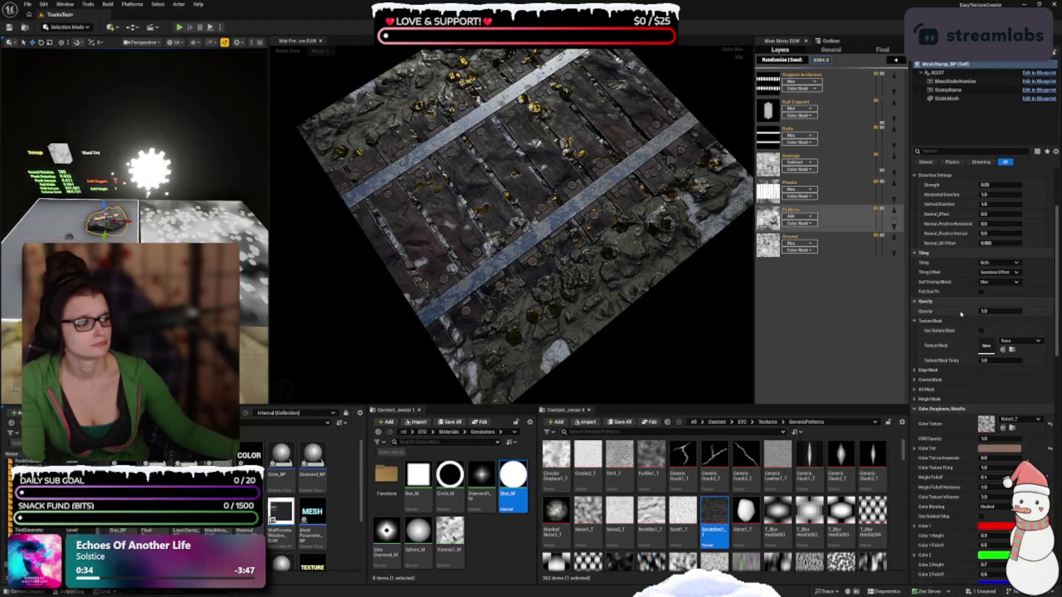
pyautogui.click(990, 311)
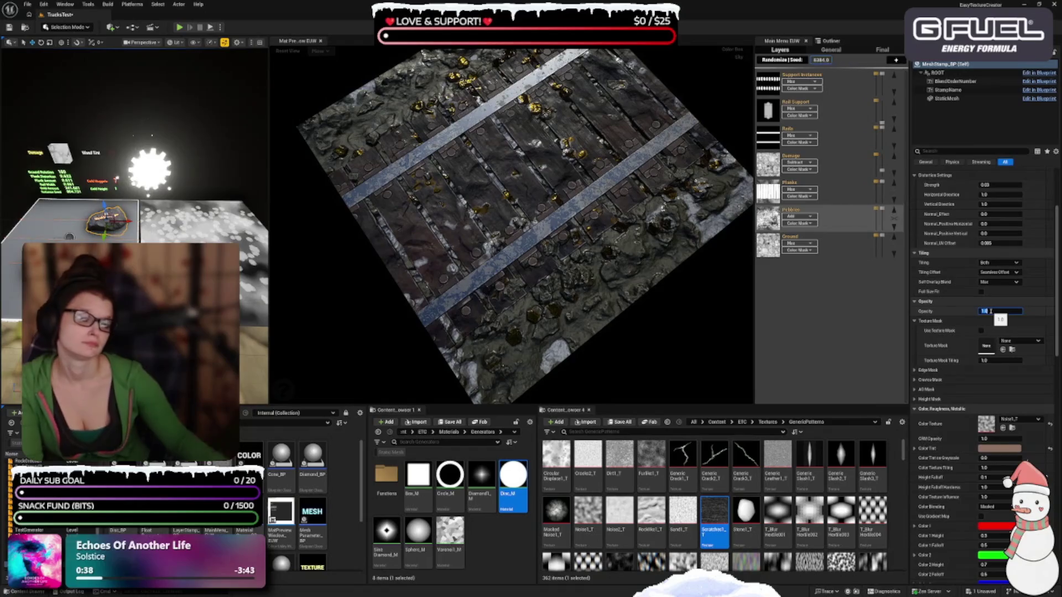
pyautogui.press('Return')
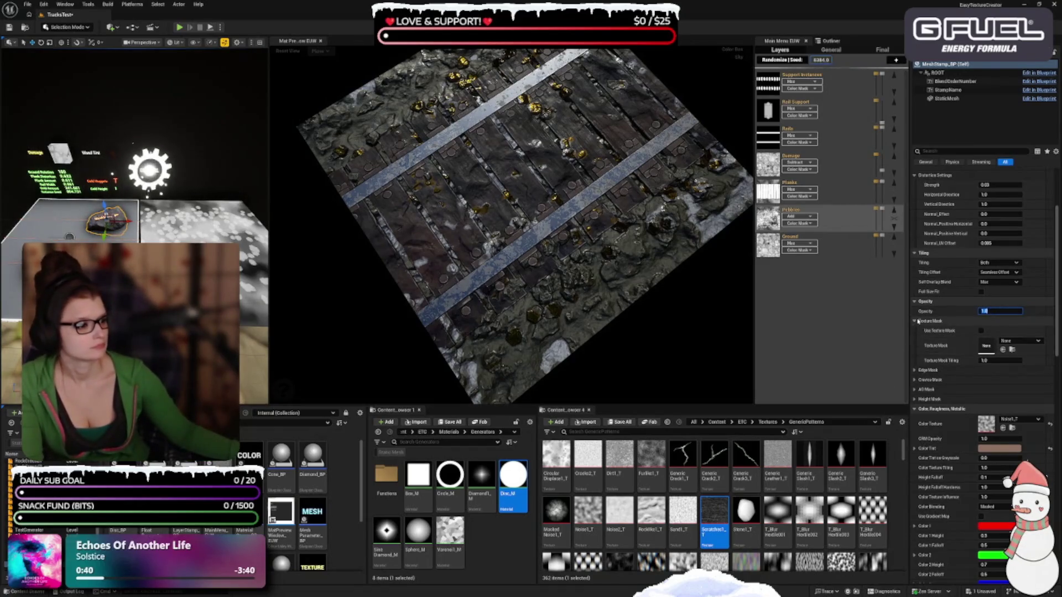
pyautogui.click(915, 321)
pyautogui.click(915, 302)
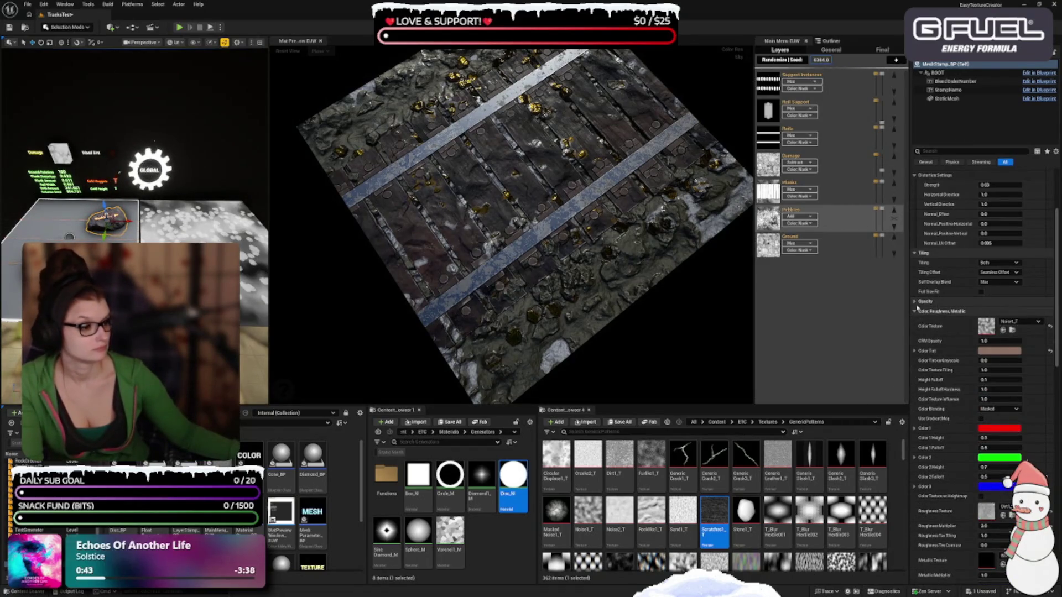
pyautogui.click(915, 302)
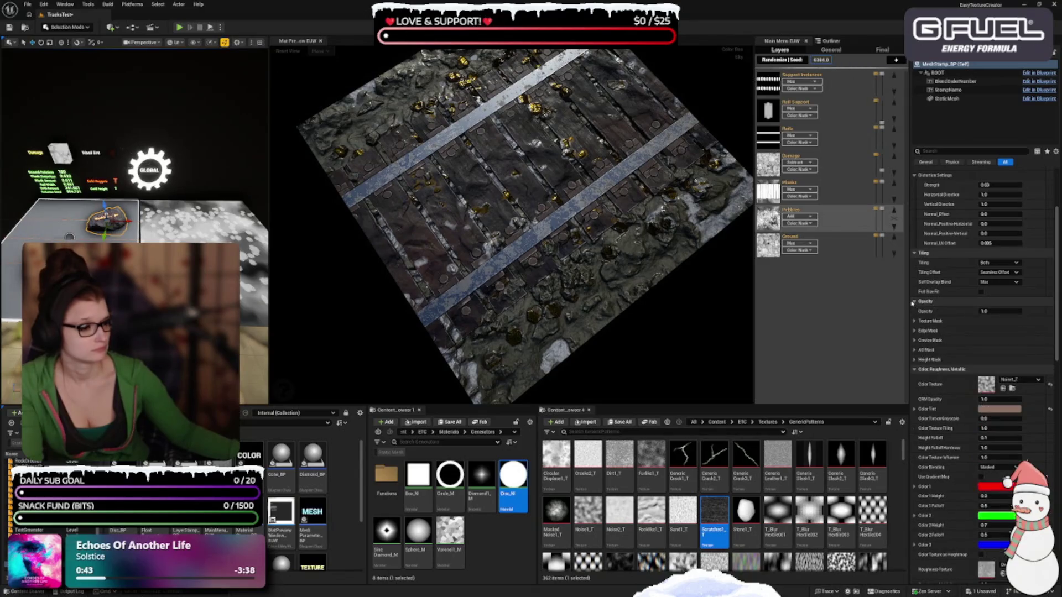
# Turn the Height Mask on and back off, then collapse its settings
pyautogui.click(915, 359)
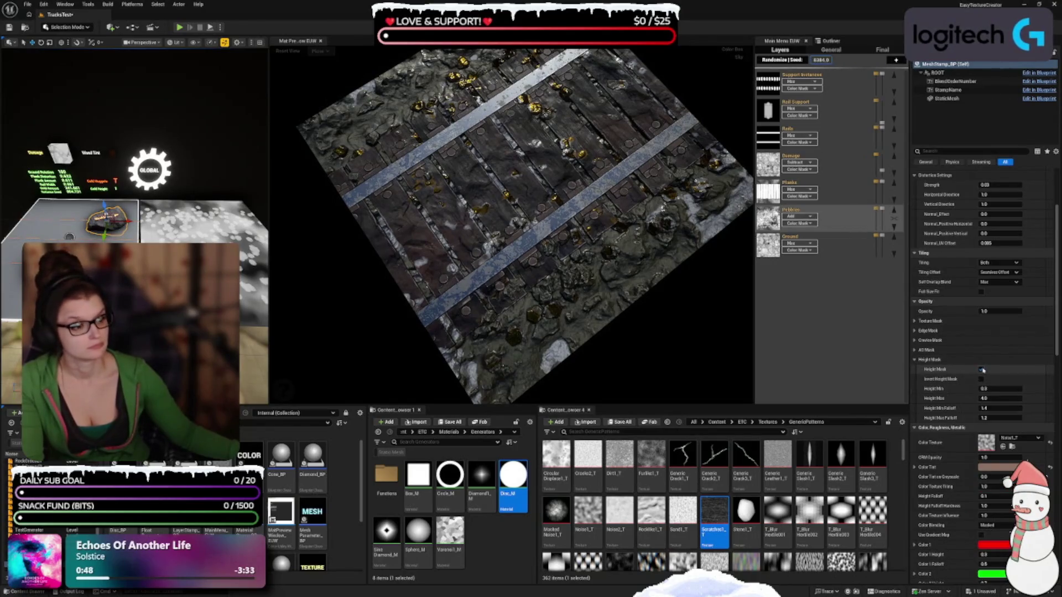
pyautogui.click(982, 370)
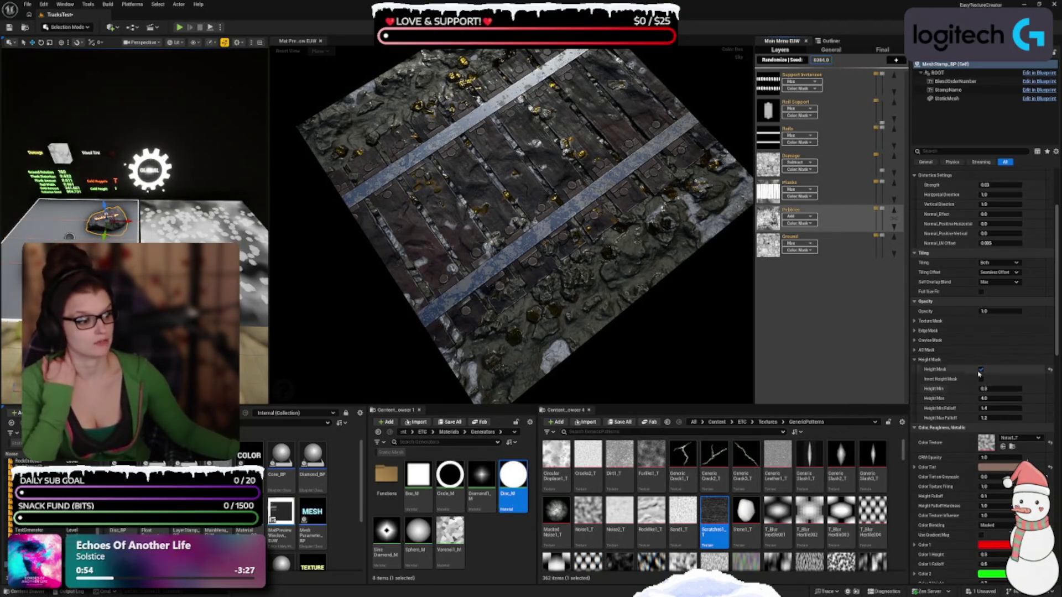
pyautogui.click(982, 369)
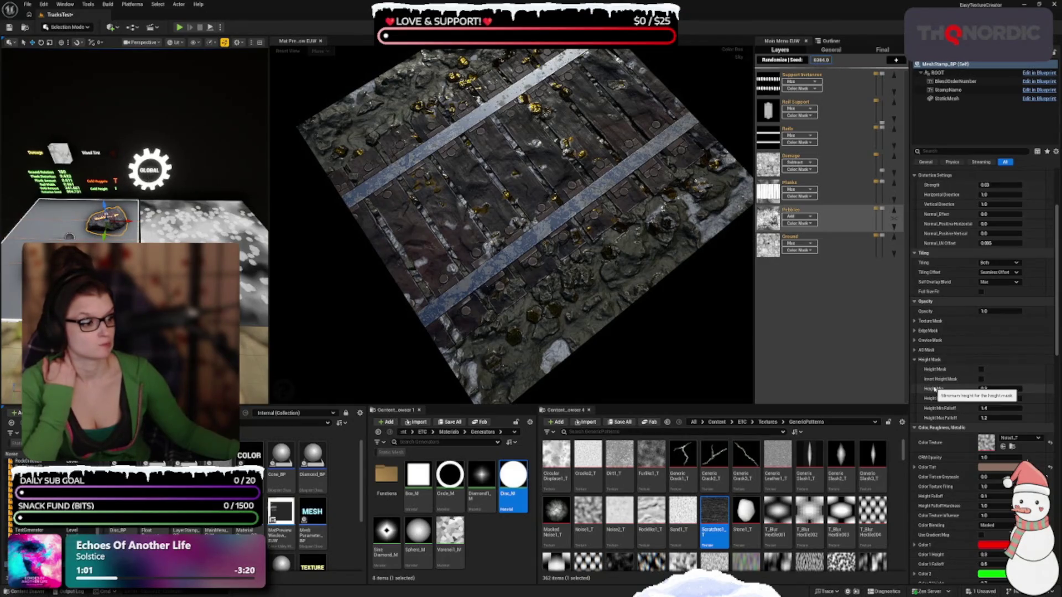
pyautogui.click(914, 360)
pyautogui.scroll(-2, 929, 381)
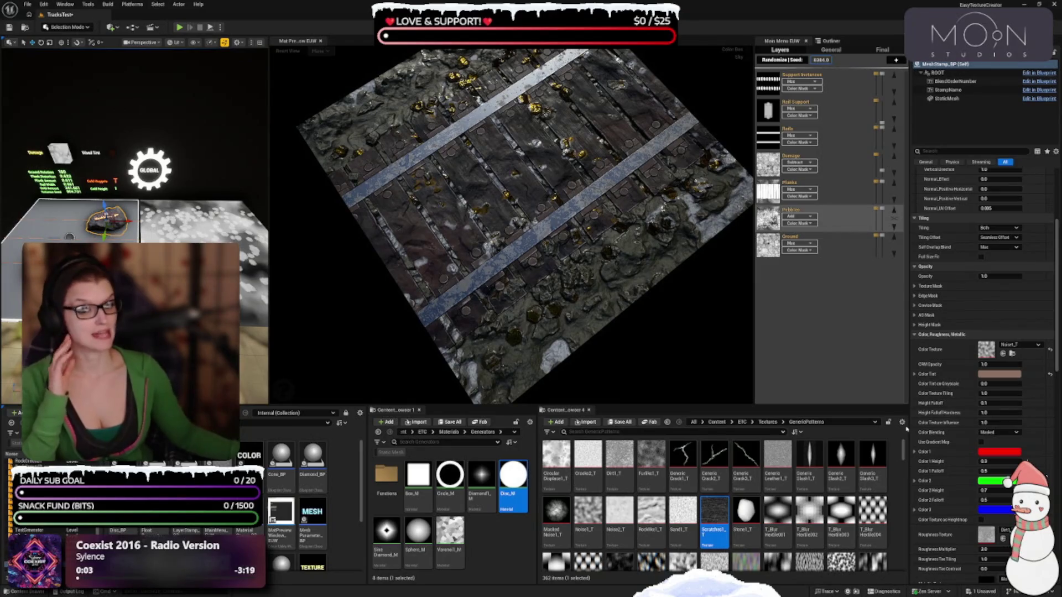
# Orbit the preview to a tilted view and select the Color Texture Tiling value
pyautogui.moveTo(641, 309)
pyautogui.mouseDown()
pyautogui.moveTo(641, 252)
pyautogui.moveTo(658, 317)
pyautogui.mouseUp()
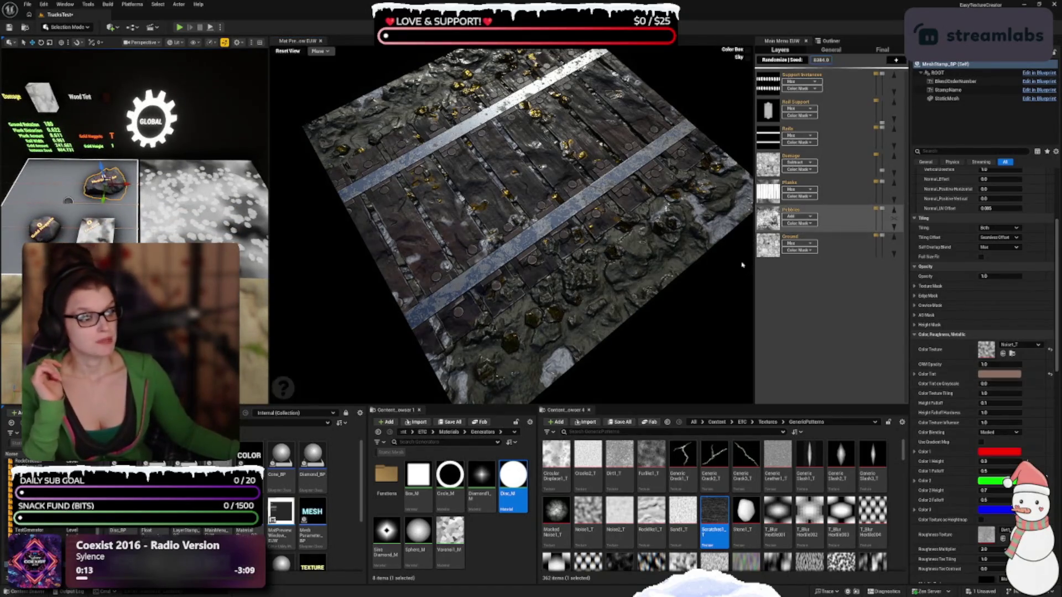
pyautogui.moveTo(788, 220)
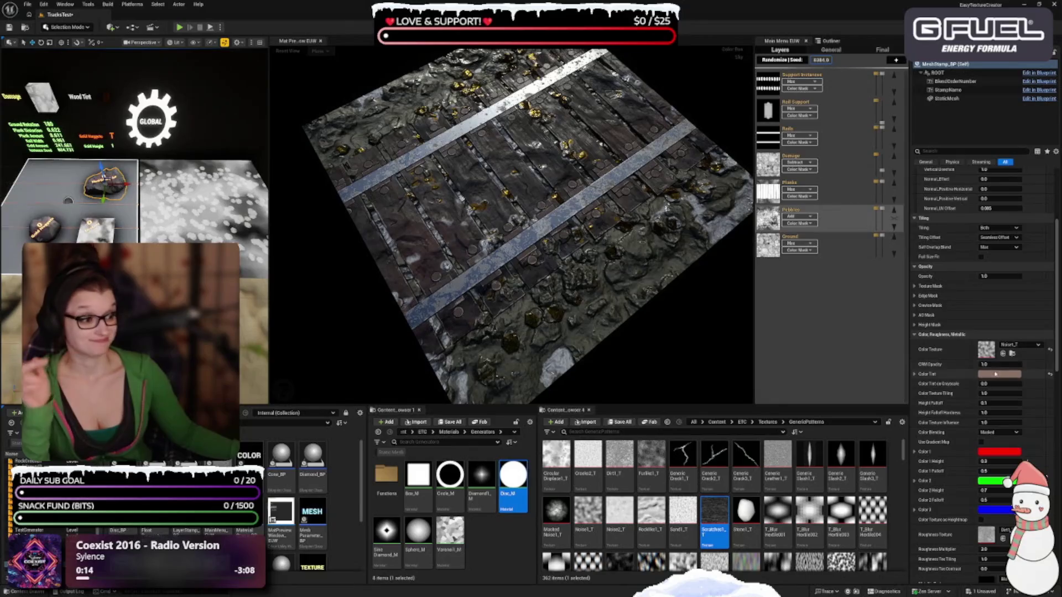
pyautogui.scroll(-2, 948, 448)
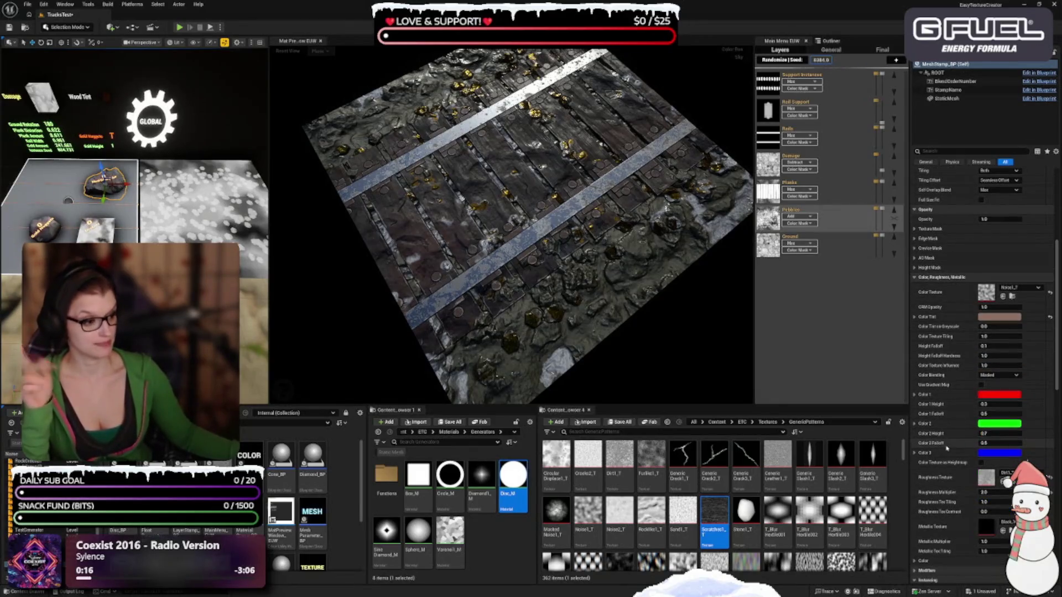
pyautogui.scroll(1, 949, 448)
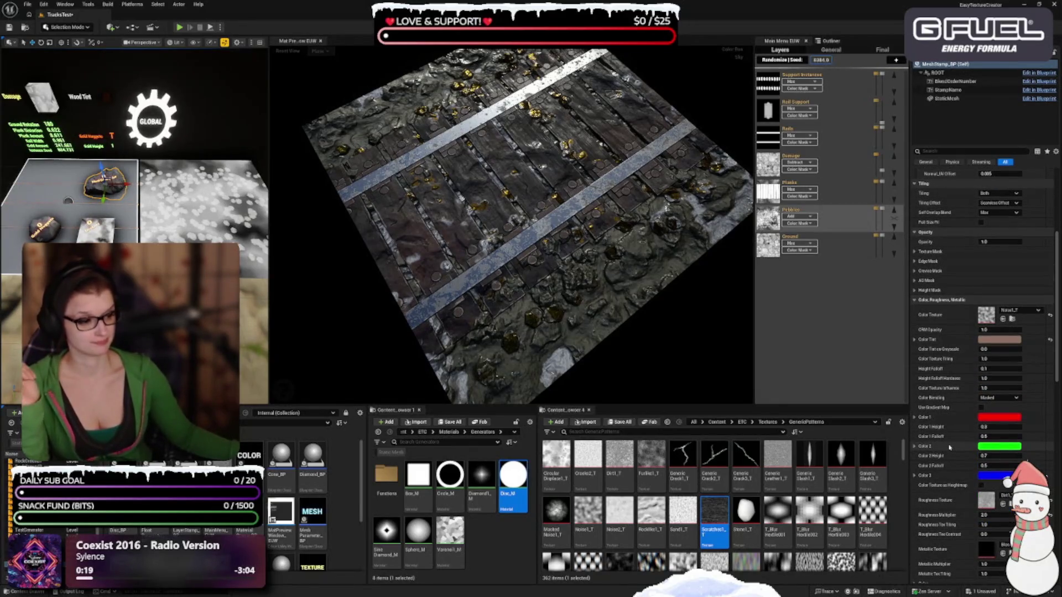
pyautogui.scroll(3, 949, 447)
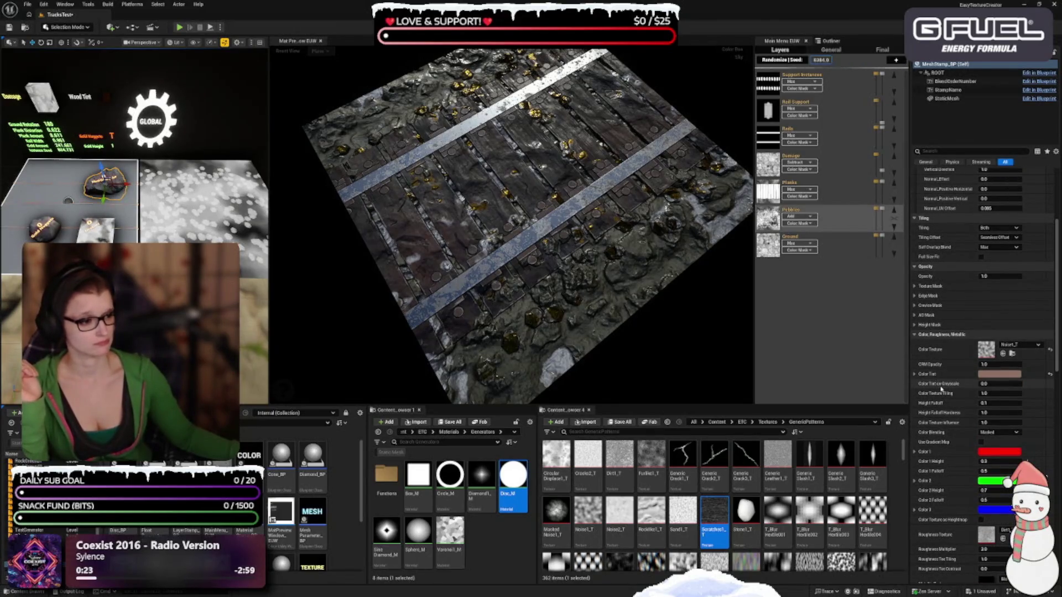
pyautogui.click(988, 393)
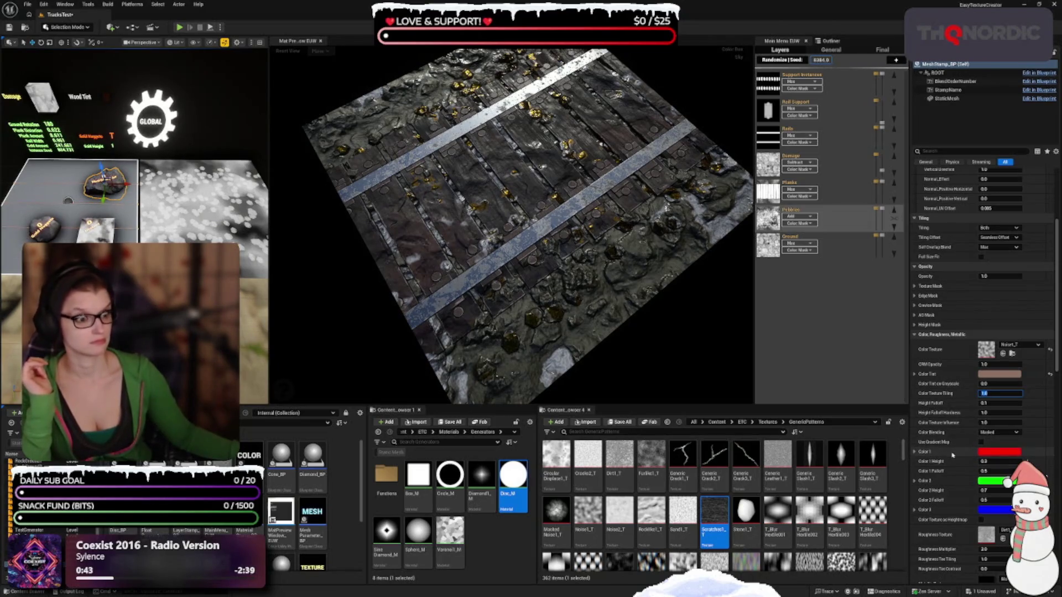
# Scroll down the Details panel and expand the Modifiers category
pyautogui.scroll(-1, 951, 454)
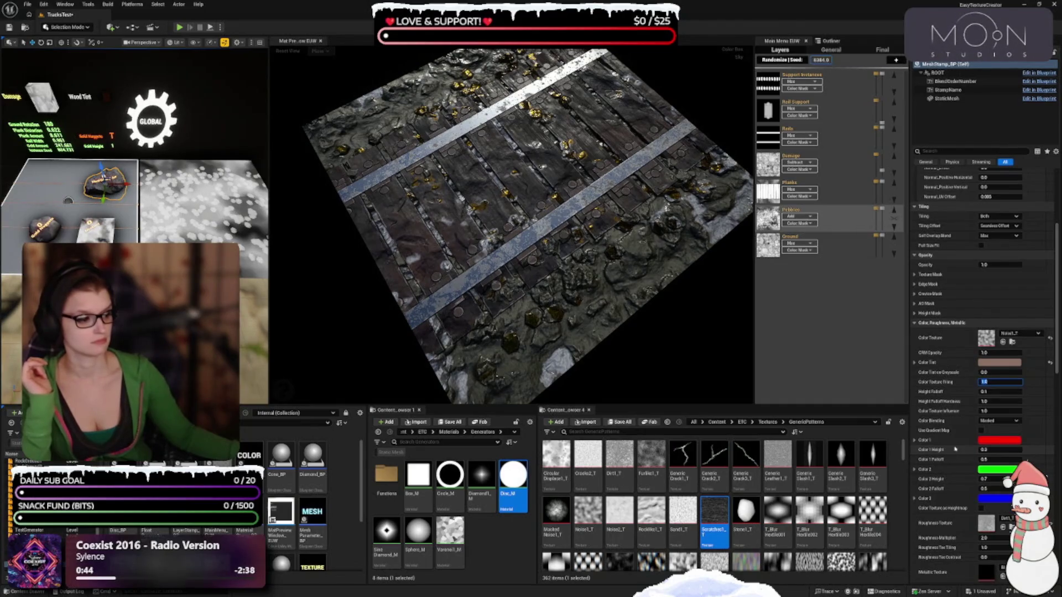
pyautogui.scroll(-4, 954, 449)
pyautogui.scroll(-4, 952, 452)
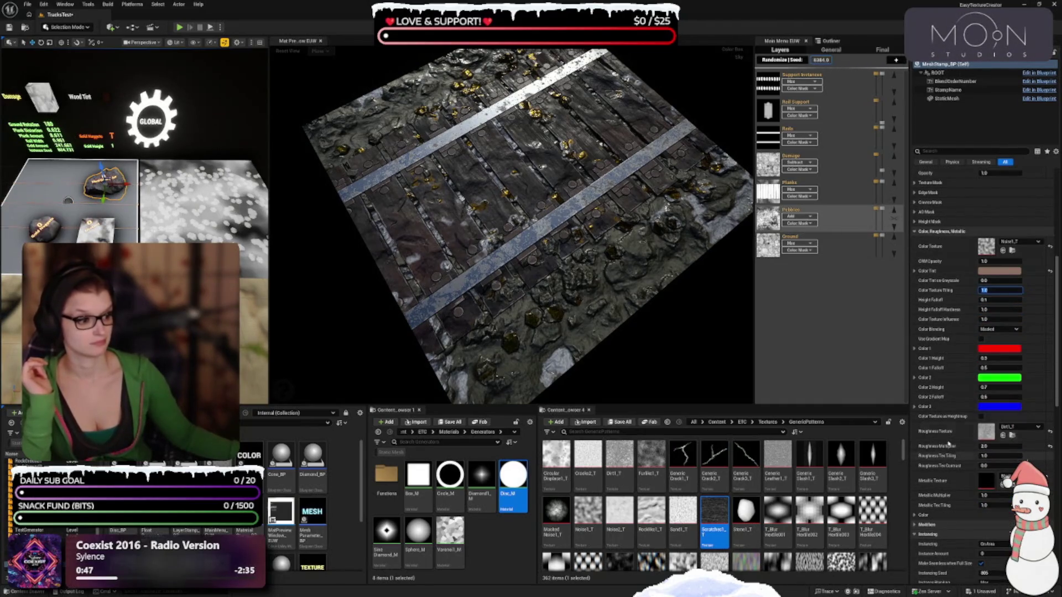
pyautogui.scroll(-5, 951, 450)
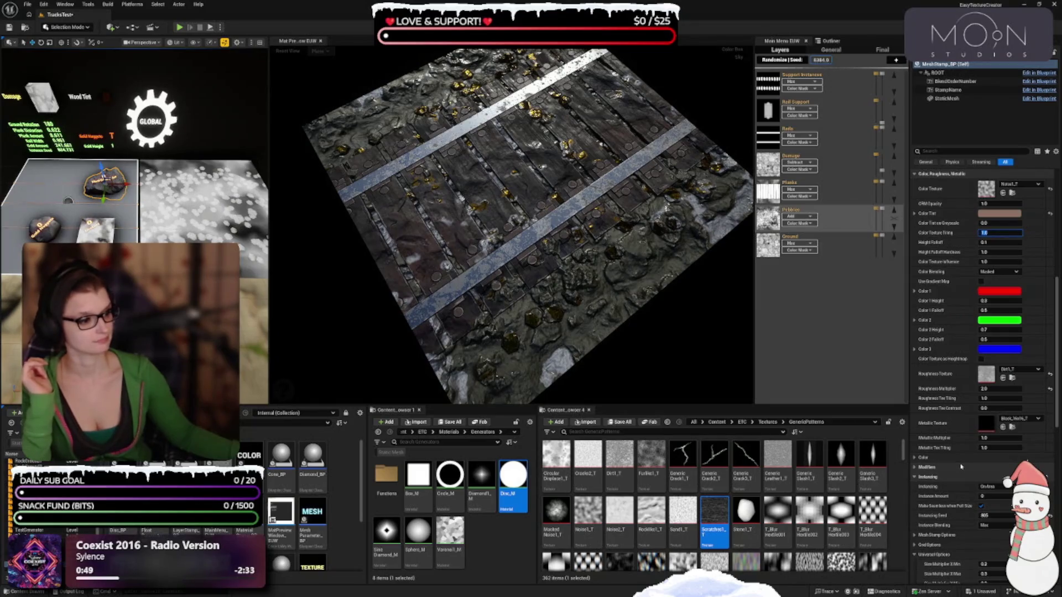
pyautogui.scroll(-4, 959, 464)
pyautogui.scroll(-3, 946, 436)
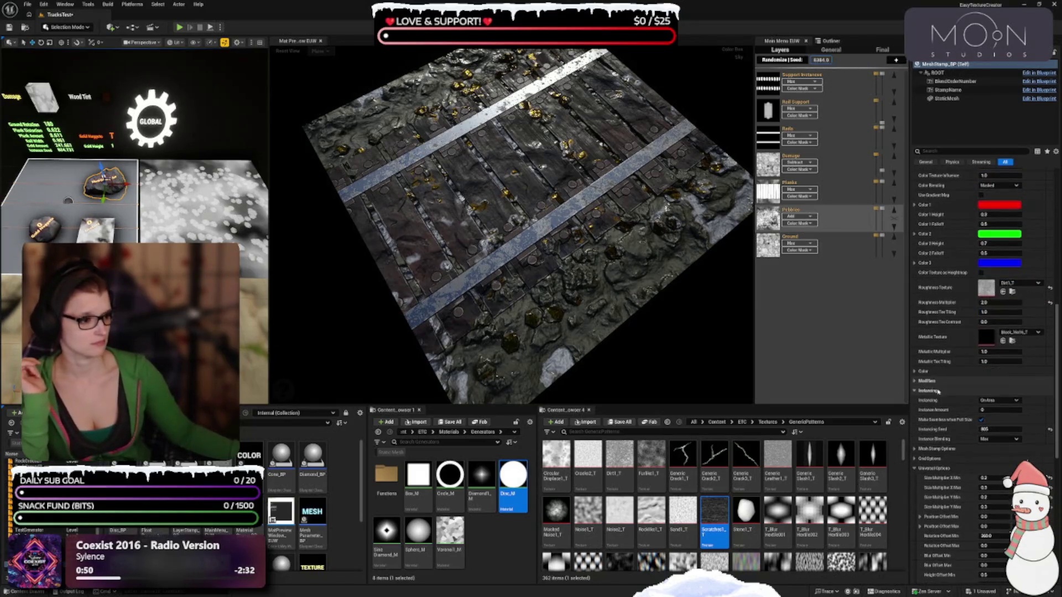
pyautogui.click(915, 371)
pyautogui.click(914, 371)
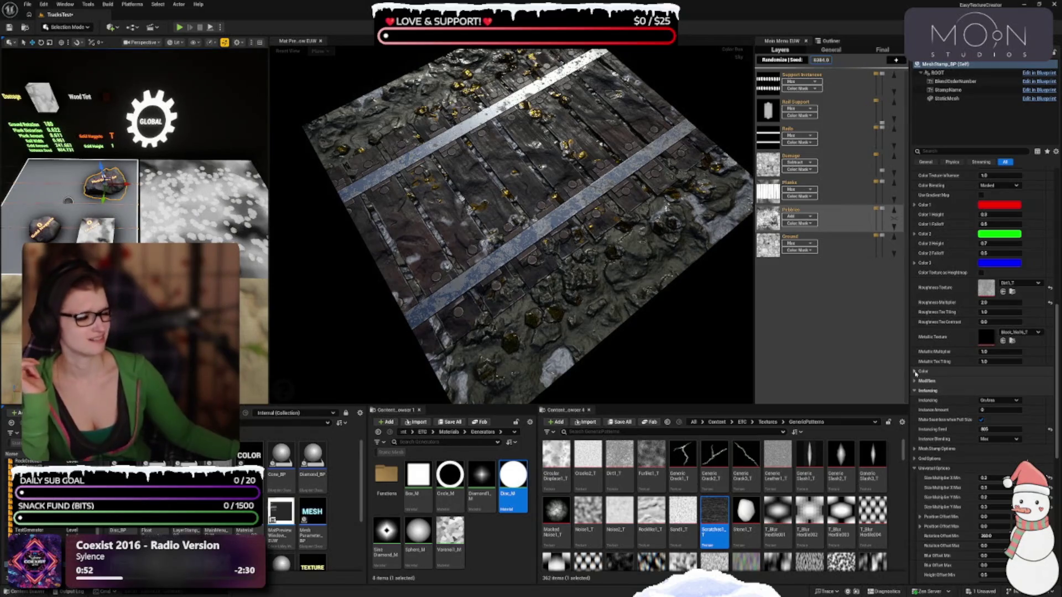
pyautogui.click(915, 381)
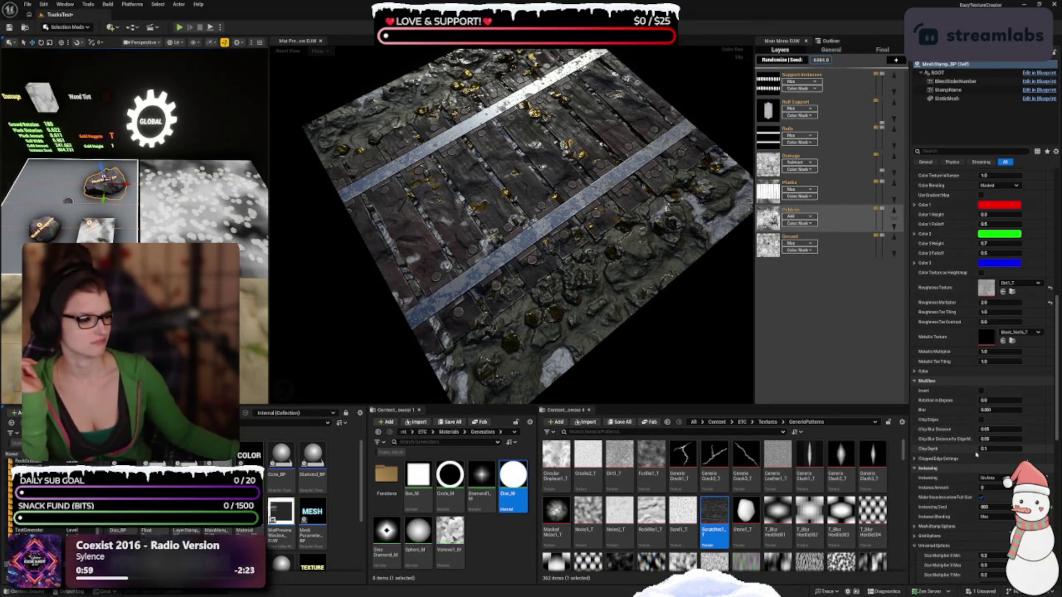
pyautogui.scroll(-5, 968, 426)
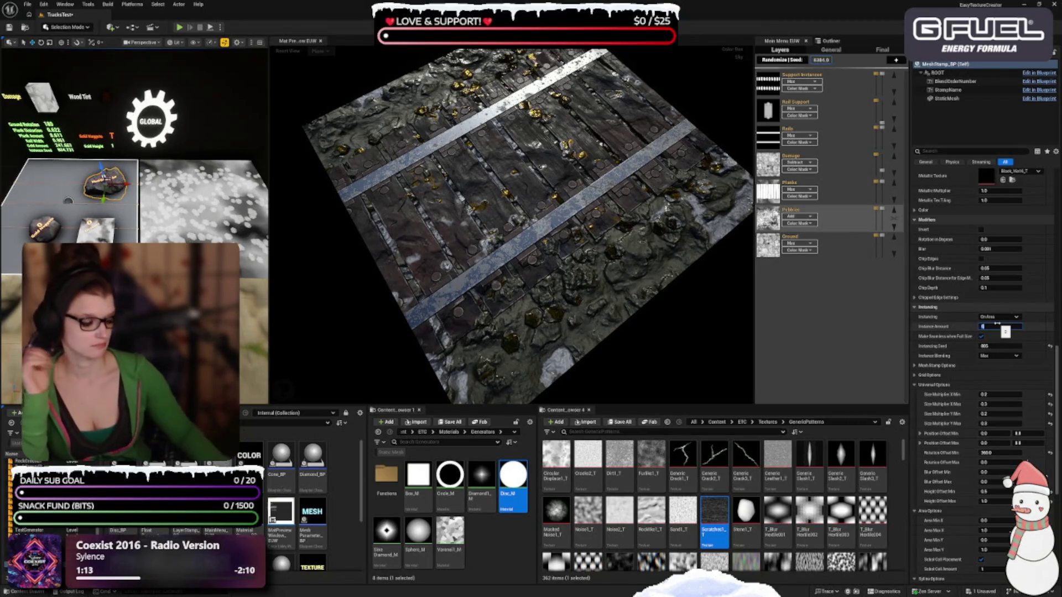
# Set Instance Amount to 200, then expand and collapse Mesh Stamp Options
pyautogui.write('200')
pyautogui.press('Return')
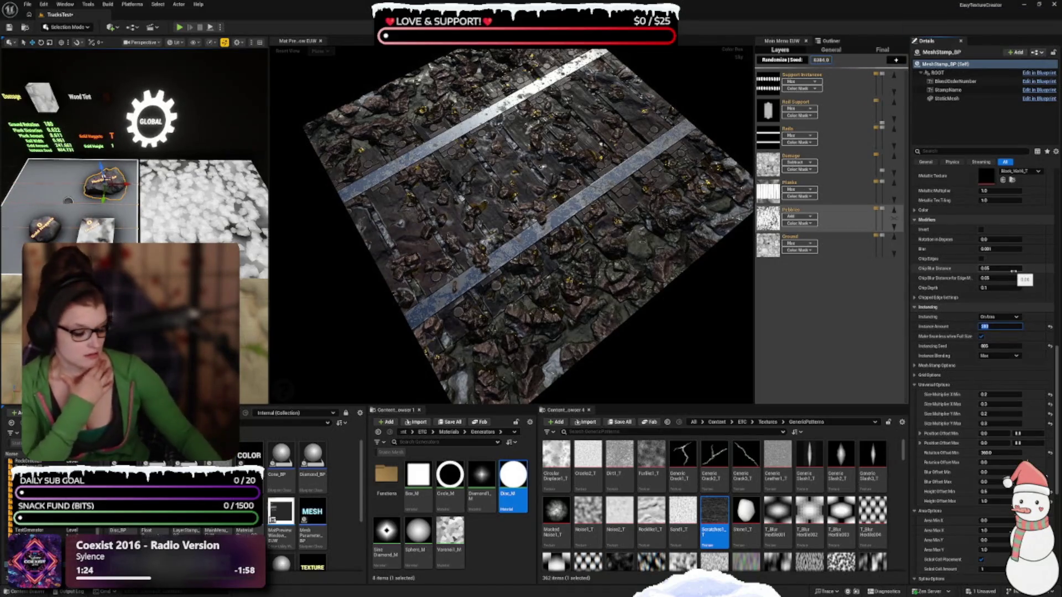
pyautogui.click(930, 369)
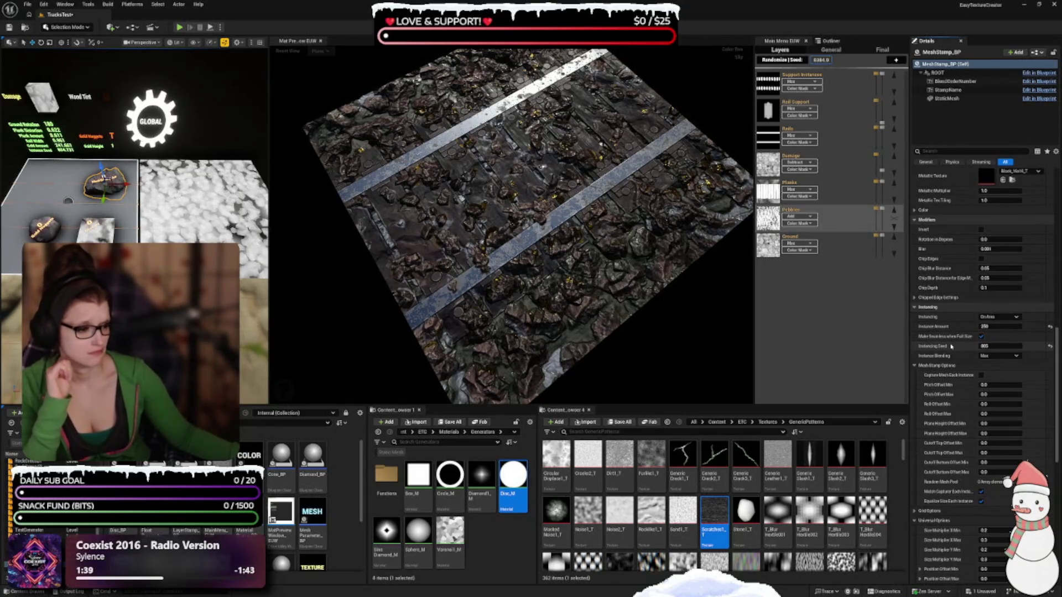
pyautogui.click(919, 365)
pyautogui.scroll(-2, 951, 369)
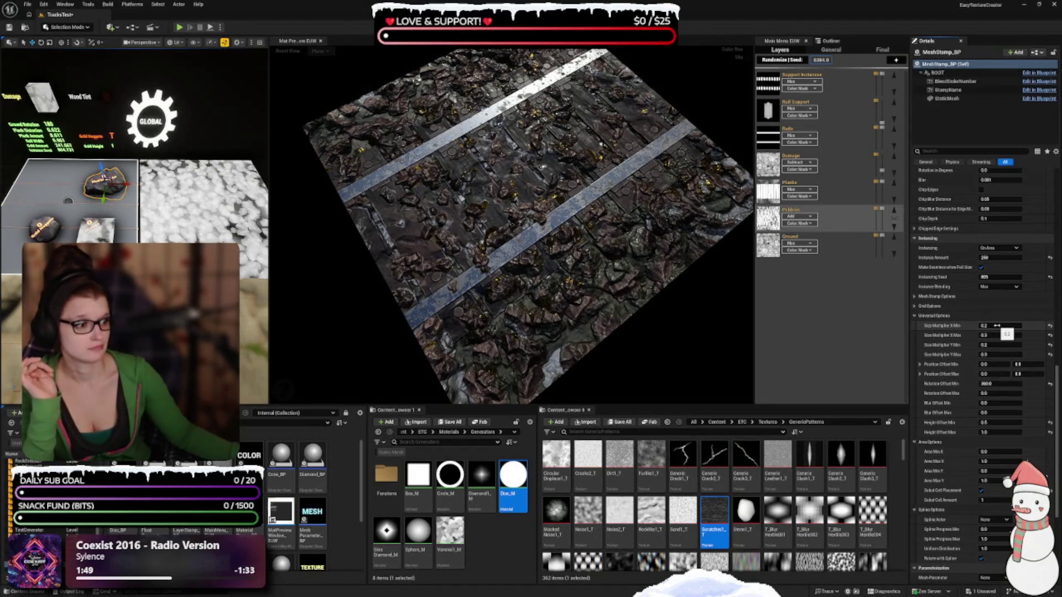
# Set Size Multiplier X Min to 0.2, keep X Max at 1.0, and move to Y Min
pyautogui.click(997, 326)
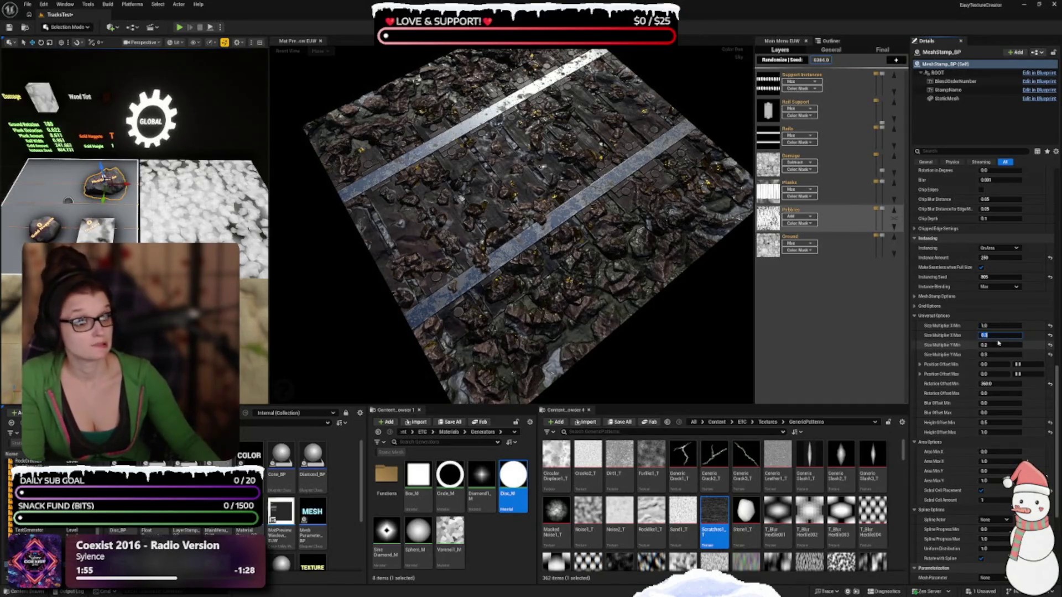
pyautogui.write('1')
pyautogui.press('Tab')
pyautogui.write('1')
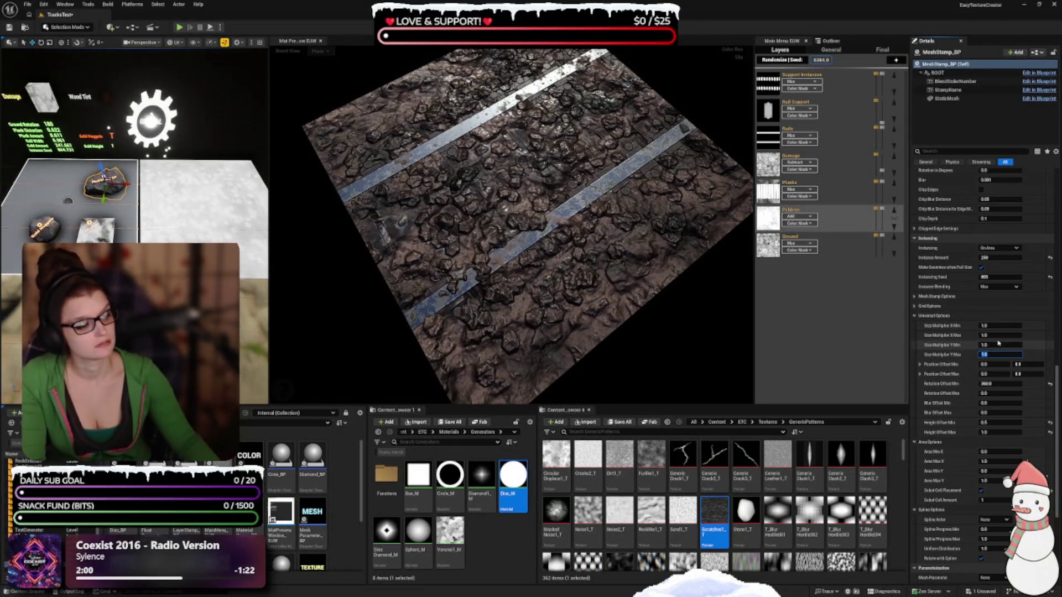
pyautogui.hotkey('shift', 'Tab')
pyautogui.hotkey('shift', 'Tab')
pyautogui.hotkey('shift', 'Tab')
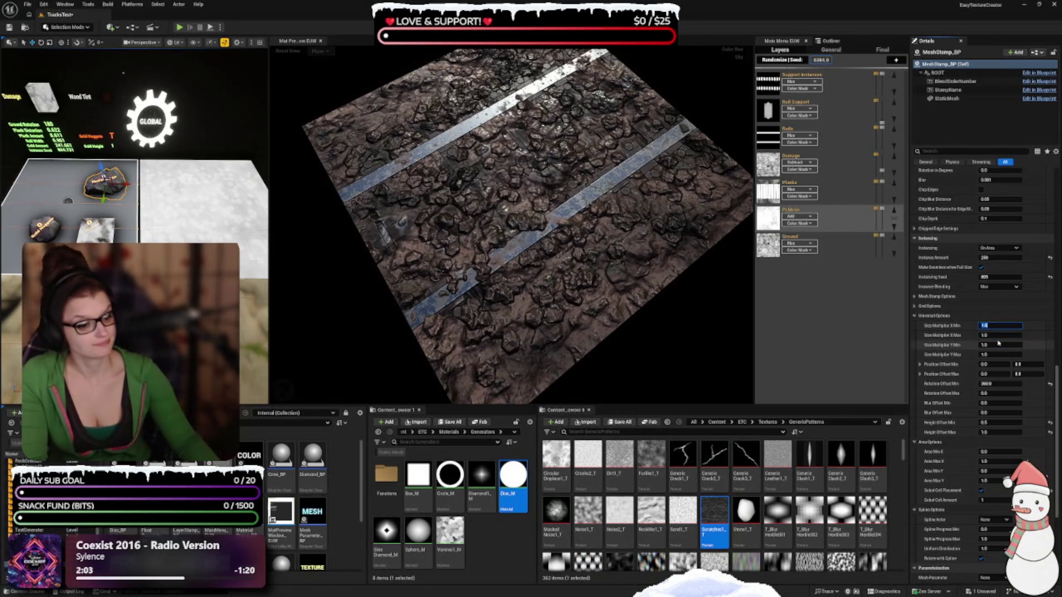
pyautogui.press('Tab')
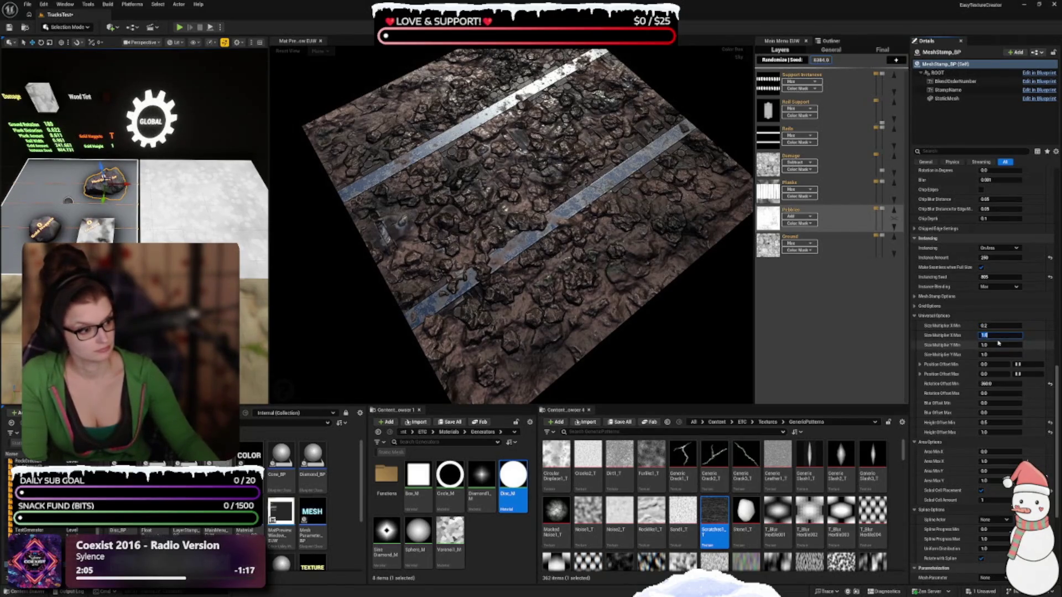
pyautogui.press('Tab')
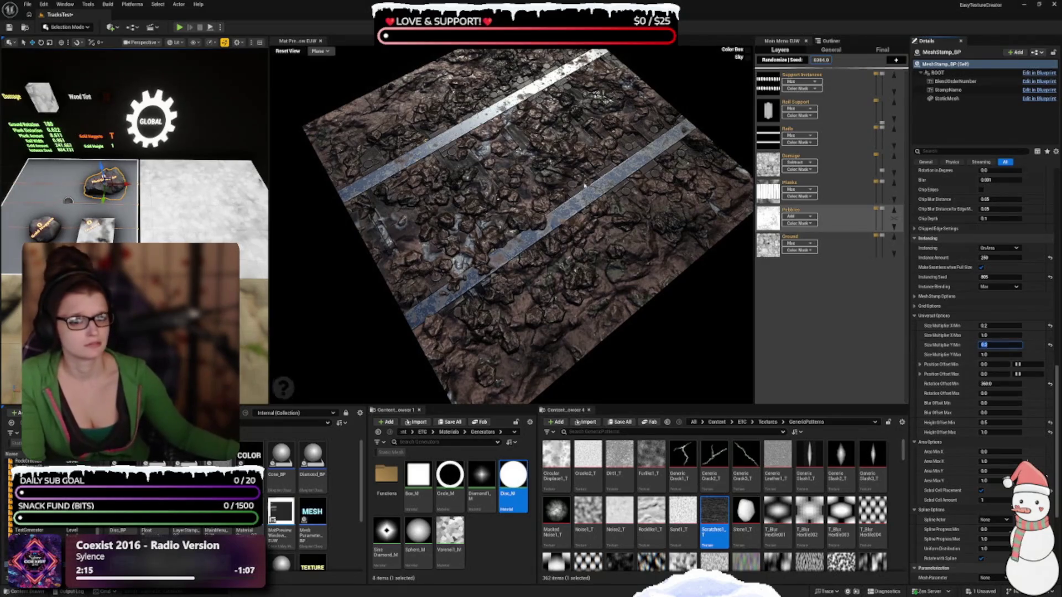
# Drag the splitter to widen the level viewport beside the material preview
pyautogui.scroll(3, 135, 144)
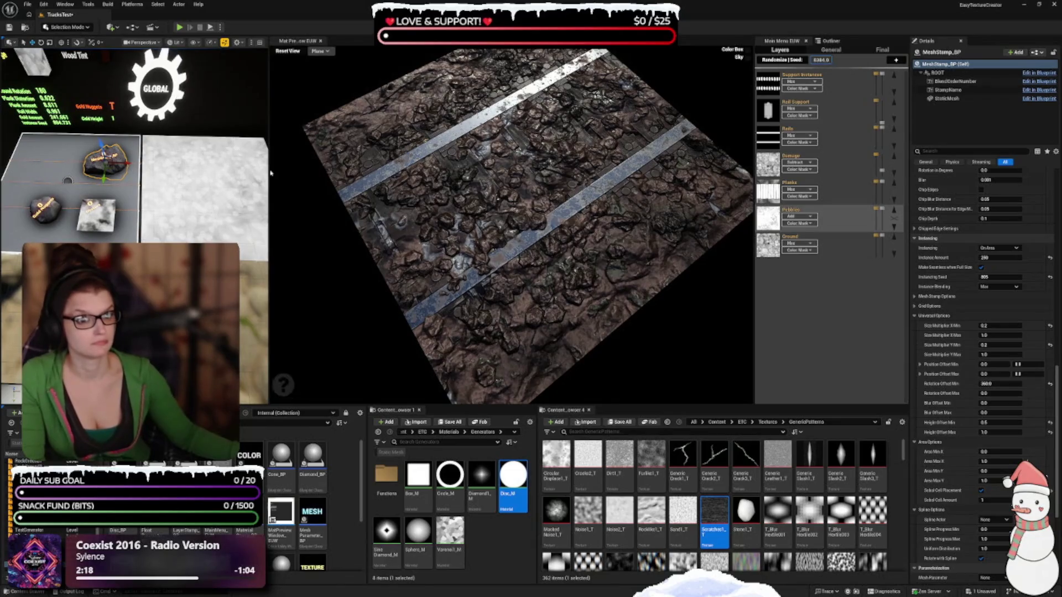
pyautogui.moveTo(270, 221)
pyautogui.mouseDown()
pyautogui.moveTo(321, 222)
pyautogui.moveTo(290, 189)
pyautogui.moveTo(306, 176)
pyautogui.moveTo(279, 195)
pyautogui.mouseUp()
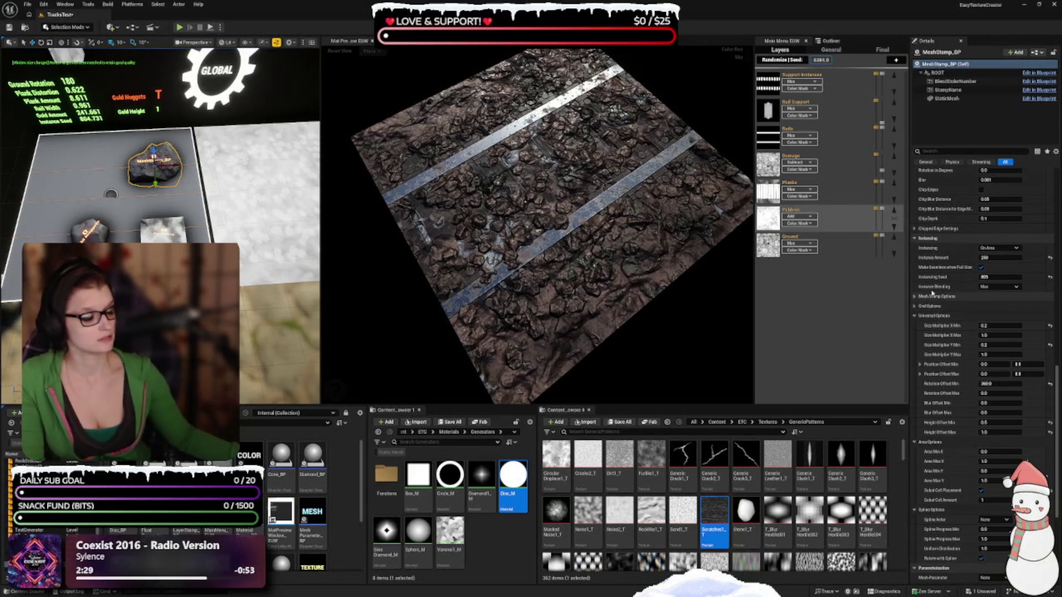
pyautogui.scroll(-1, 962, 371)
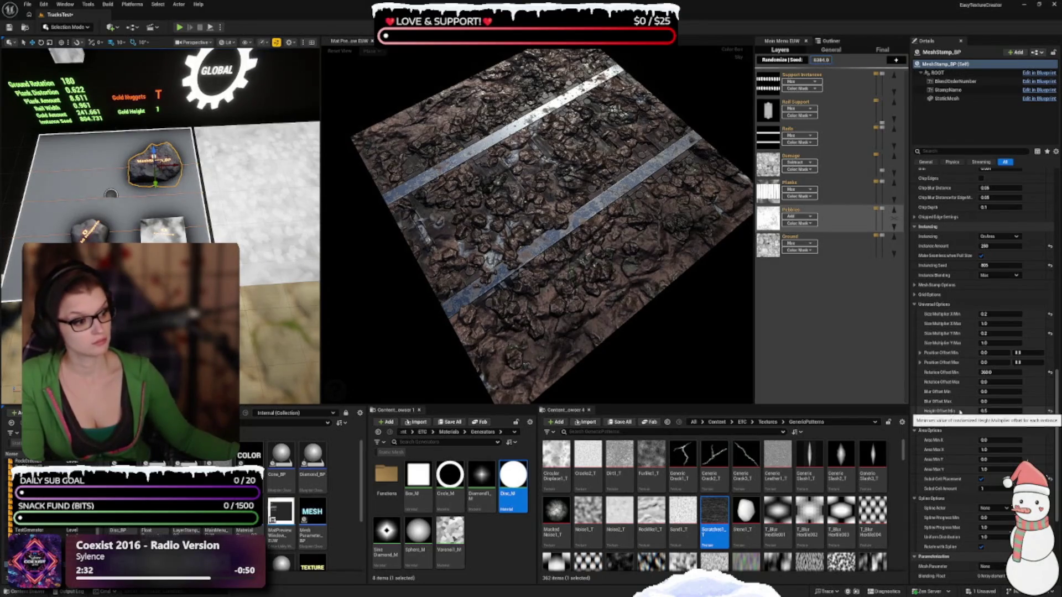
# Set the rock stamp's Height Offset Min to 0.1 and Height Offset Max to 0.5
pyautogui.click(988, 410)
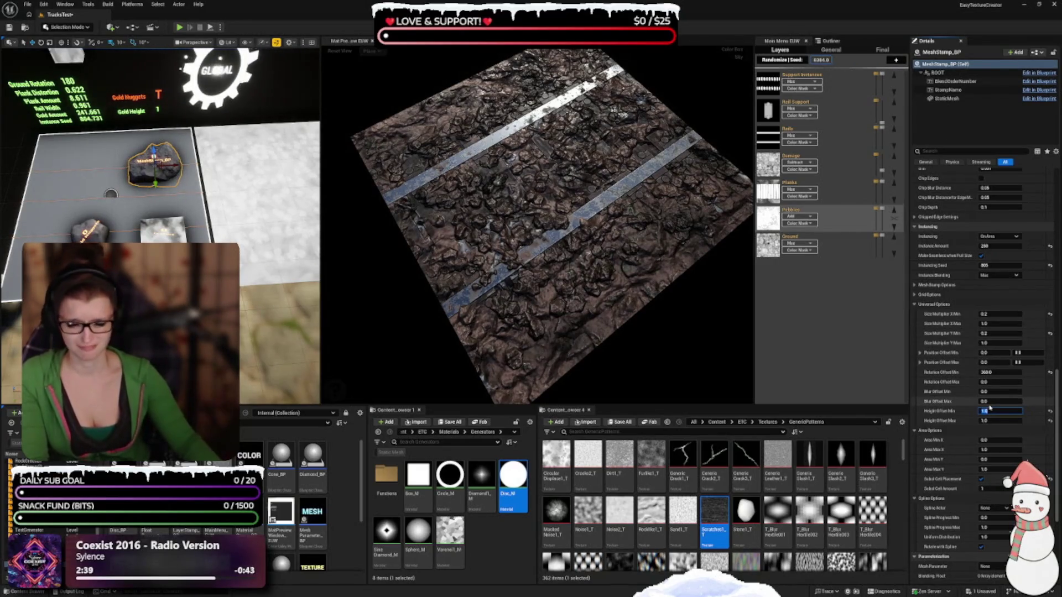
pyautogui.press('Tab')
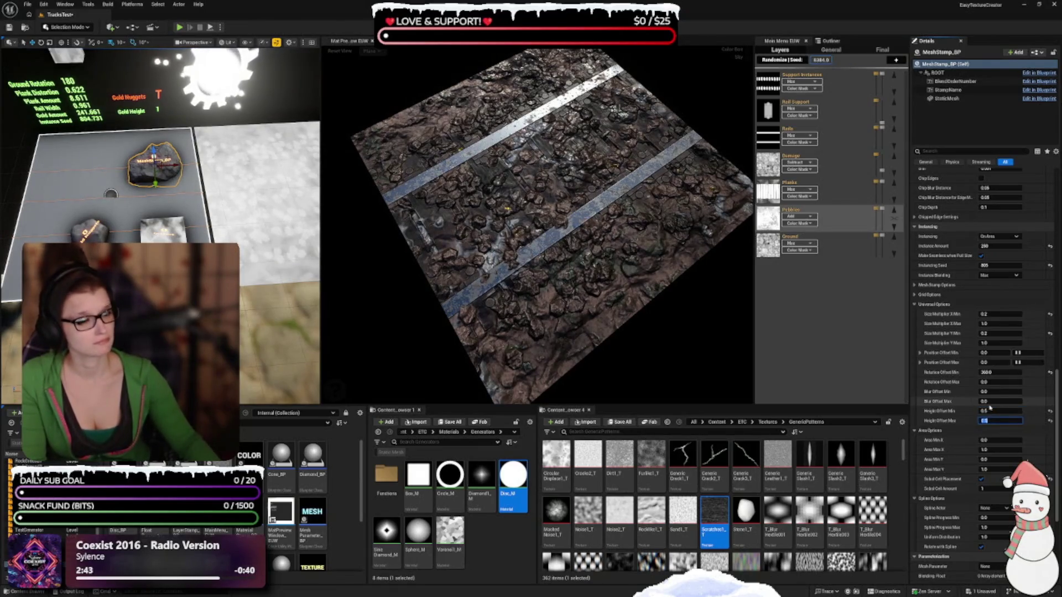
pyautogui.click(989, 409)
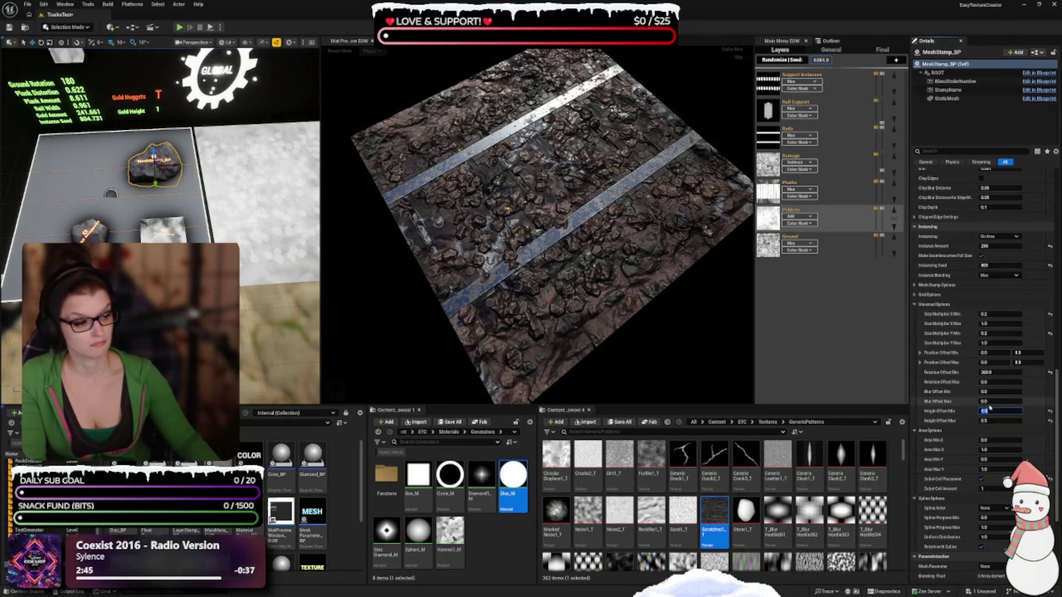
pyautogui.write('-')
pyautogui.press('Tab')
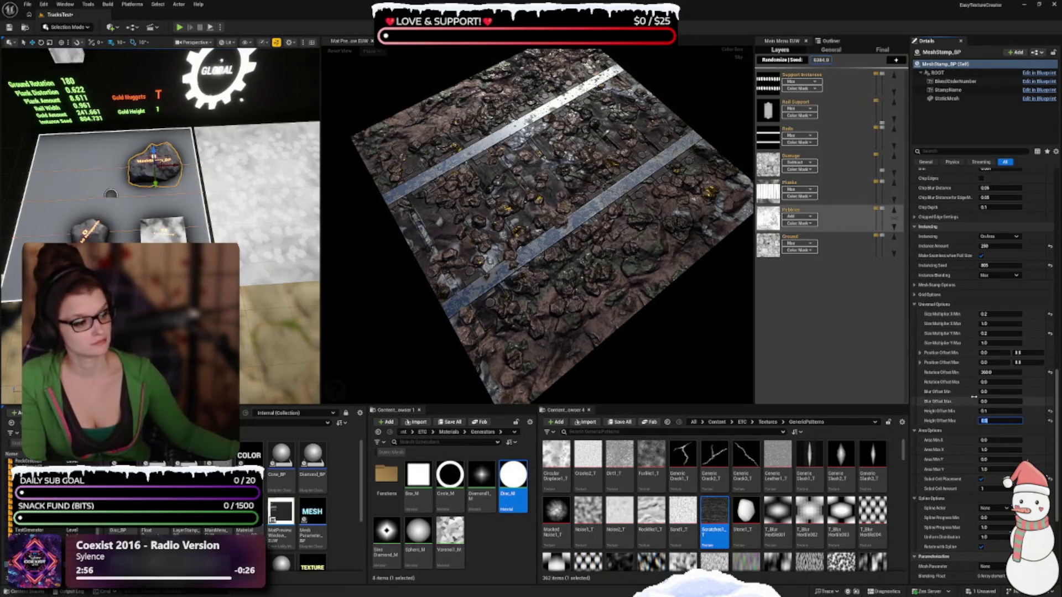
pyautogui.scroll(-1, 964, 430)
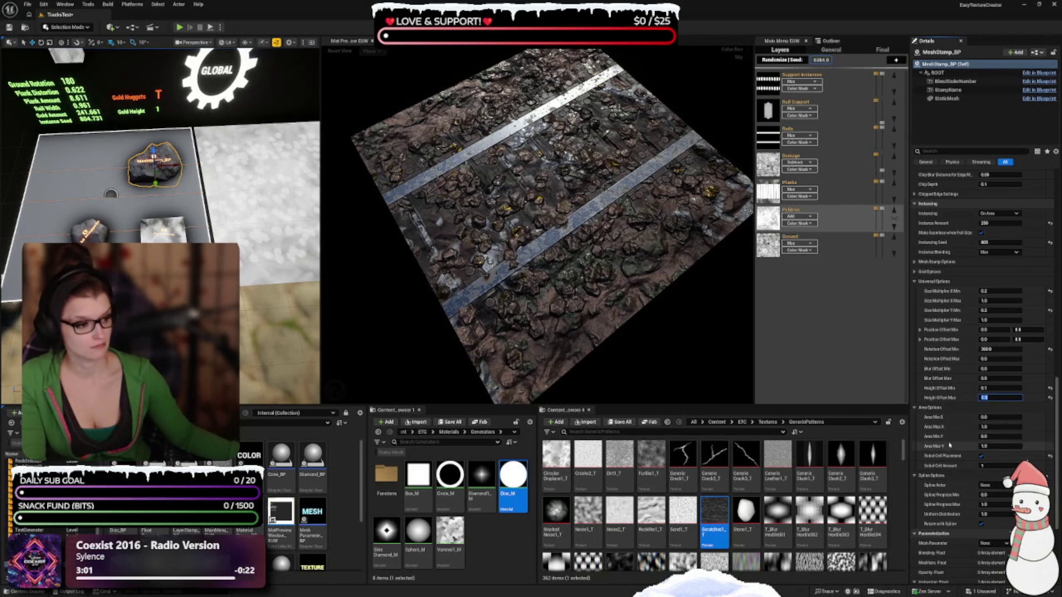
pyautogui.scroll(-1, 951, 442)
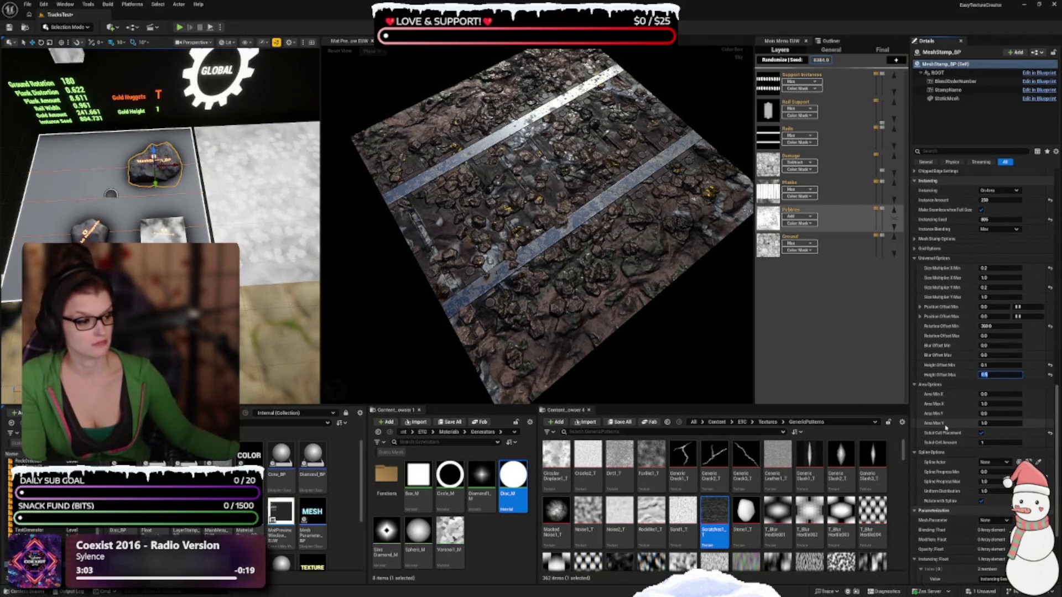
pyautogui.scroll(-4, 948, 440)
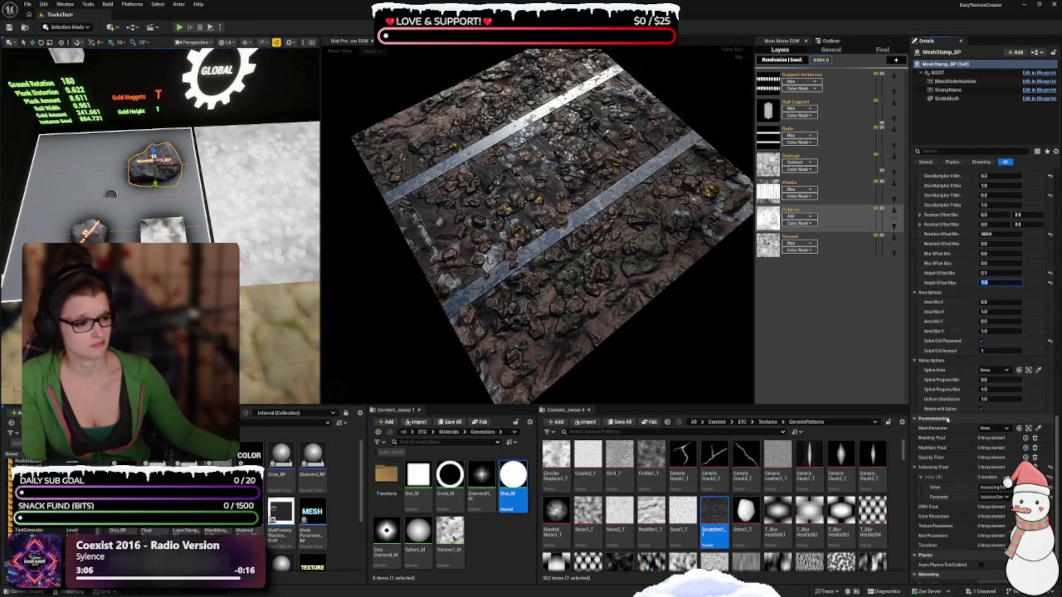
pyautogui.scroll(-2, 947, 419)
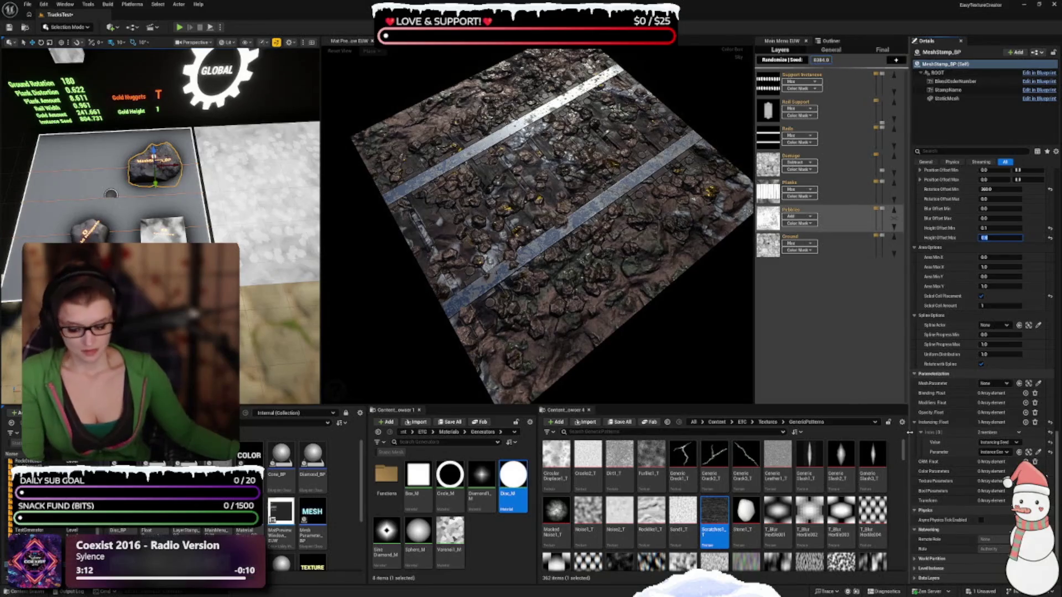
pyautogui.click(825, 339)
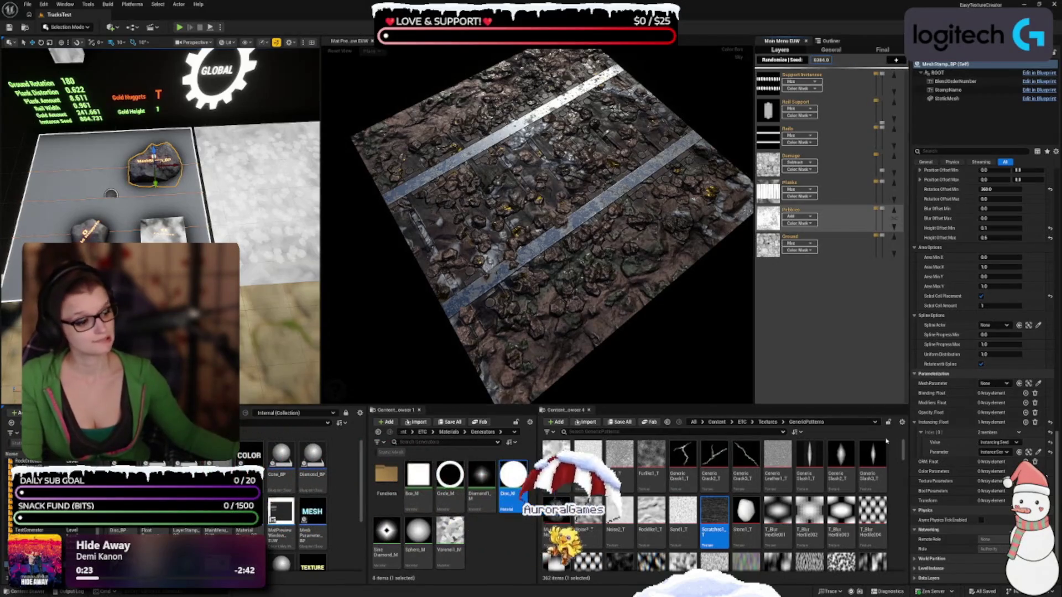
# Commit the 0.5 maximum height offset and select the Gold Nuggets actor in the level
pyautogui.moveTo(817, 191)
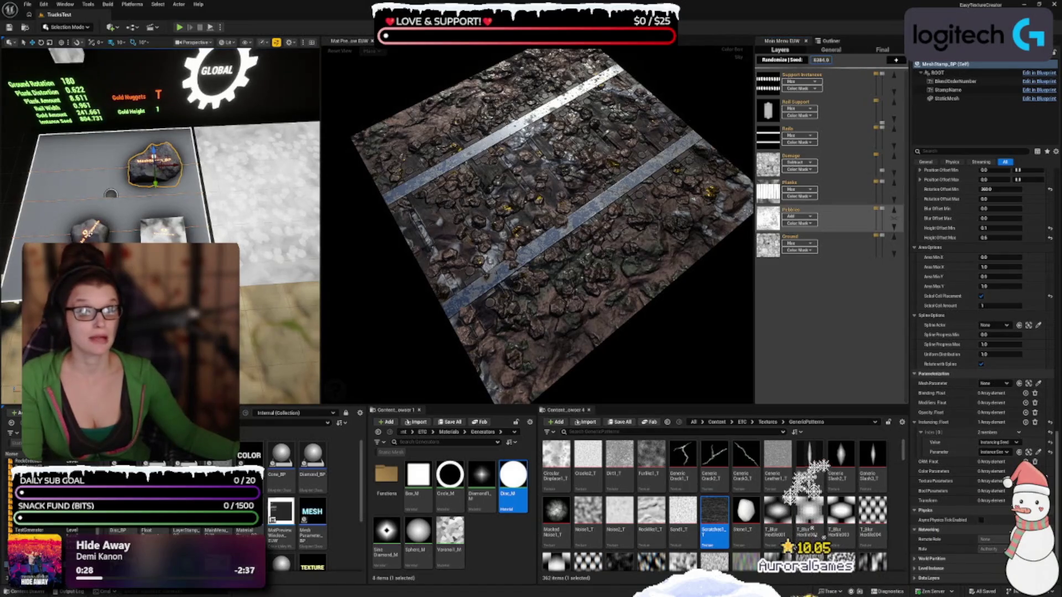
pyautogui.click(103, 239)
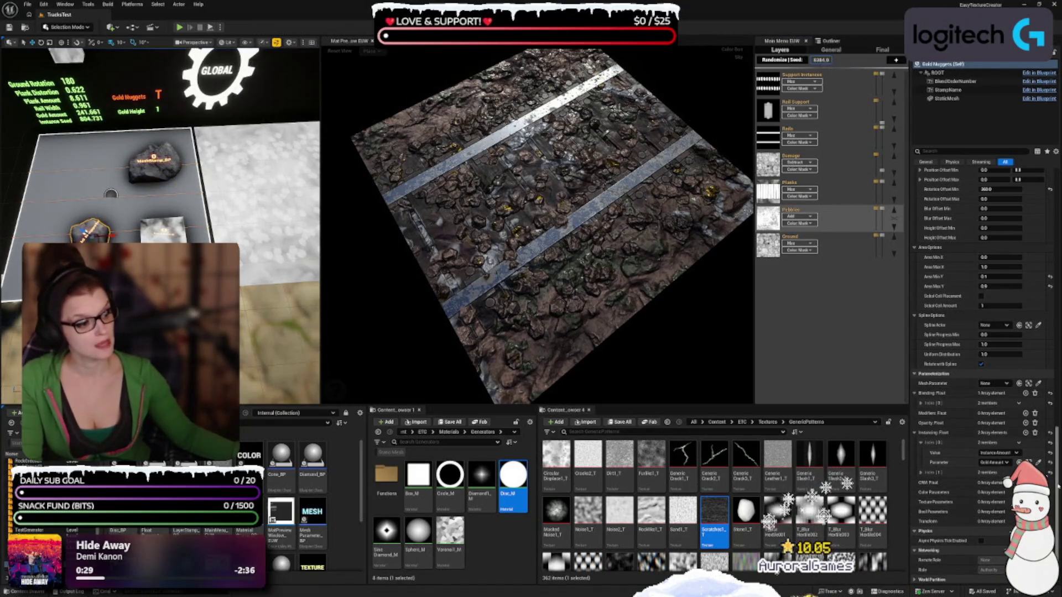
# Widen the Details panel and move the splitter between the Outliner and Details
pyautogui.scroll(15, 920, 226)
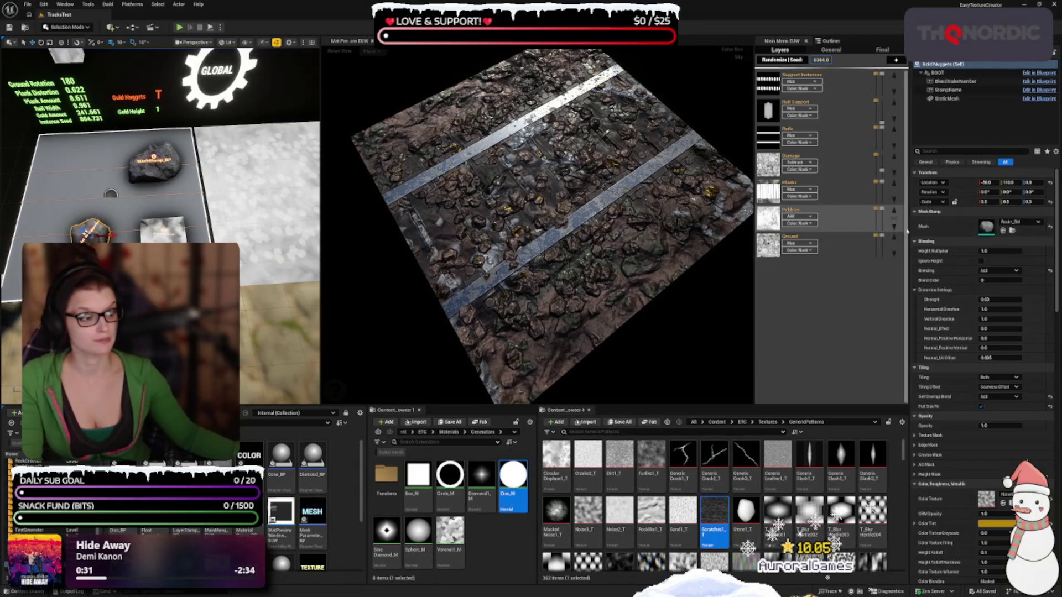
pyautogui.moveTo(909, 226); pyautogui.dragTo(900, 229)
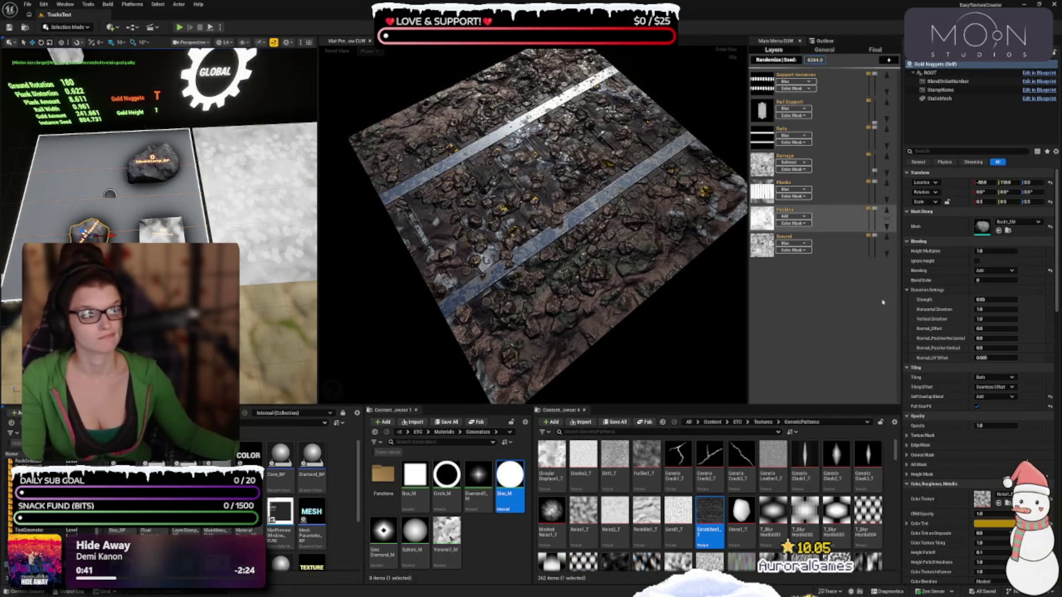
pyautogui.moveTo(954, 146); pyautogui.dragTo(955, 112)
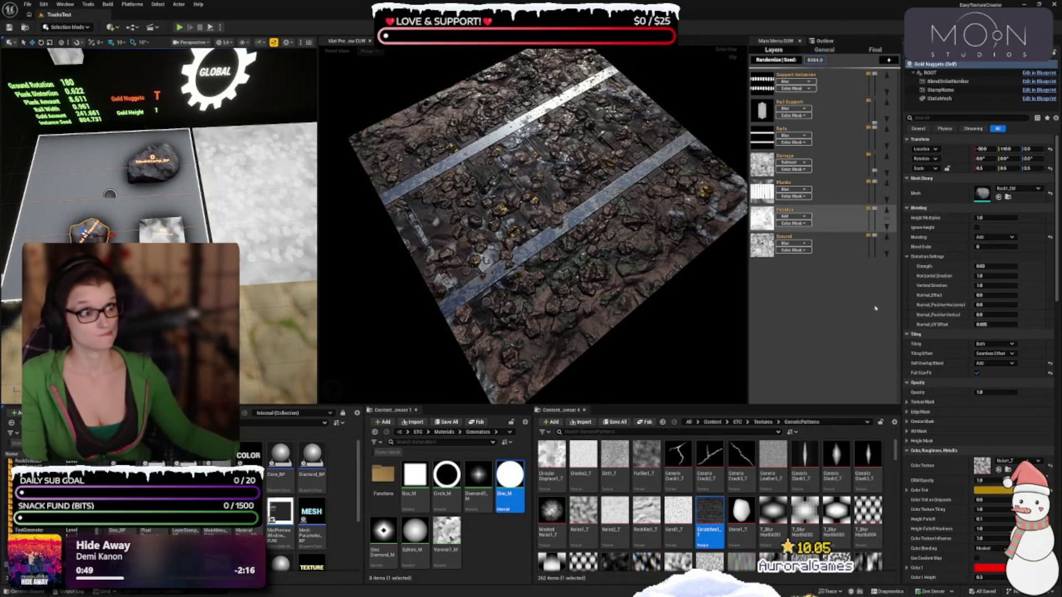
pyautogui.moveTo(799, 214)
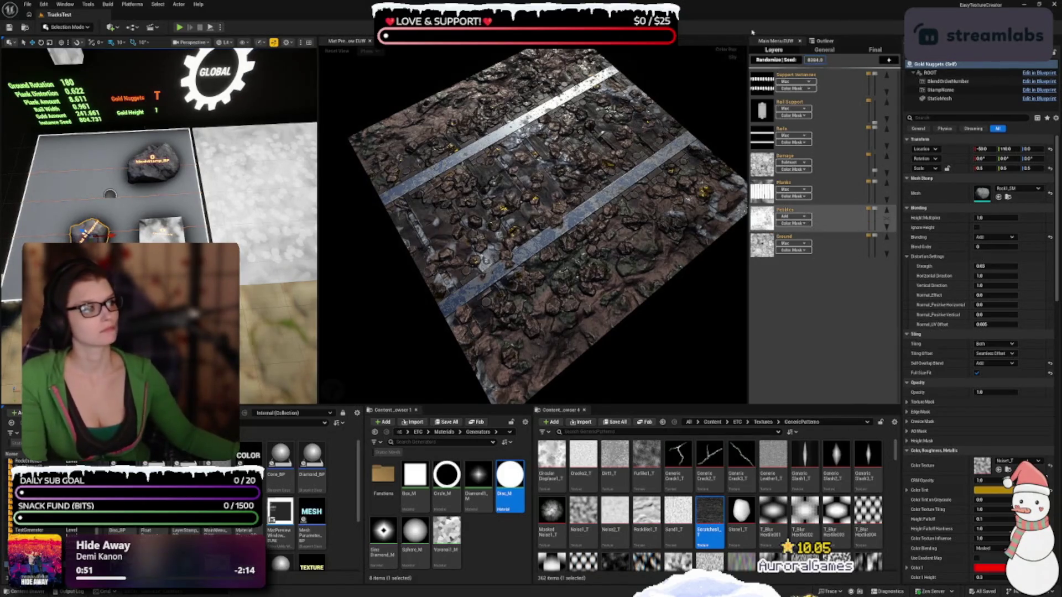
# Float the Outliner out and close it, then reselect Gold Nuggets to show its details
pyautogui.moveTo(819, 41)
pyautogui.mouseDown()
pyautogui.moveTo(912, 56)
pyautogui.moveTo(919, 72)
pyautogui.mouseUp()
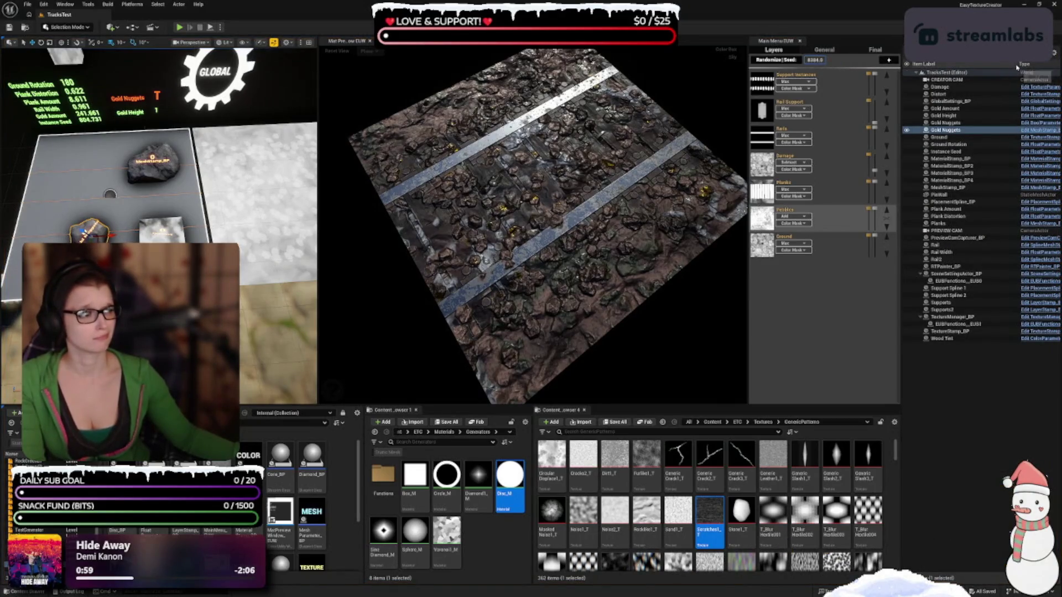
pyautogui.moveTo(1019, 66); pyautogui.dragTo(996, 65)
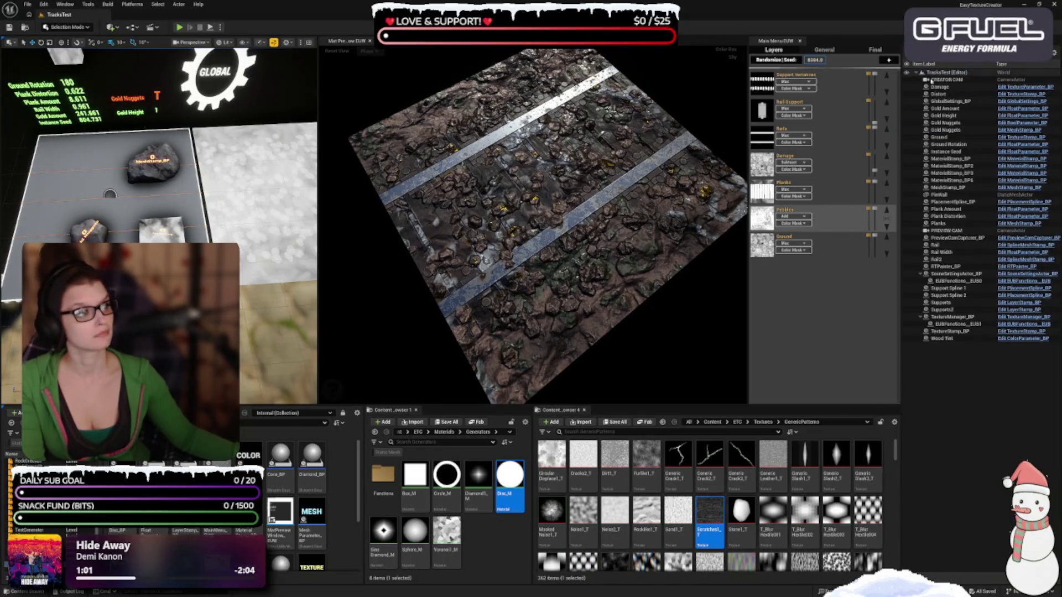
pyautogui.click(958, 55)
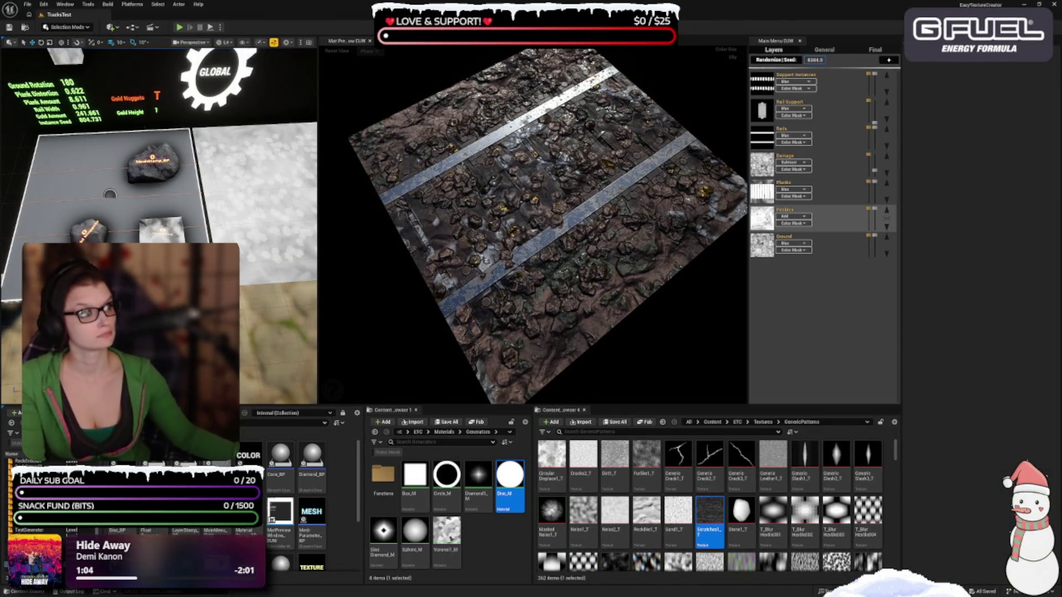
pyautogui.click(88, 229)
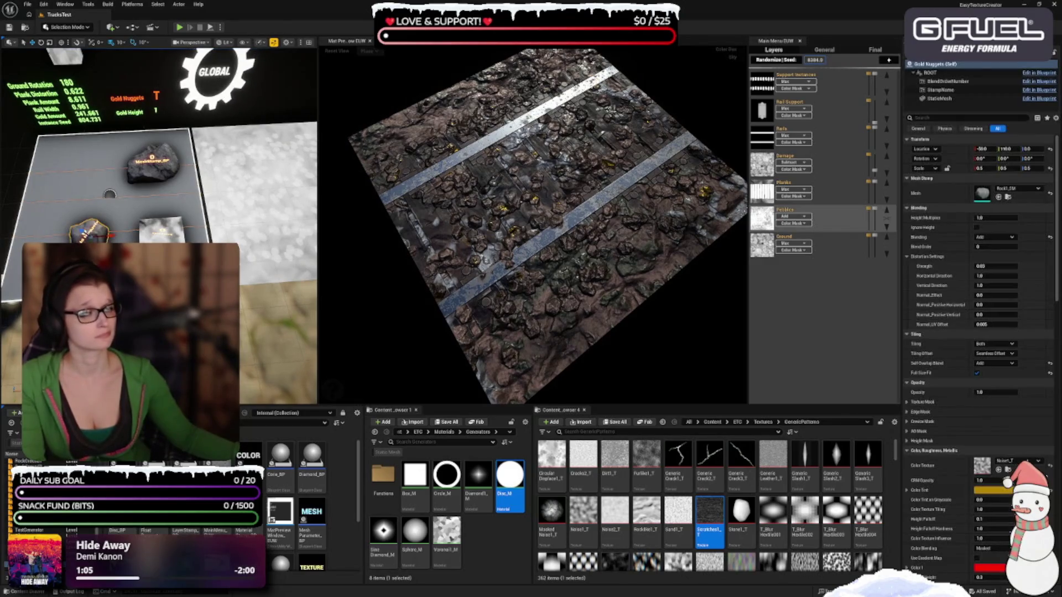
pyautogui.moveTo(866, 256)
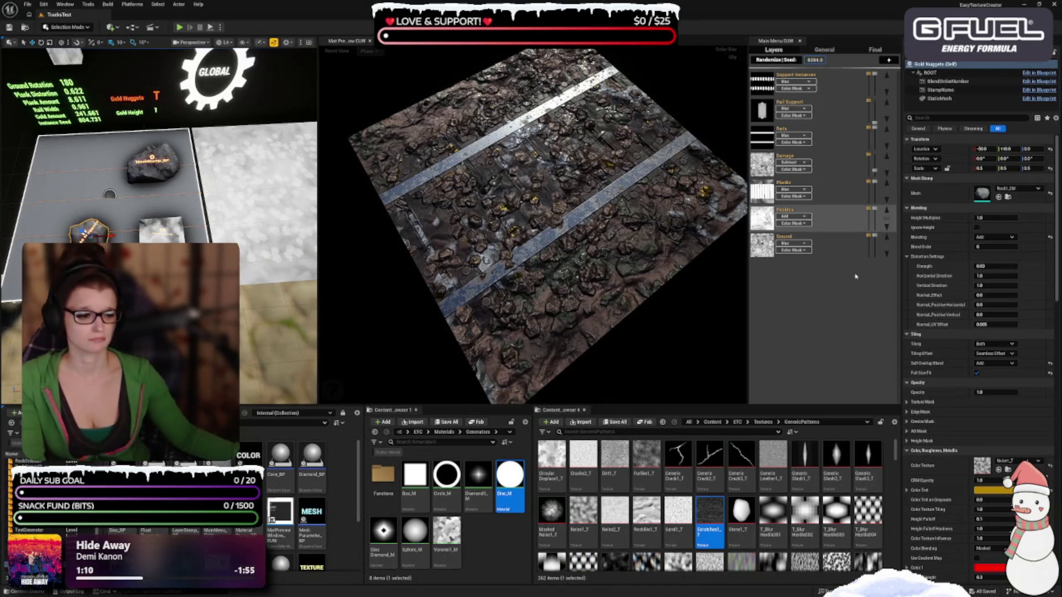
pyautogui.moveTo(850, 234)
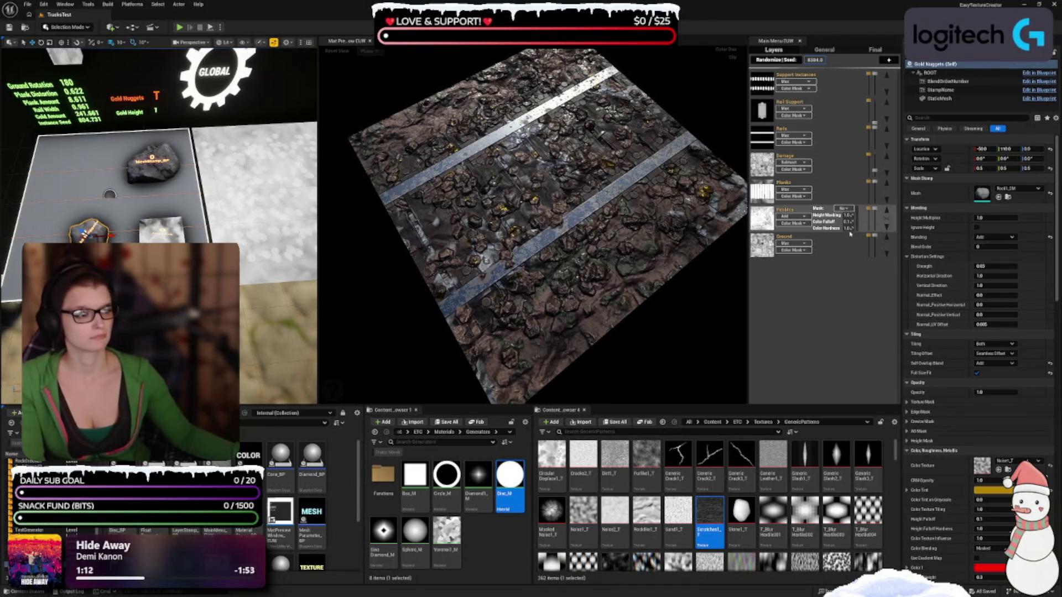
pyautogui.moveTo(841, 92)
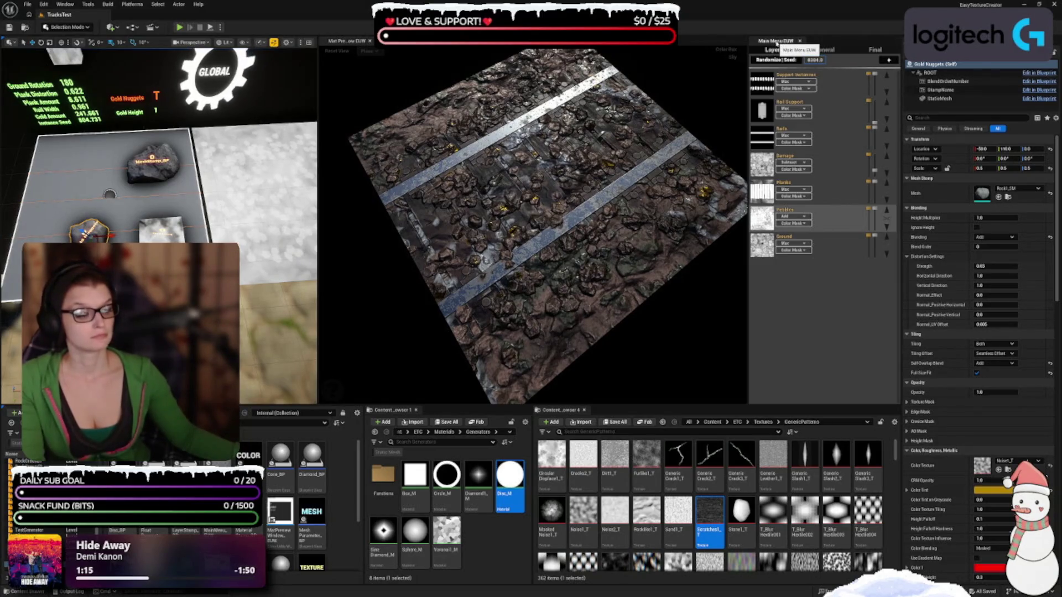
pyautogui.moveTo(777, 42)
pyautogui.mouseDown()
pyautogui.moveTo(829, 387)
pyautogui.moveTo(876, 462)
pyautogui.mouseUp()
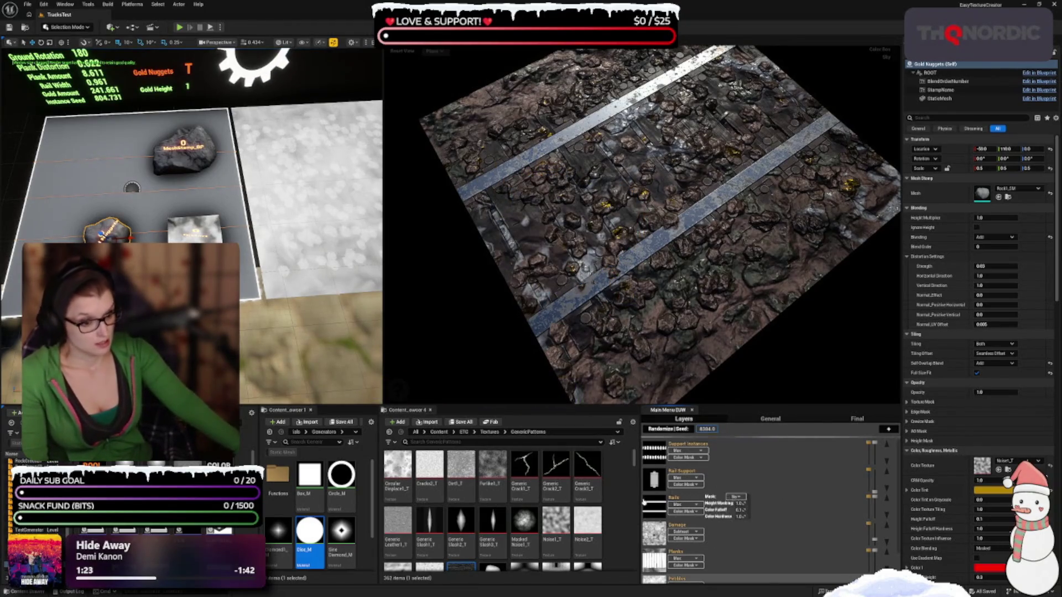
pyautogui.moveTo(639, 498); pyautogui.dragTo(757, 496)
pyautogui.moveTo(876, 501)
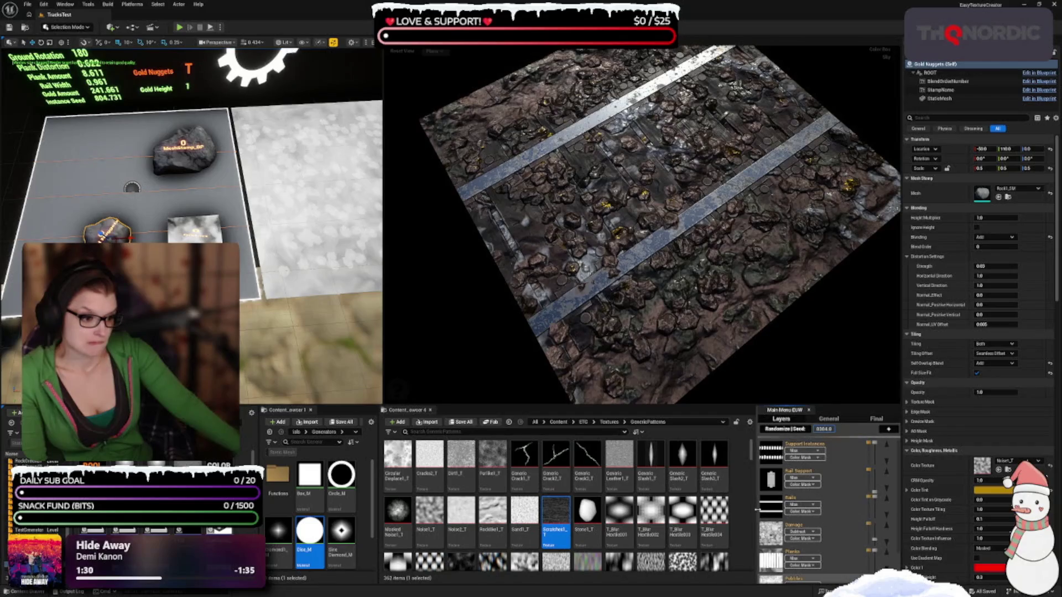
pyautogui.moveTo(757, 508); pyautogui.dragTo(747, 508)
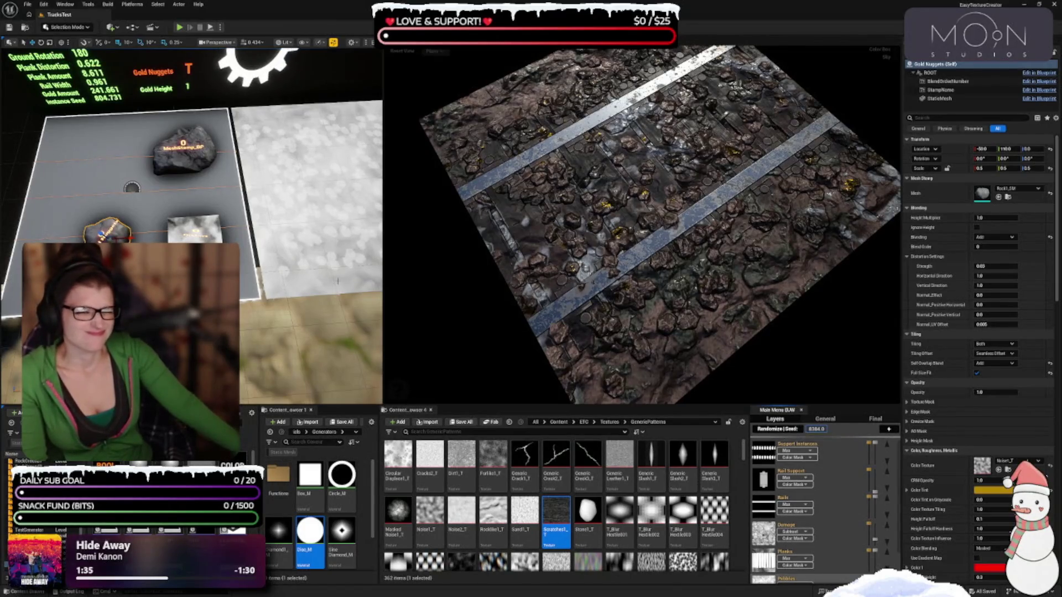
pyautogui.click(43, 7)
# Lower the Application Scale on the Editor Preferences Appearance page
pyautogui.click(83, 110)
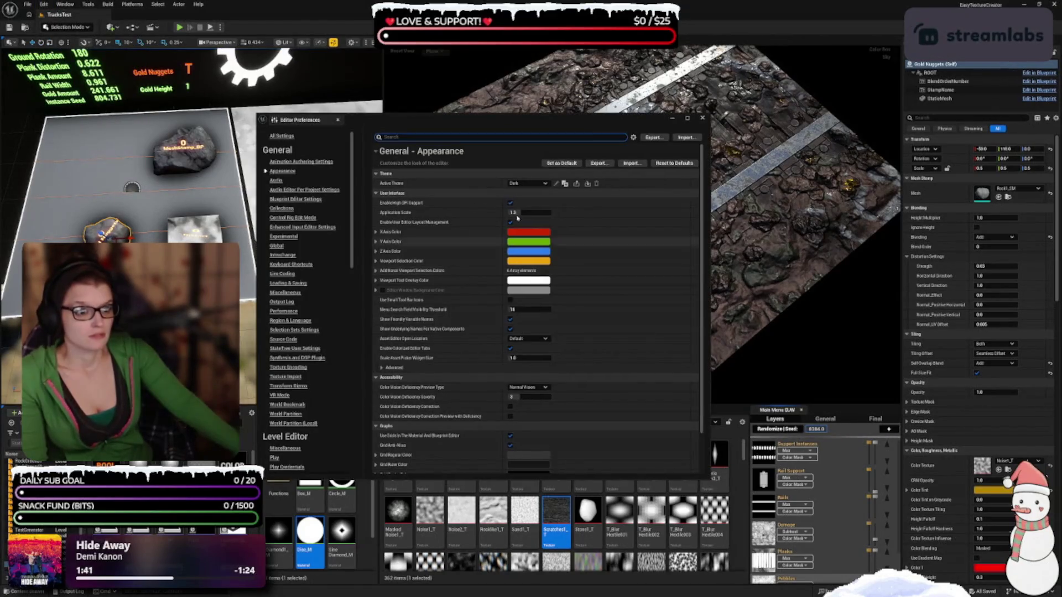
pyautogui.click(536, 213)
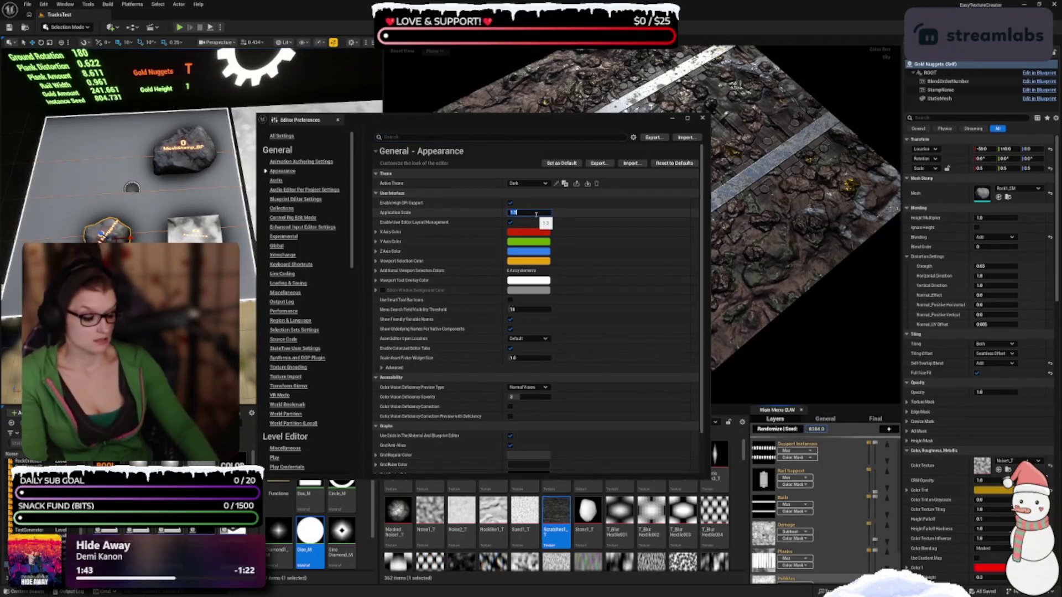
pyautogui.write('1.2')
pyautogui.press('Return')
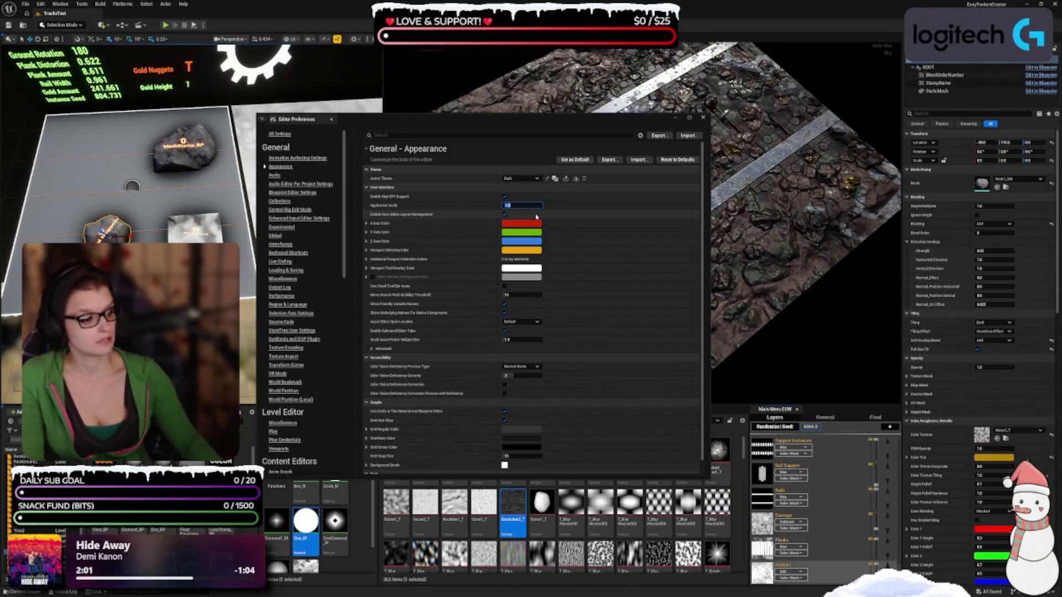
pyautogui.press('Return')
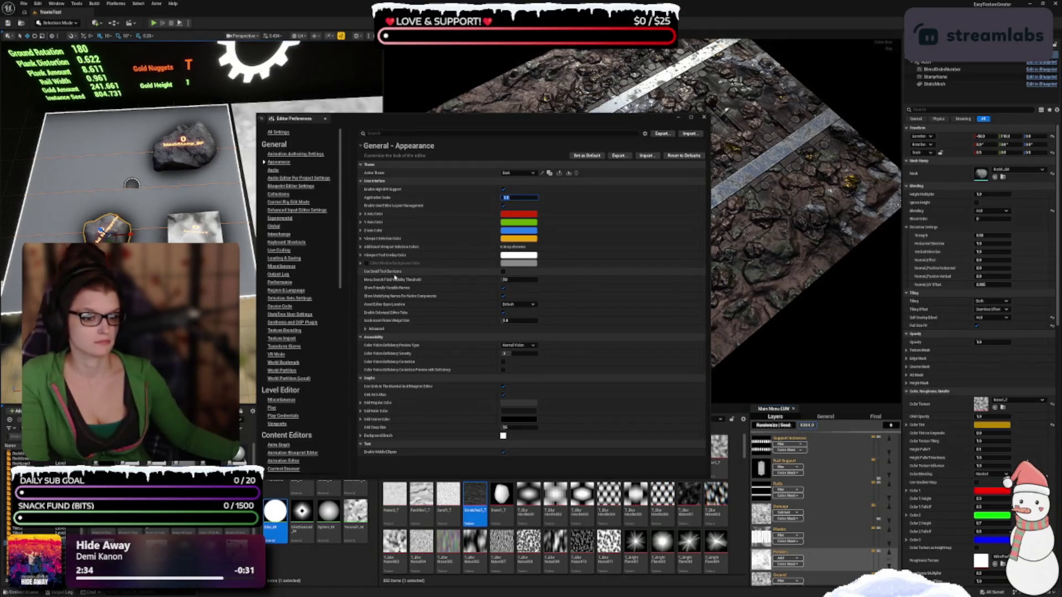
pyautogui.click(366, 329)
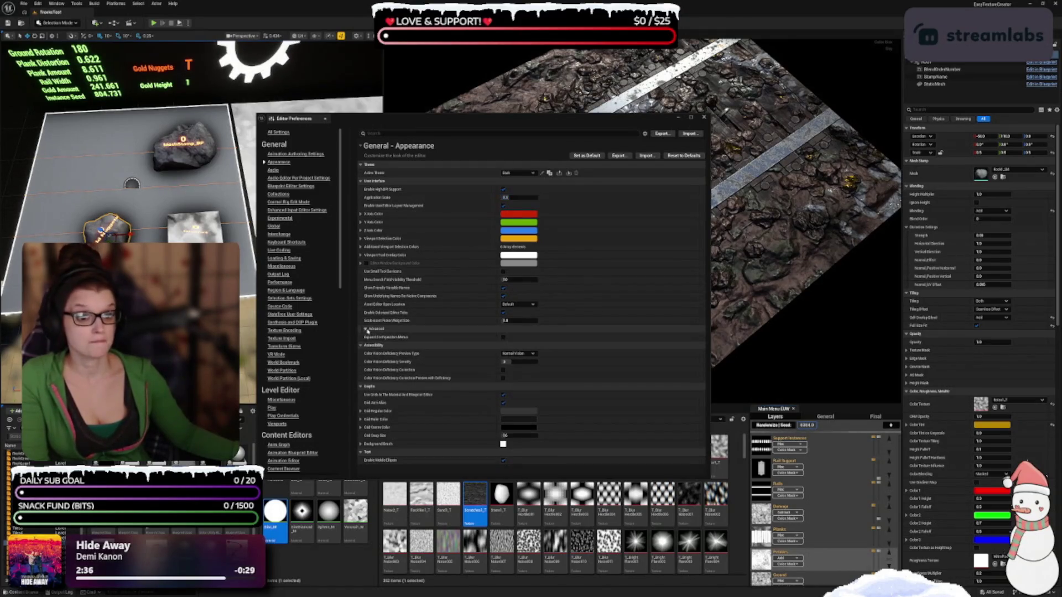
pyautogui.click(366, 329)
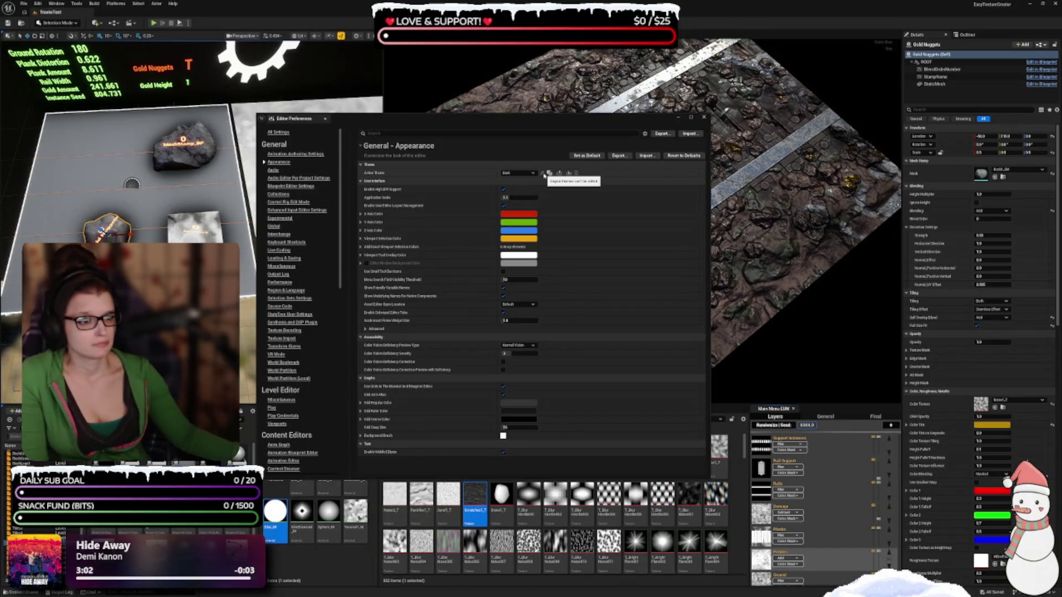
# Open the Theme Editor for the active theme and scroll through its colour entries
pyautogui.click(549, 174)
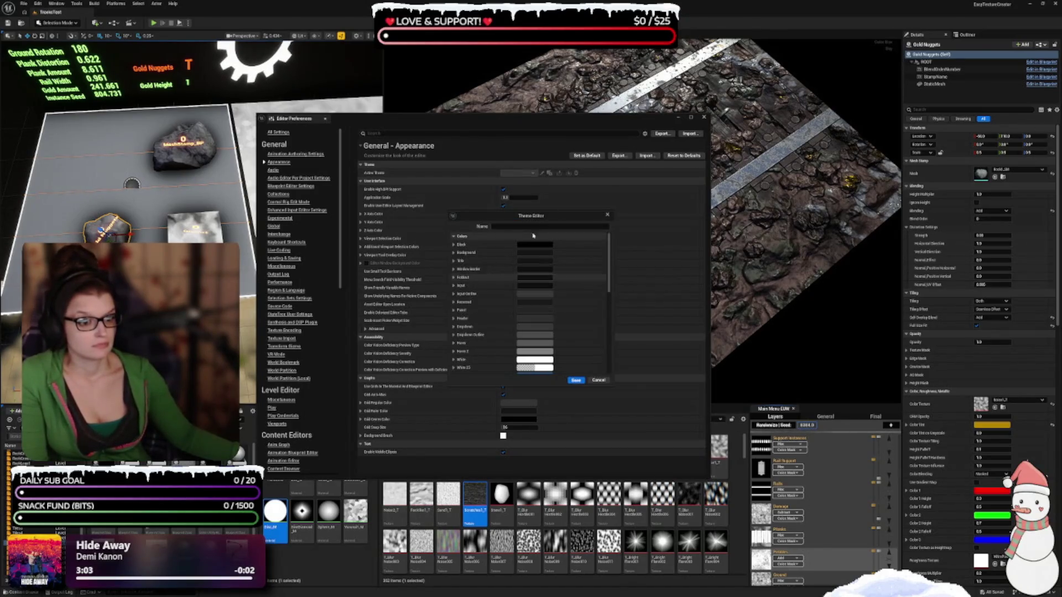
pyautogui.scroll(-5, 493, 312)
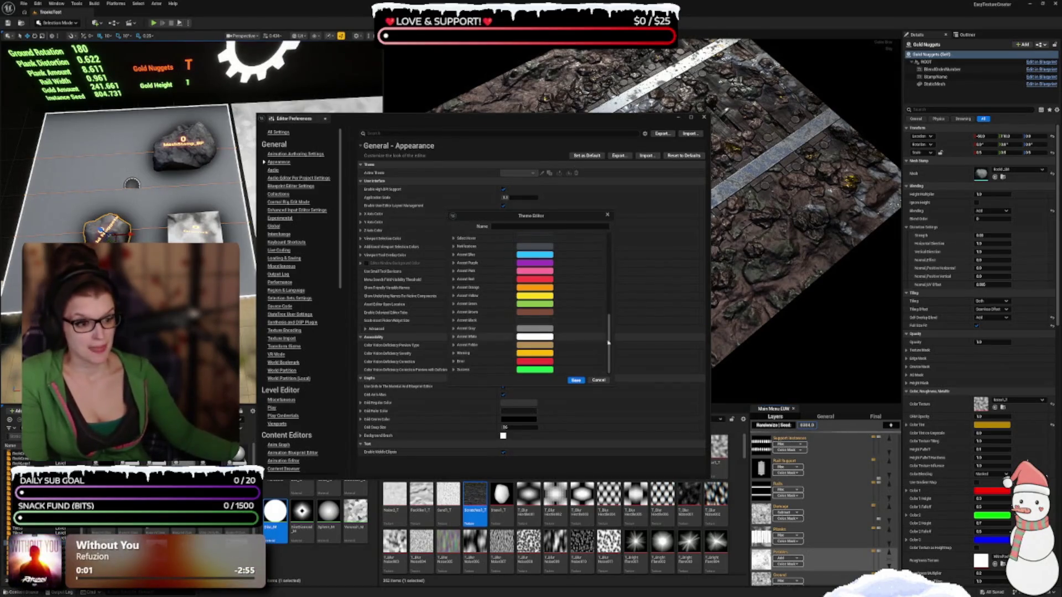
pyautogui.moveTo(609, 337); pyautogui.dragTo(610, 210)
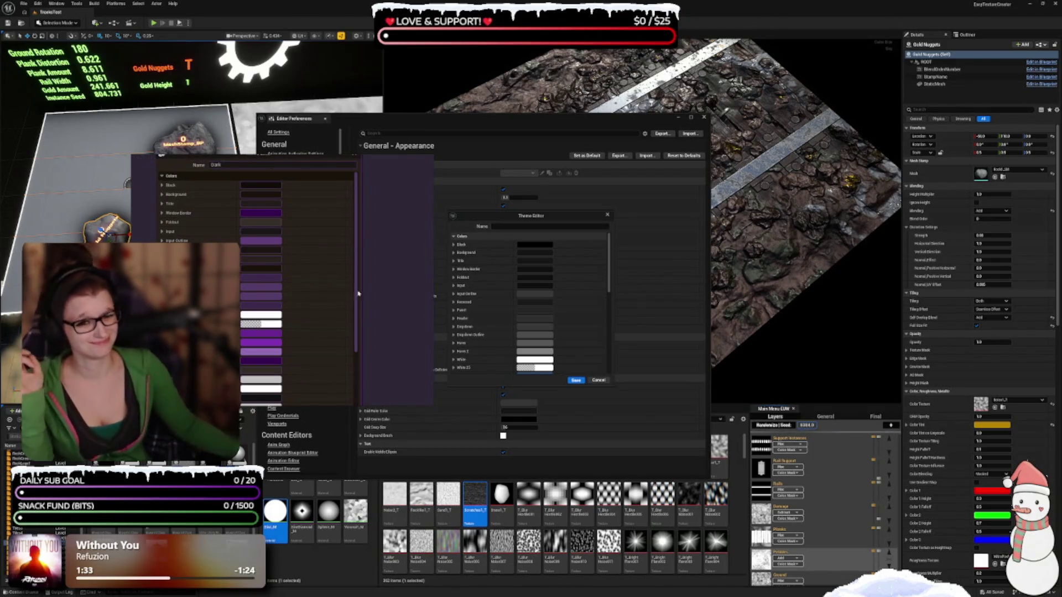
# Open the Black colour's picker and sample a dark tone from the purple reference panel
pyautogui.click(534, 244)
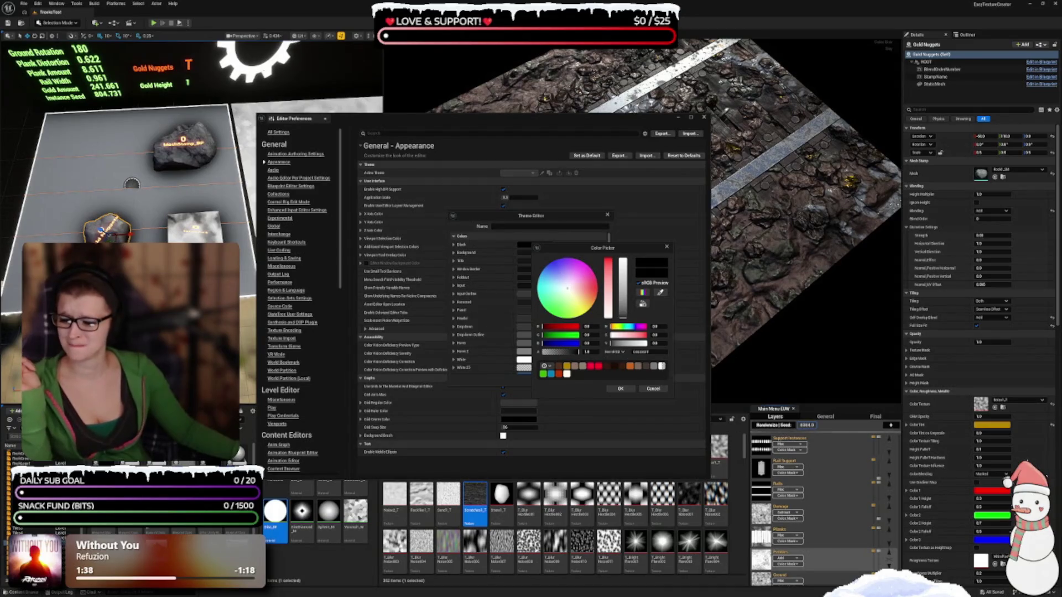
pyautogui.rightClick(391, 218)
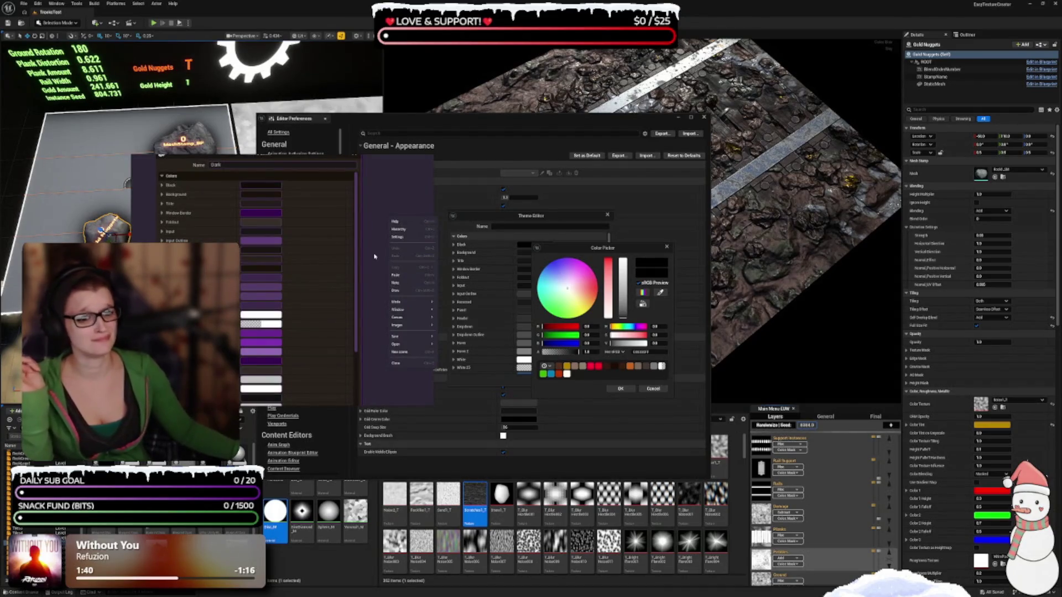
pyautogui.moveTo(394, 303)
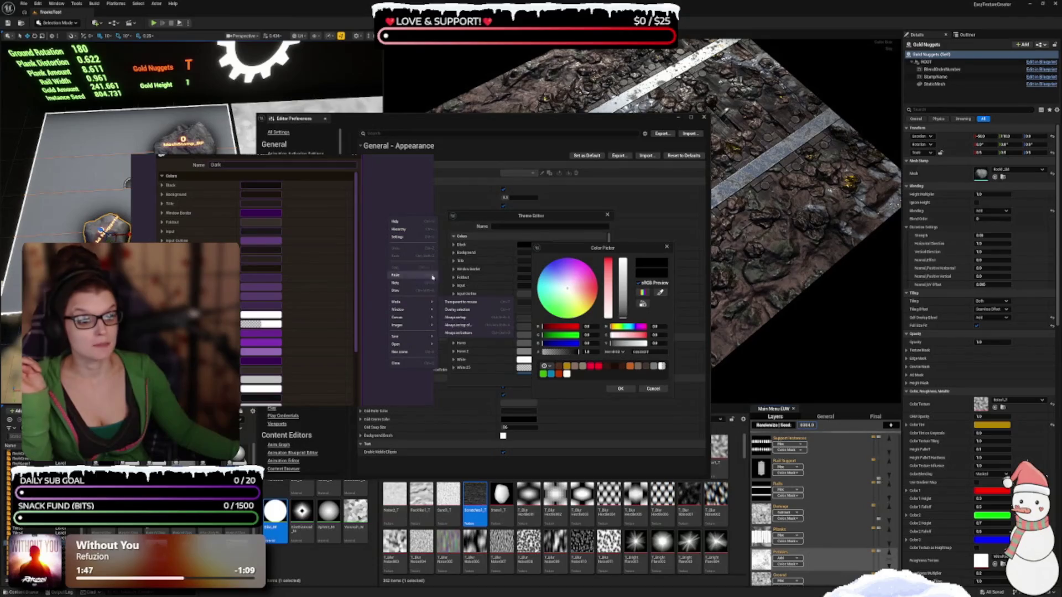
pyautogui.click(406, 258)
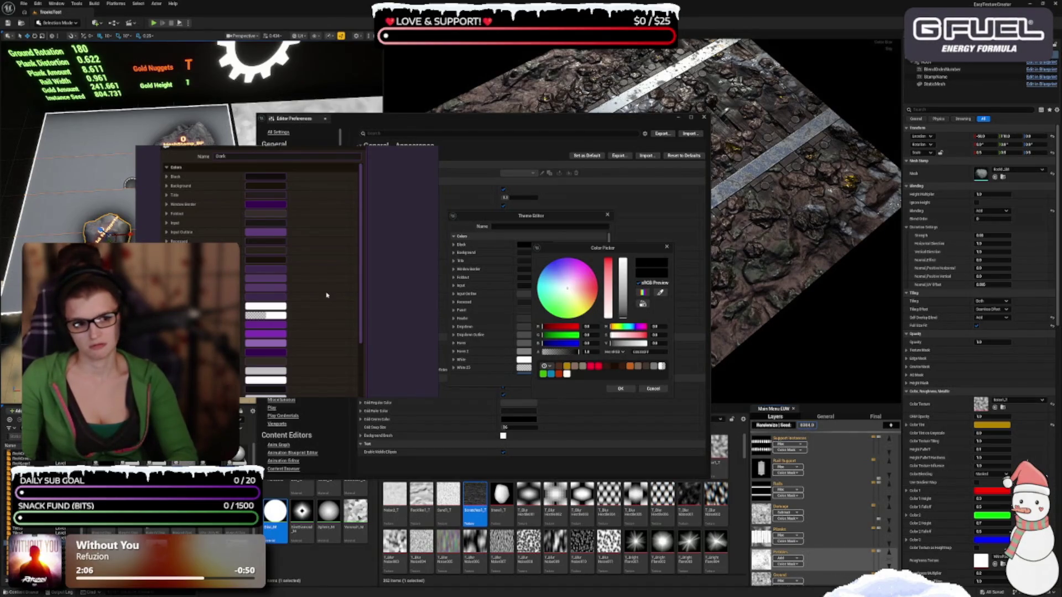
pyautogui.click(326, 295)
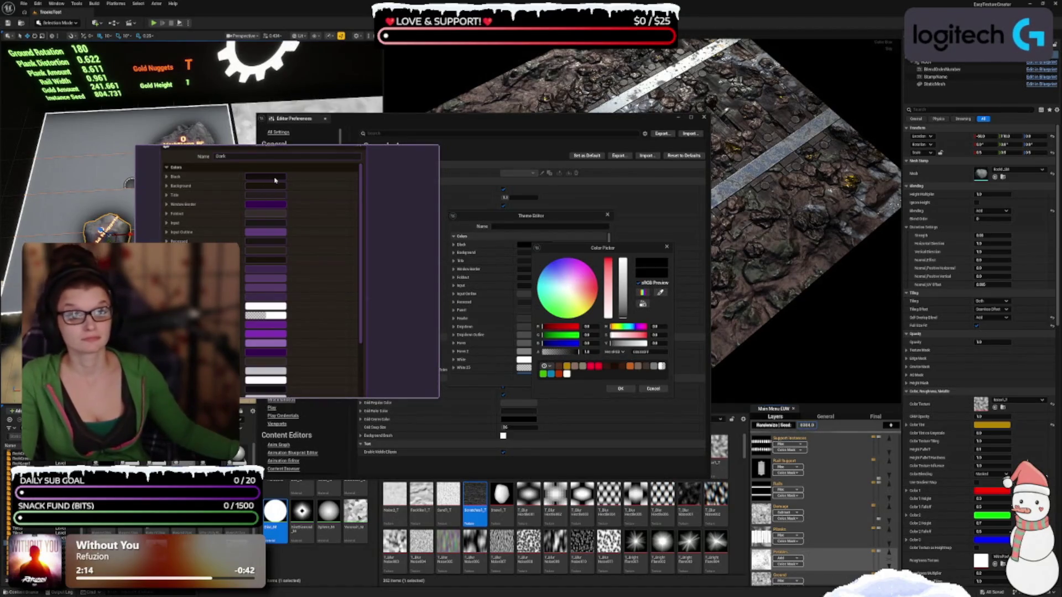
pyautogui.click(621, 389)
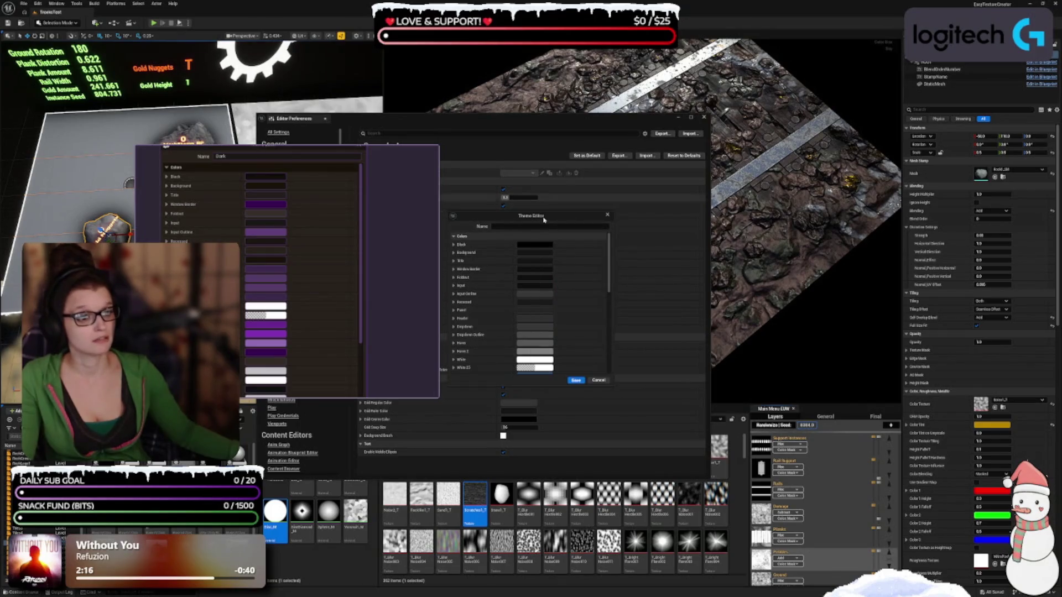
pyautogui.click(548, 251)
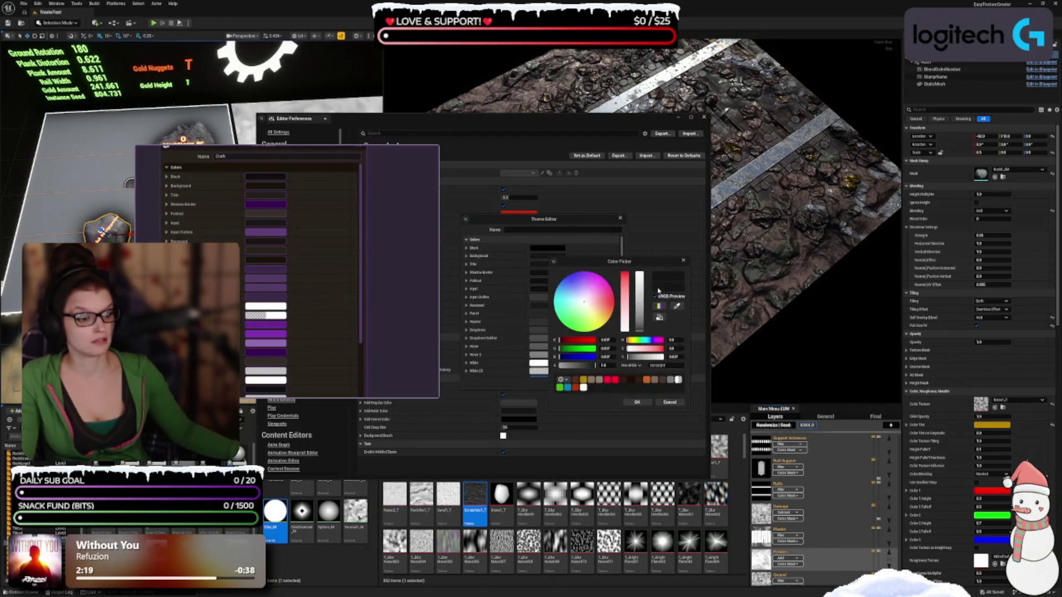
pyautogui.click(318, 173)
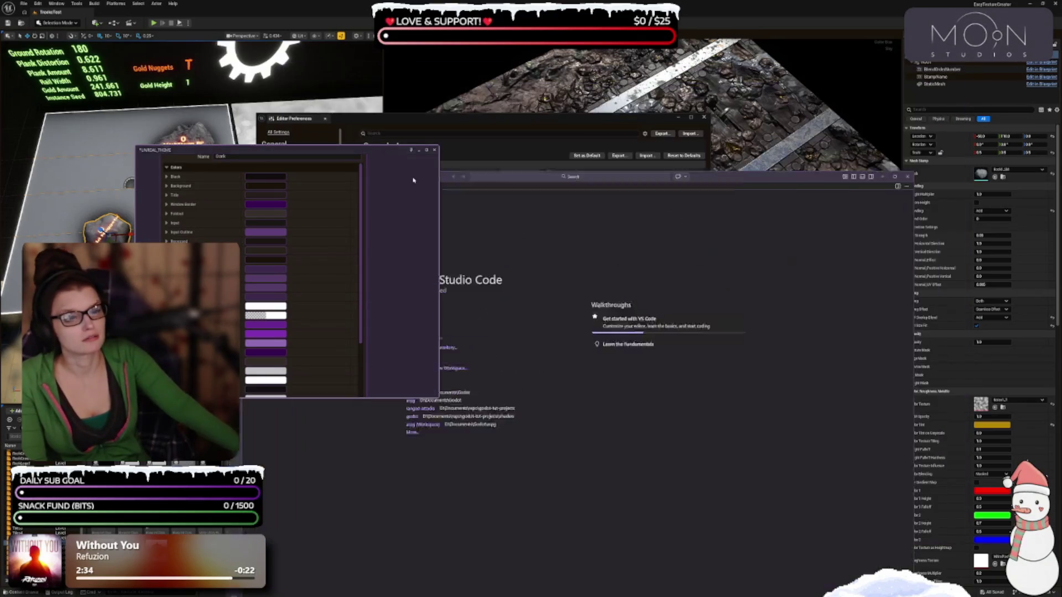
# Shrink VS Code and park it at the right, then move the Color Picker down and sample VS Code's purple
pyautogui.moveTo(419, 112)
pyautogui.mouseDown()
pyautogui.moveTo(71, 109)
pyautogui.moveTo(281, 84)
pyautogui.mouseUp()
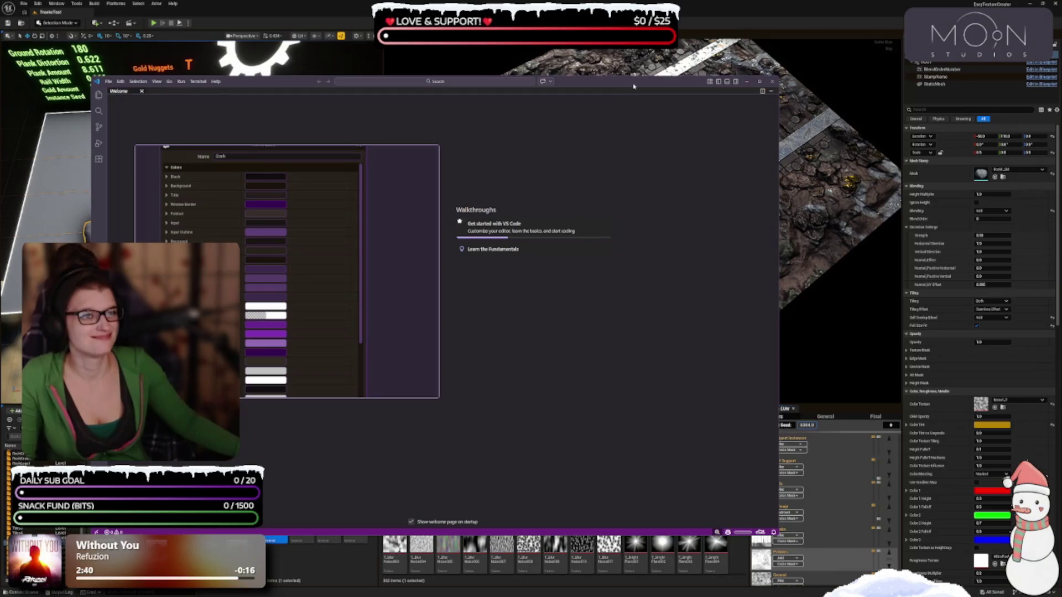
pyautogui.moveTo(633, 84); pyautogui.dragTo(849, 81)
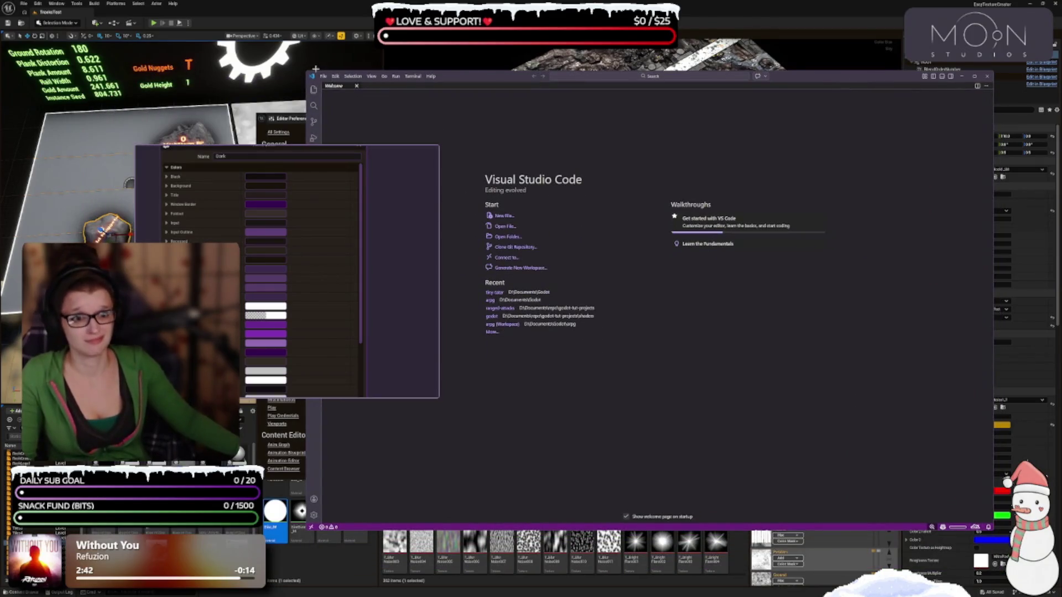
pyautogui.moveTo(307, 70)
pyautogui.mouseDown()
pyautogui.moveTo(493, 106)
pyautogui.moveTo(631, 106)
pyautogui.mouseUp()
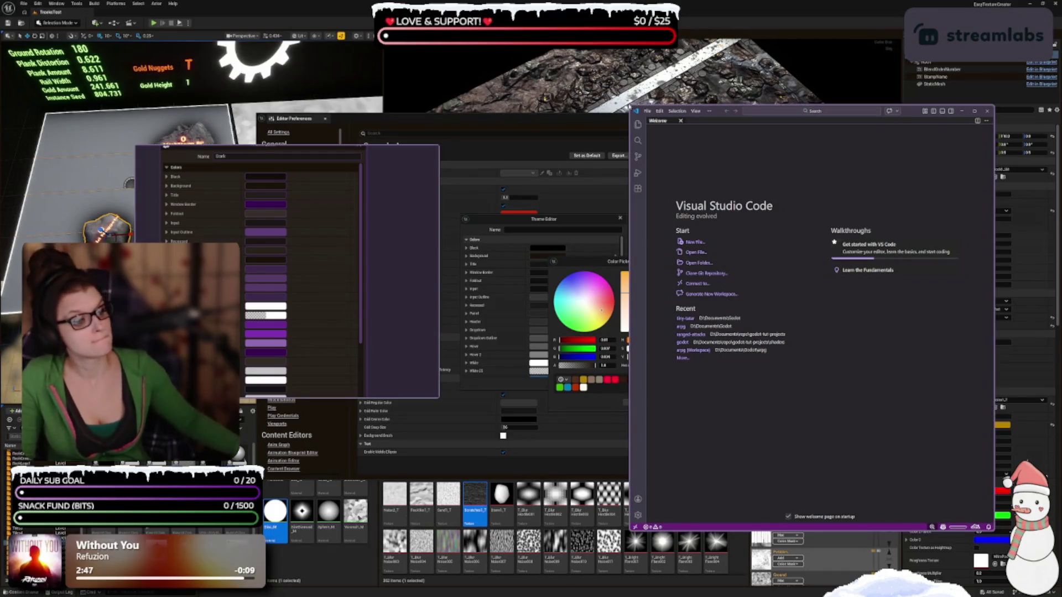
pyautogui.moveTo(911, 115); pyautogui.dragTo(966, 148)
pyautogui.moveTo(387, 147); pyautogui.dragTo(304, 232)
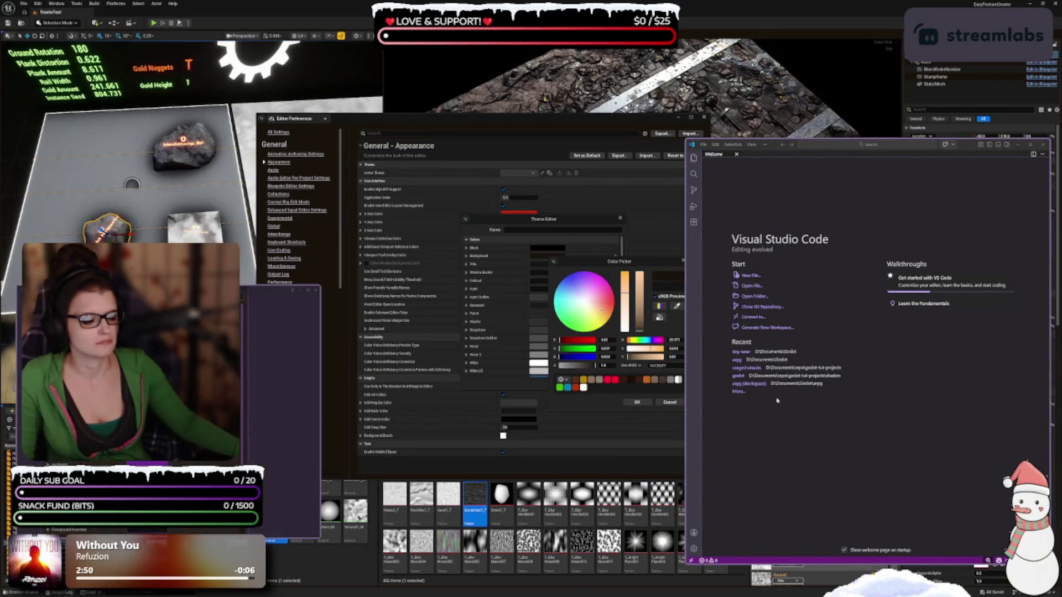
pyautogui.moveTo(619, 261)
pyautogui.mouseDown()
pyautogui.moveTo(521, 354)
pyautogui.moveTo(502, 353)
pyautogui.mouseUp()
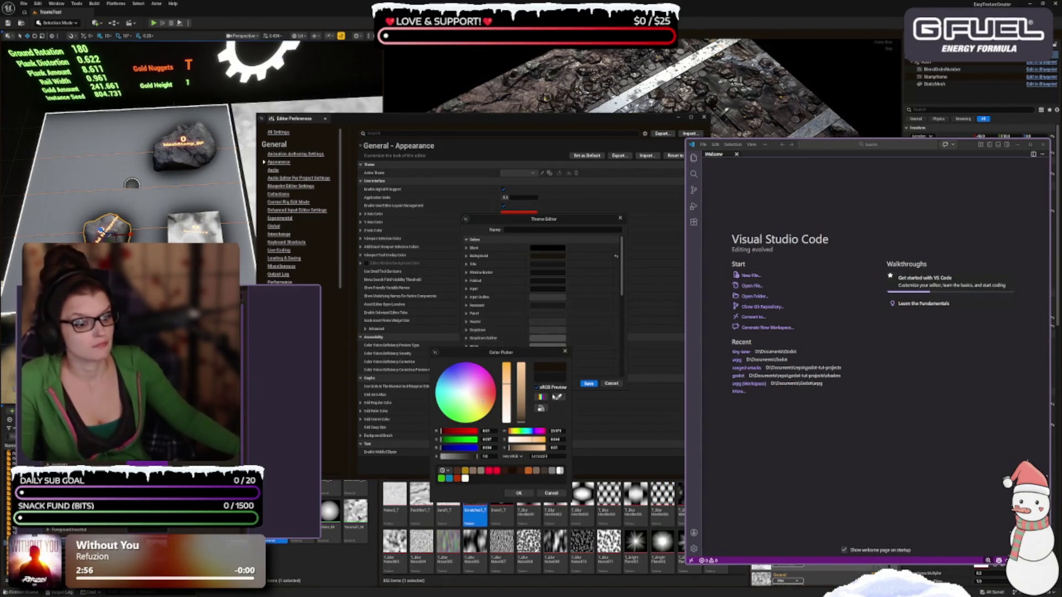
pyautogui.click(558, 397)
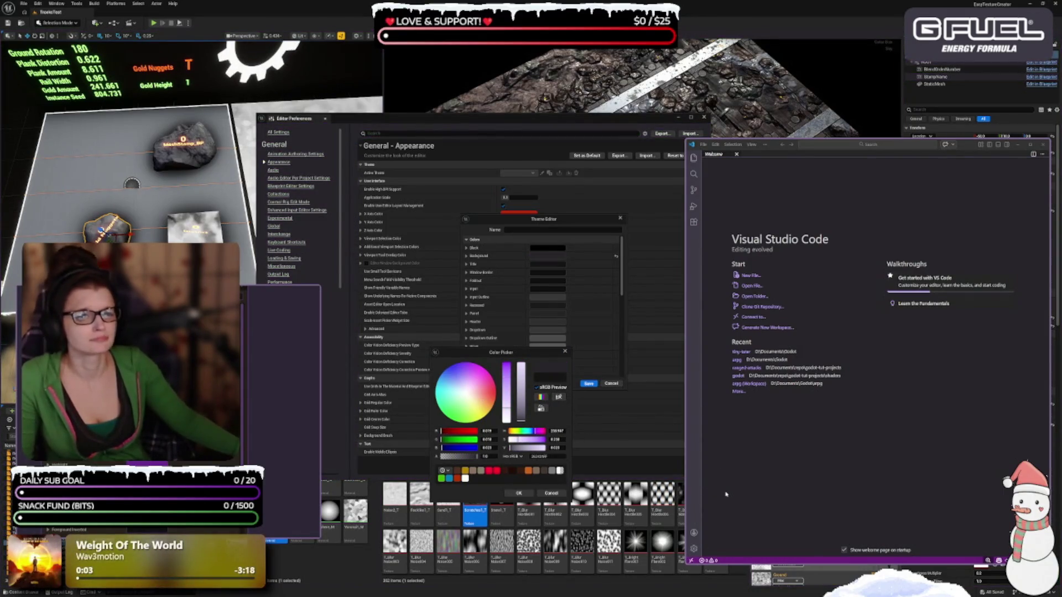
# Set Background to dark grey and Title to a purple sampled from VS Code
pyautogui.click(608, 478)
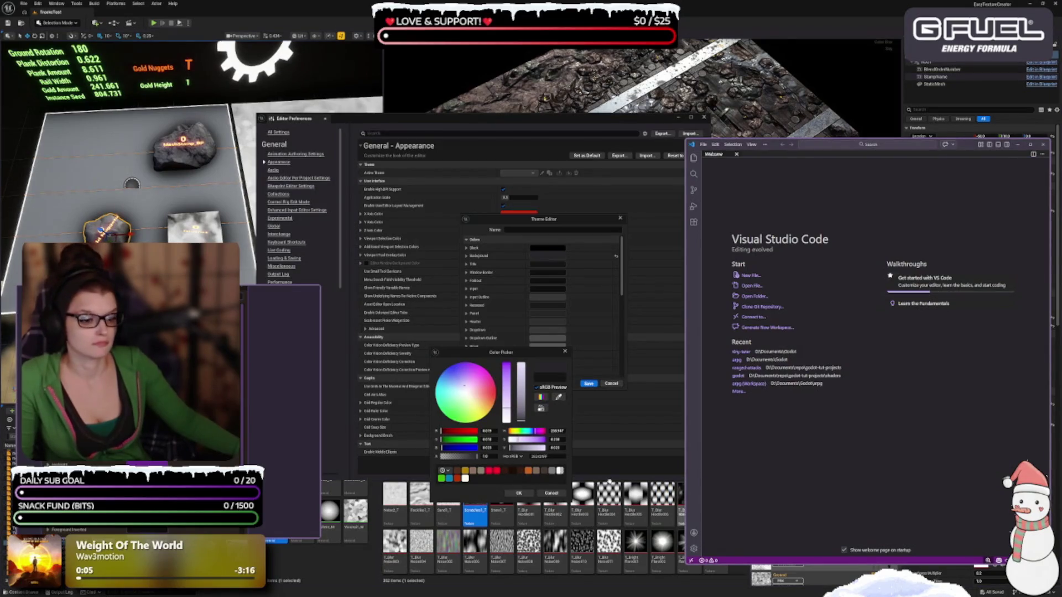
pyautogui.click(518, 493)
pyautogui.click(548, 265)
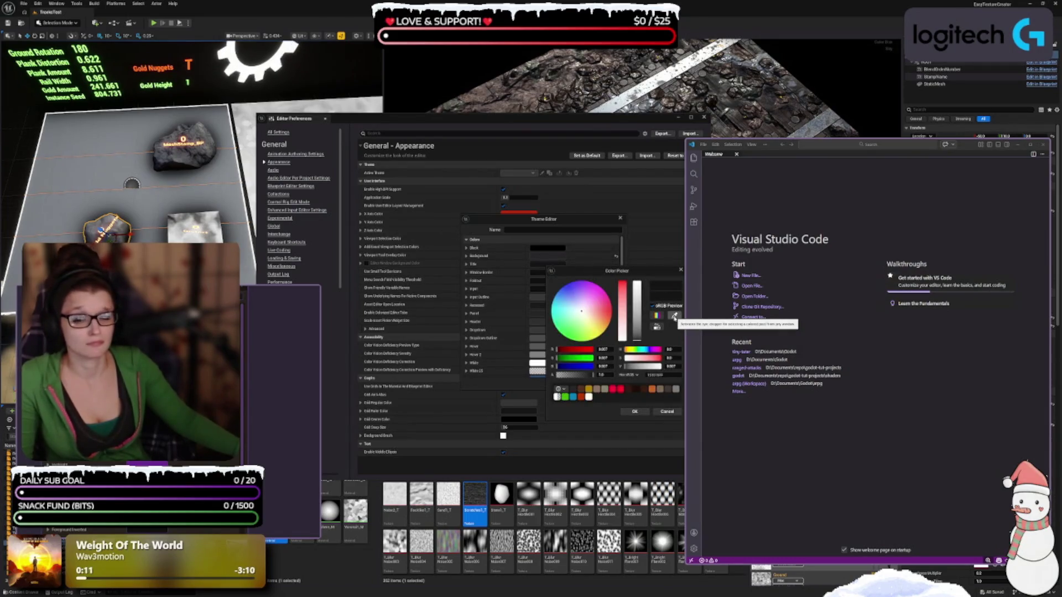
pyautogui.click(673, 315)
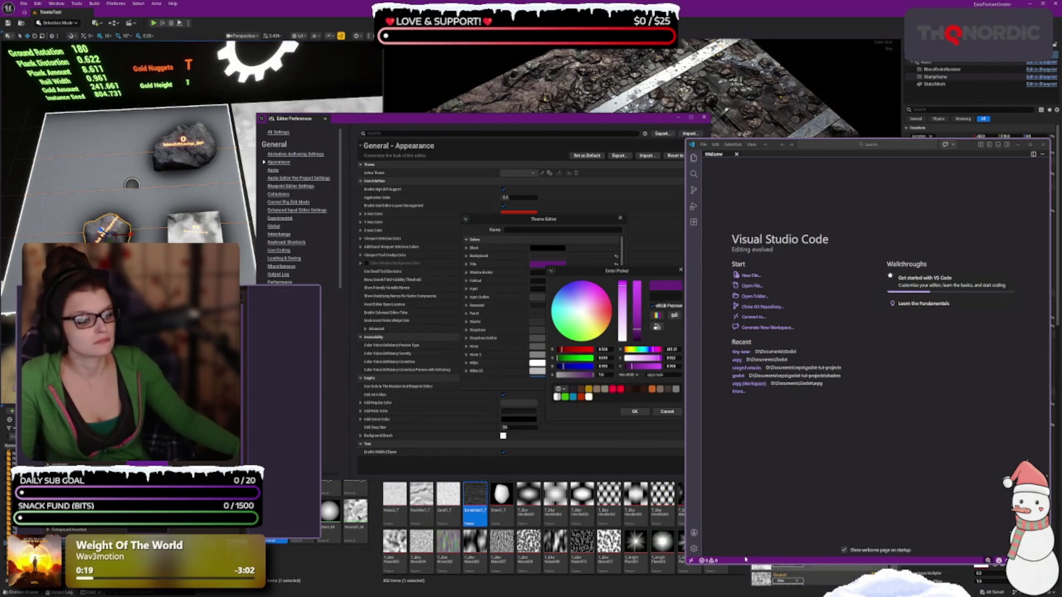
pyautogui.click(699, 423)
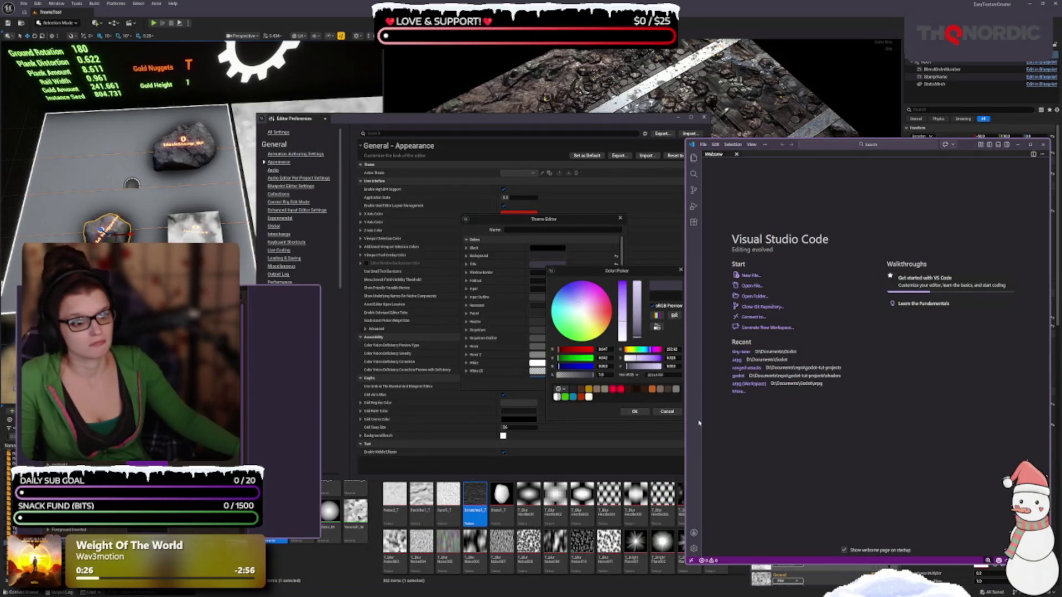
pyautogui.click(634, 412)
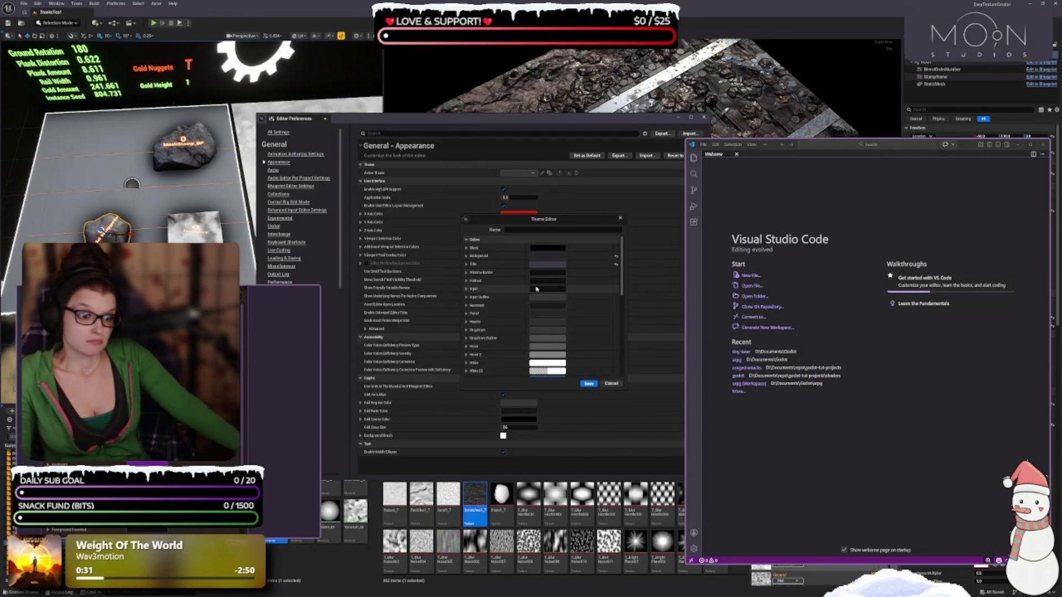
# Set Window Border to the purple sampled from VS Code's window border
pyautogui.click(545, 272)
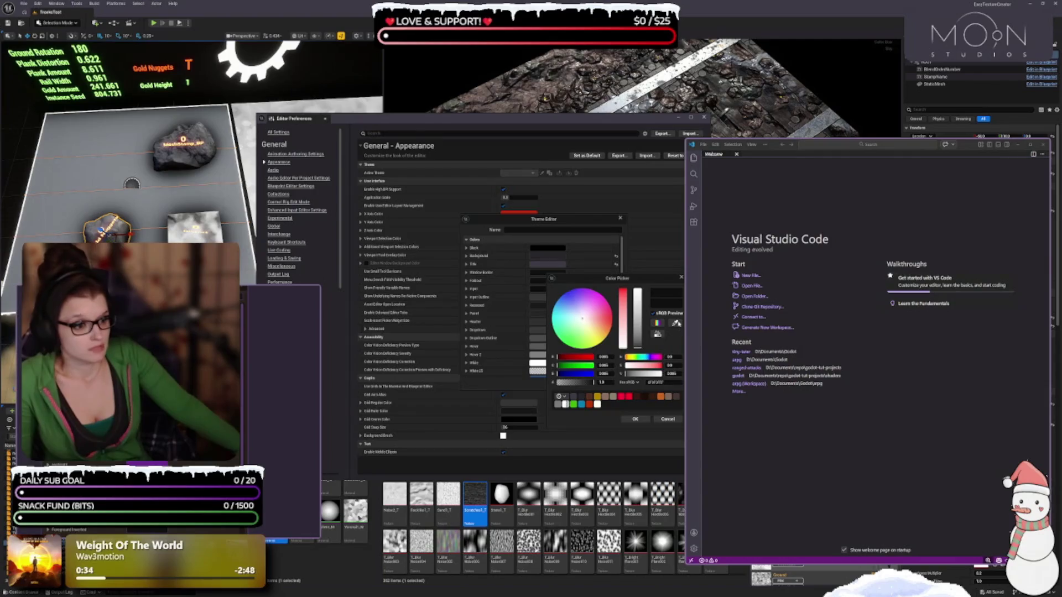
pyautogui.click(677, 324)
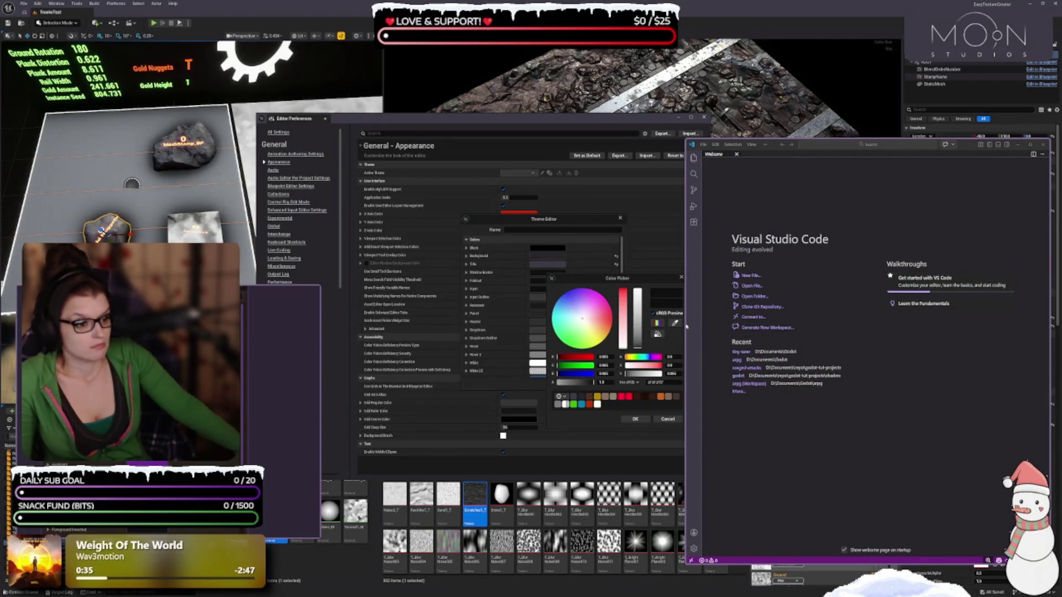
pyautogui.moveTo(686, 324); pyautogui.dragTo(706, 328)
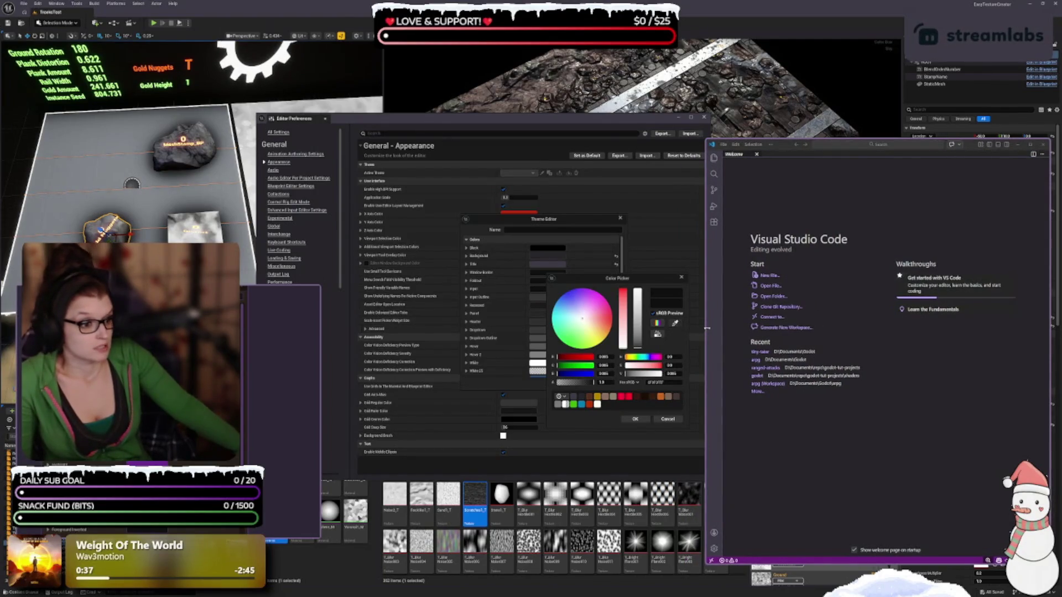
pyautogui.click(706, 326)
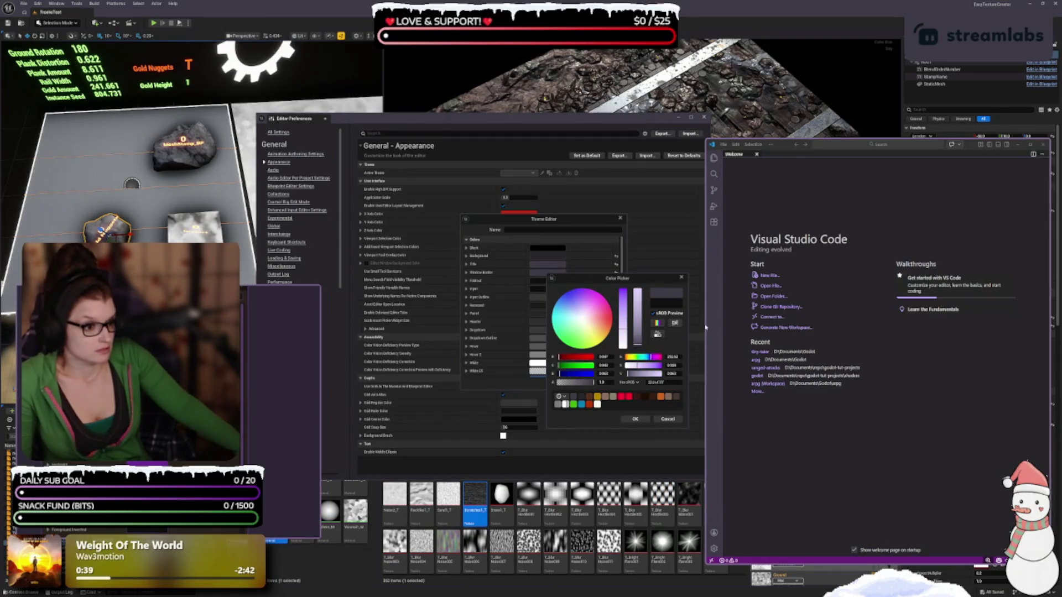
pyautogui.click(706, 327)
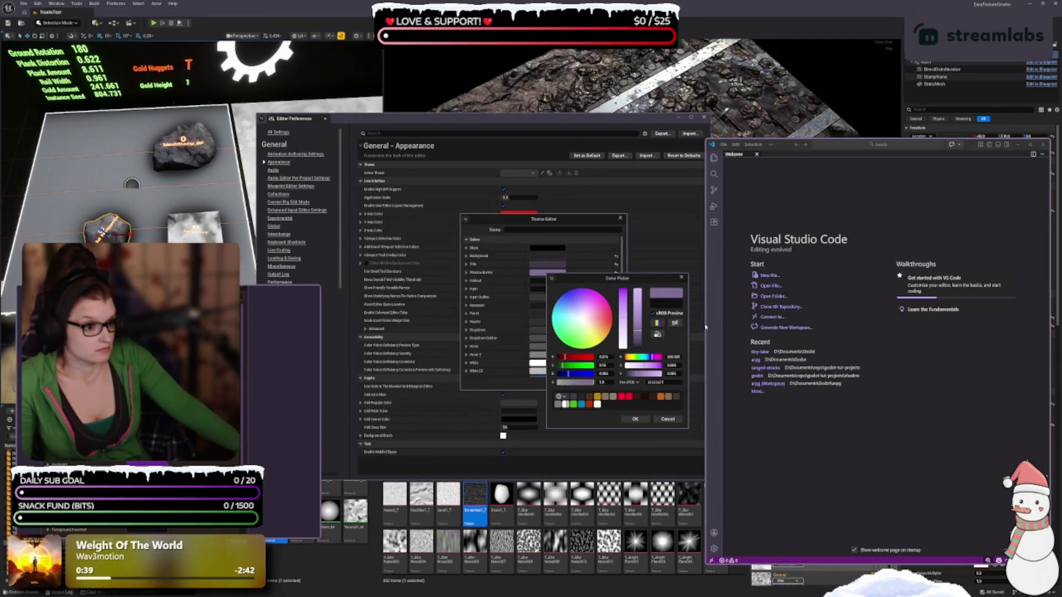
pyautogui.click(638, 420)
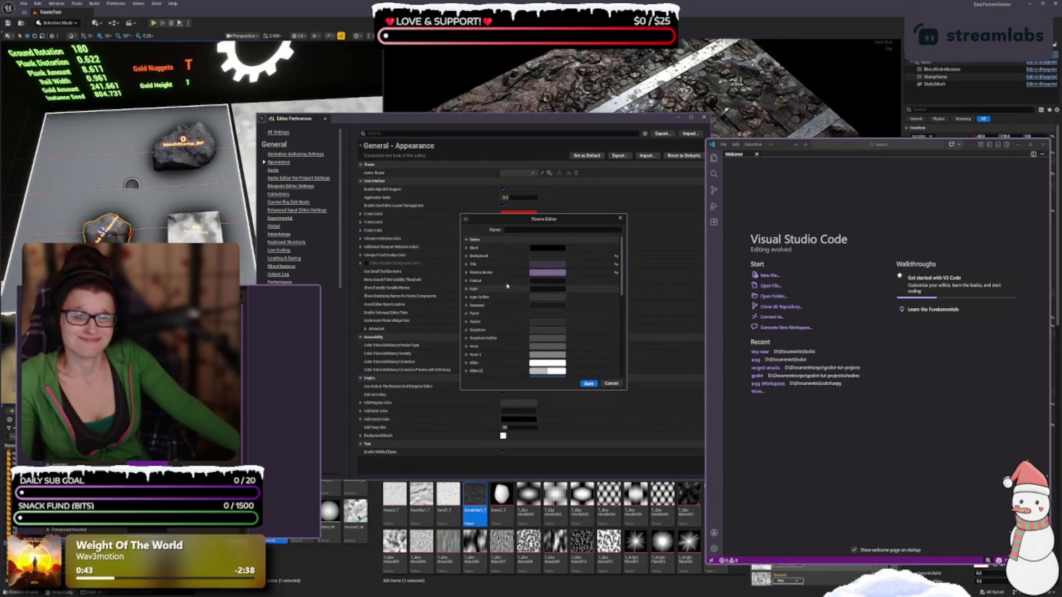
pyautogui.click(548, 280)
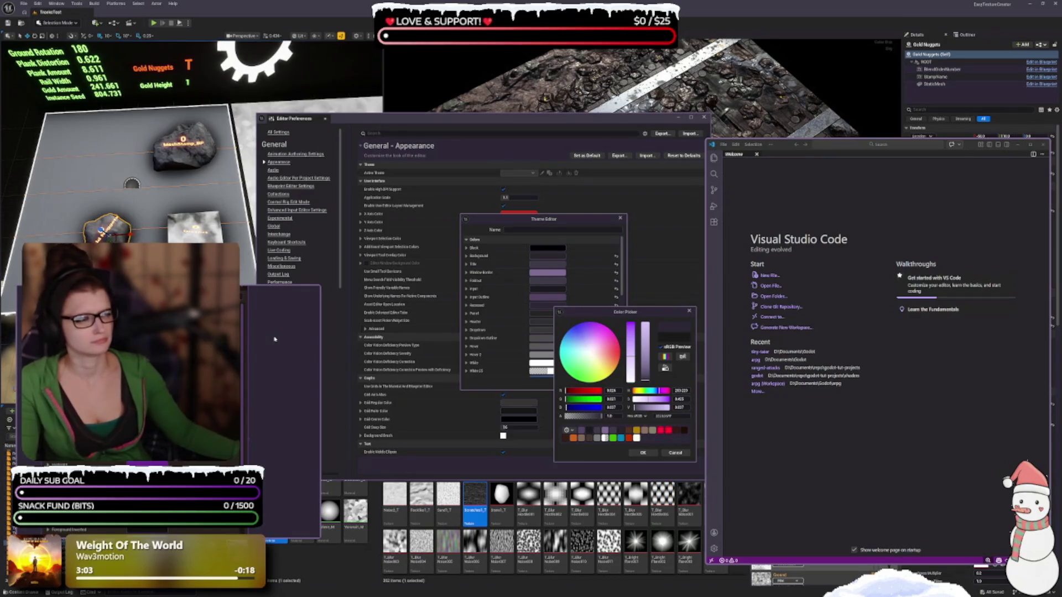
# Sample a purple for Foldout, set its brightness V to 0.07, and confirm it
pyautogui.click(328, 261)
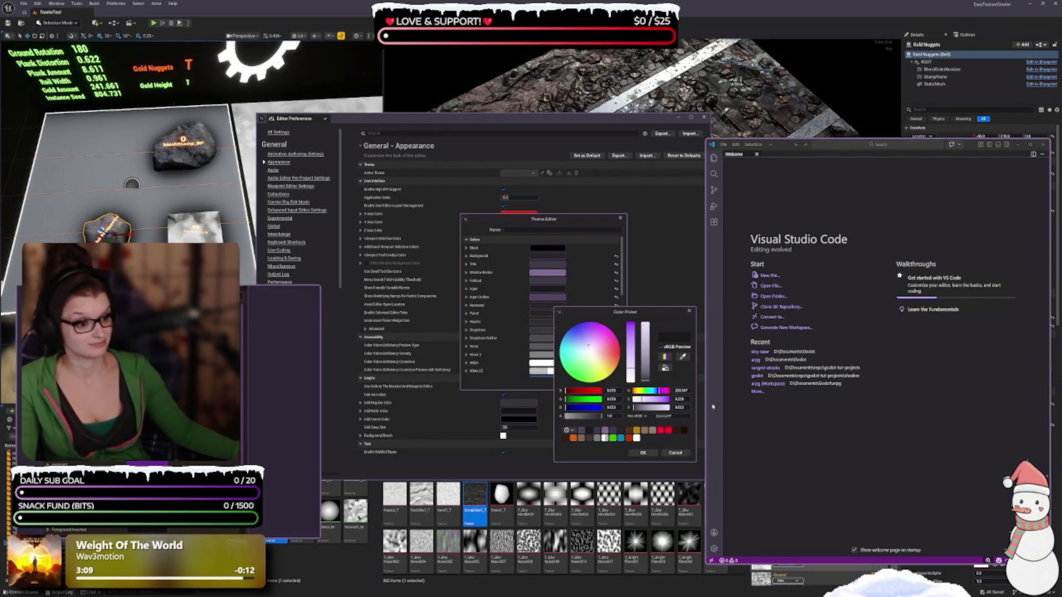
pyautogui.write('0')
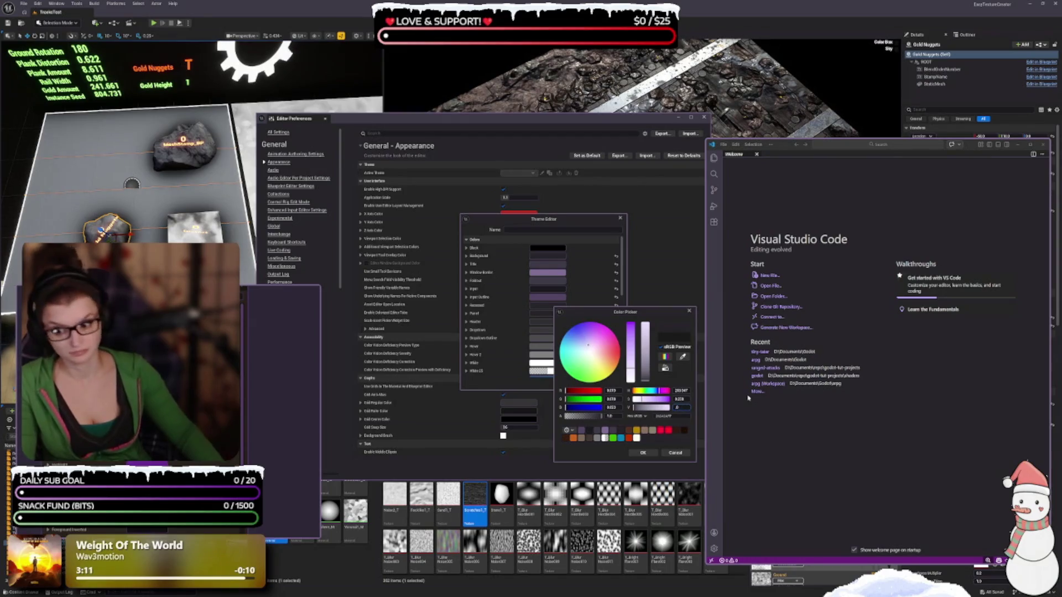
pyautogui.write('.01')
pyautogui.press('Return')
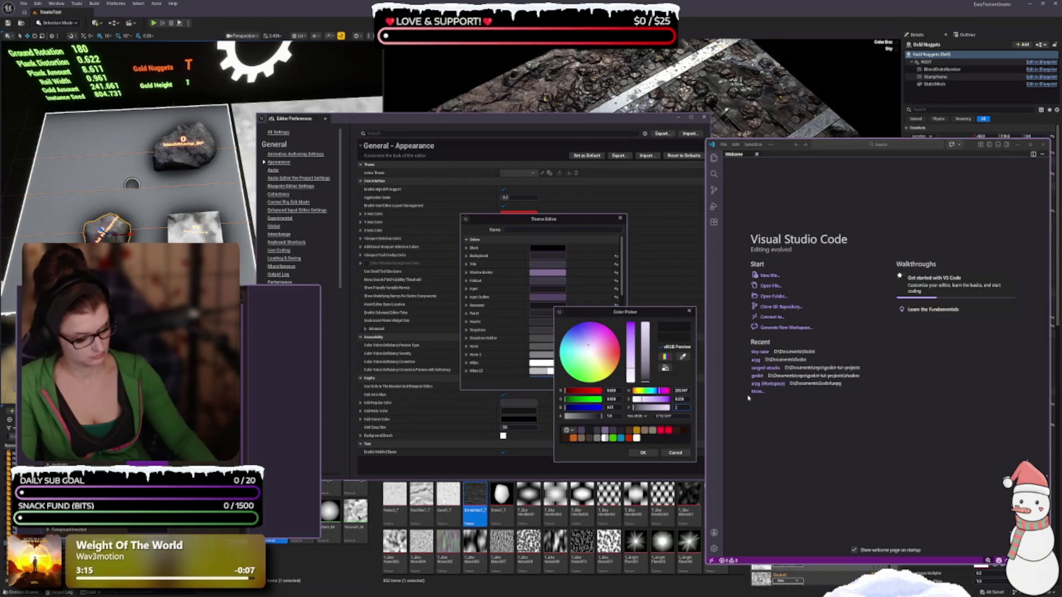
pyautogui.write('.05')
pyautogui.press('Return')
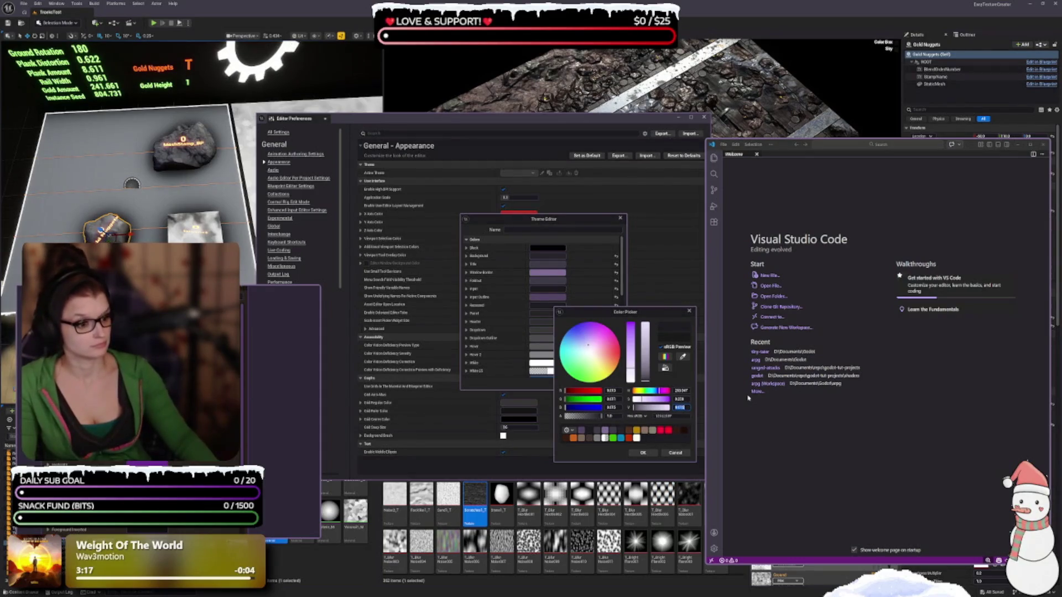
pyautogui.write('7')
pyautogui.press('Return')
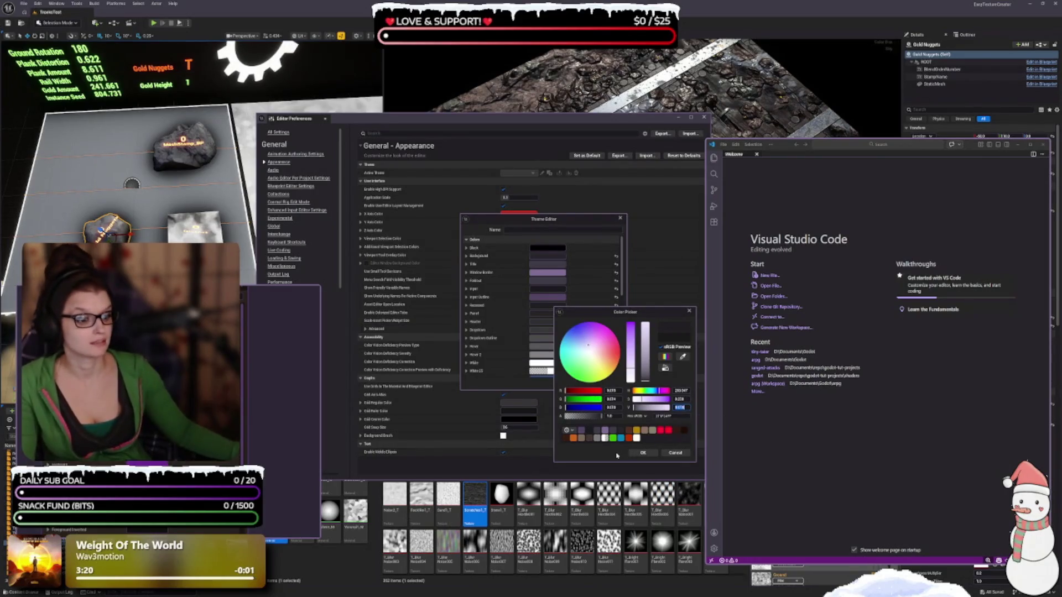
pyautogui.click(634, 454)
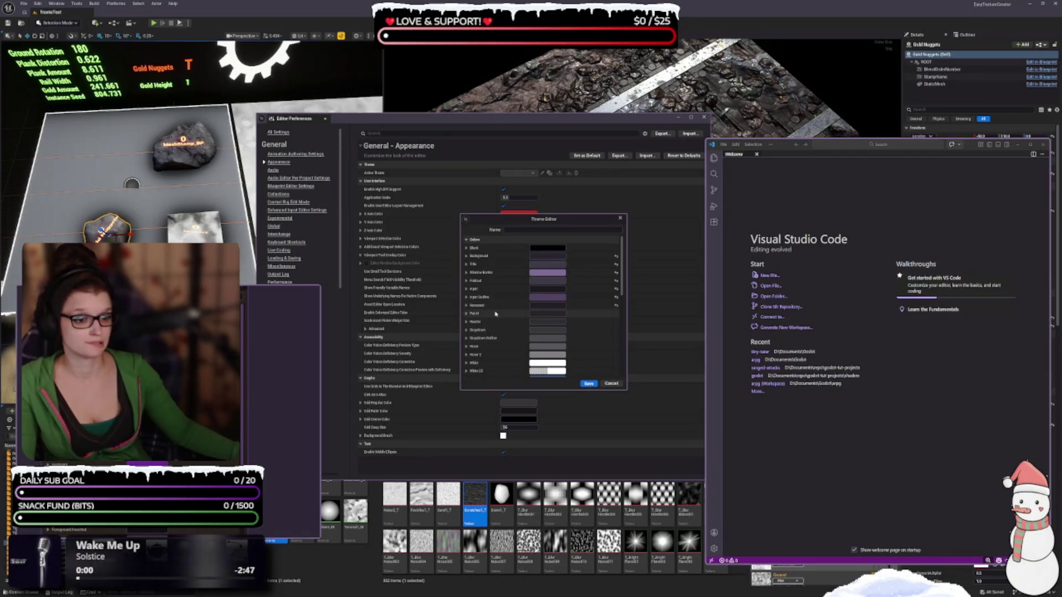
# Set Panel to a dark purple sampled from the editor, with slightly lowered brightness
pyautogui.click(539, 314)
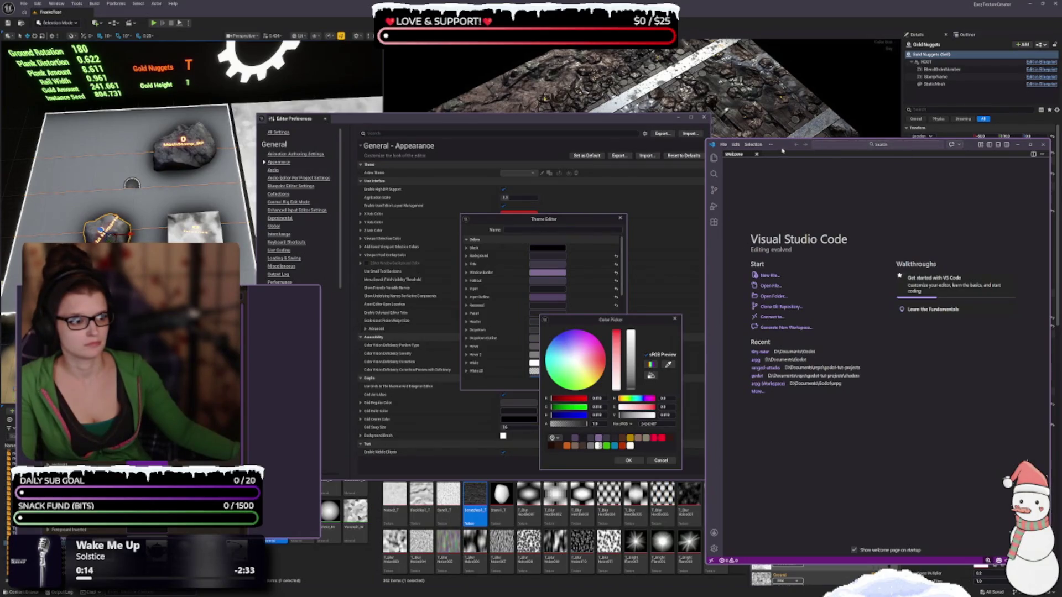
pyautogui.moveTo(784, 150)
pyautogui.mouseDown()
pyautogui.moveTo(635, 100)
pyautogui.moveTo(575, 107)
pyautogui.moveTo(2, 3)
pyautogui.mouseUp()
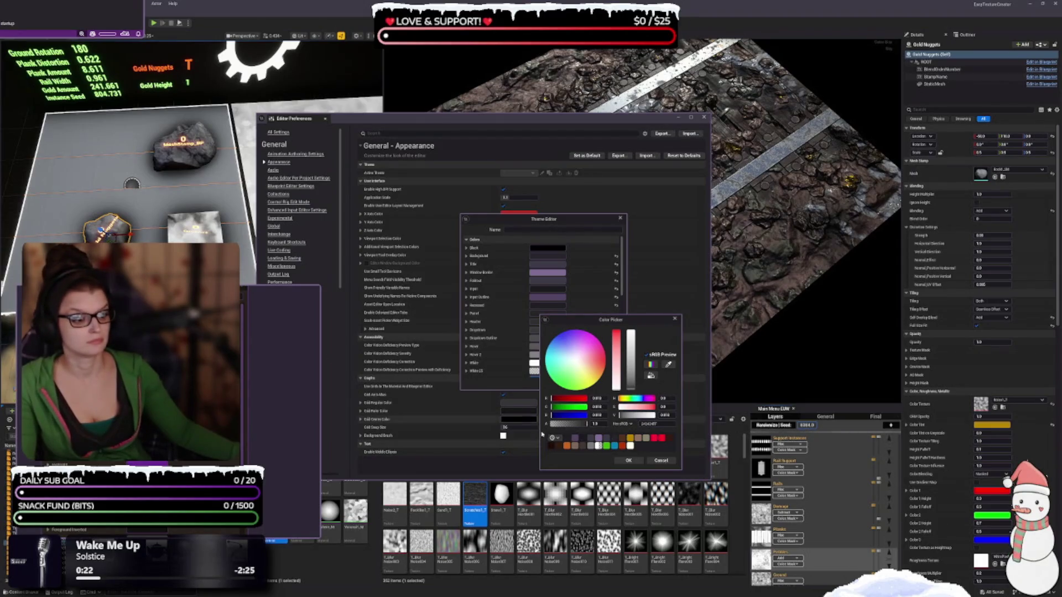
pyautogui.click(670, 375)
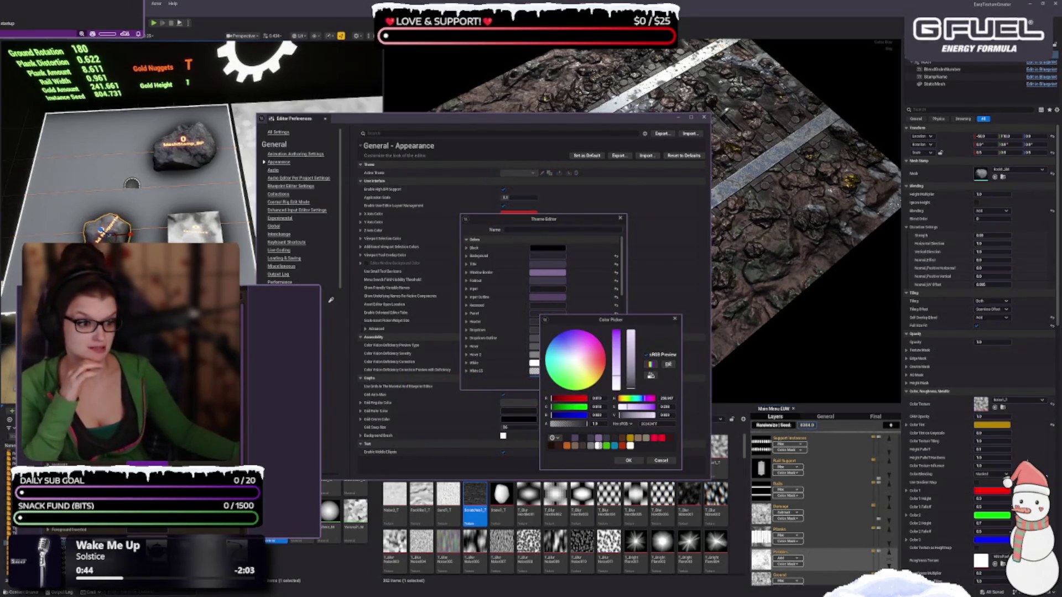
pyautogui.click(302, 311)
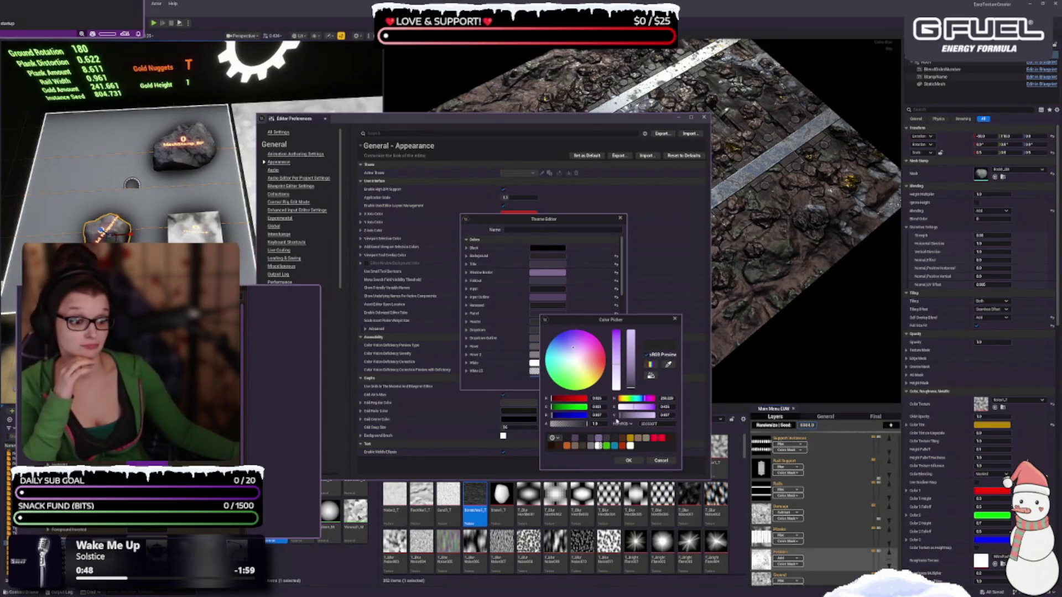
pyautogui.click(664, 415)
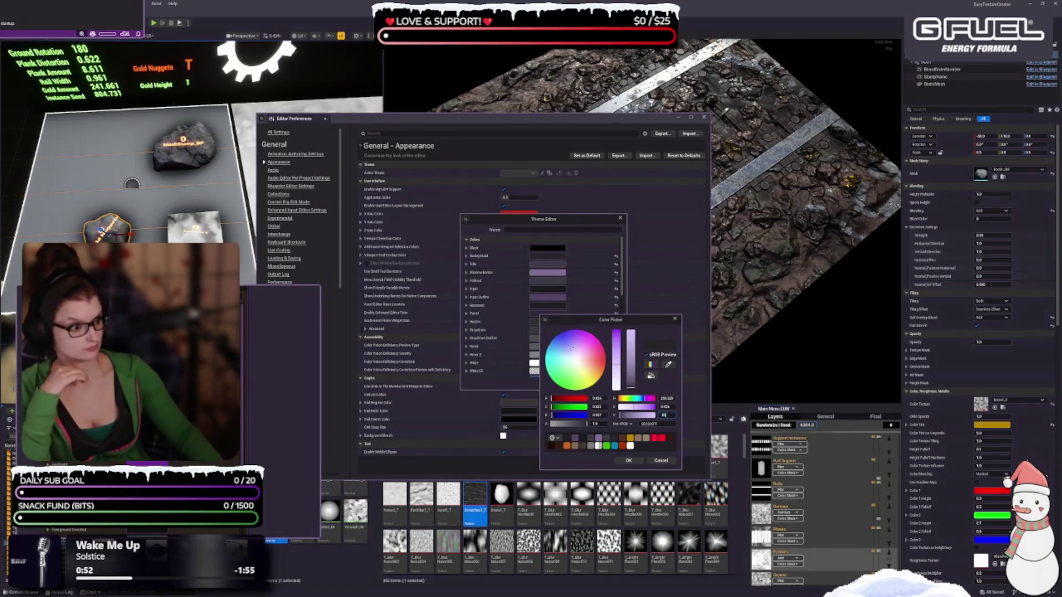
pyautogui.press('Return')
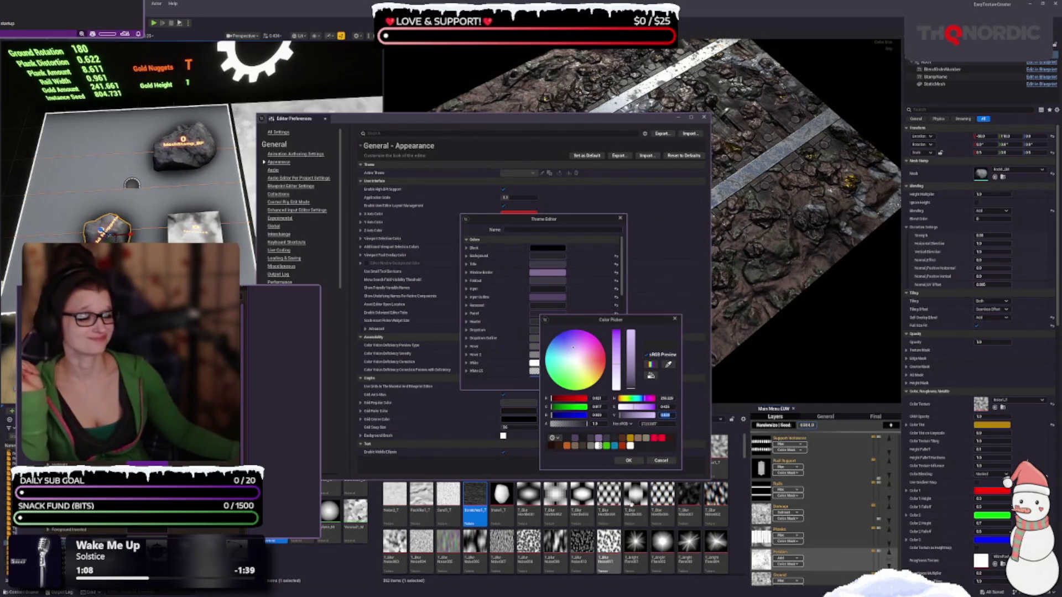
# Eyedrop a dark purple from the screen, raise its red, and accept it
pyautogui.click(668, 366)
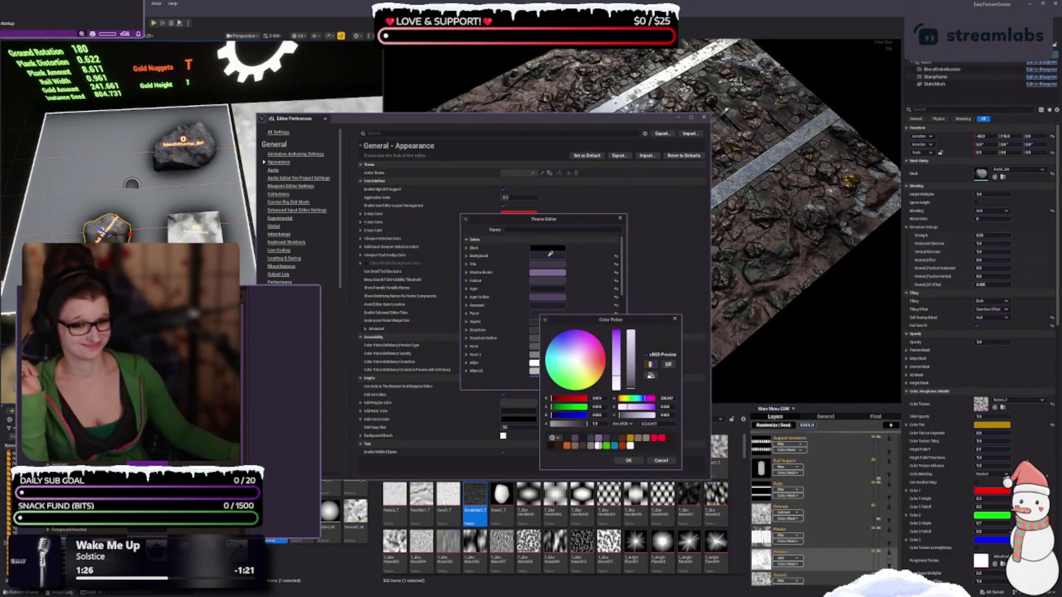
pyautogui.click(550, 253)
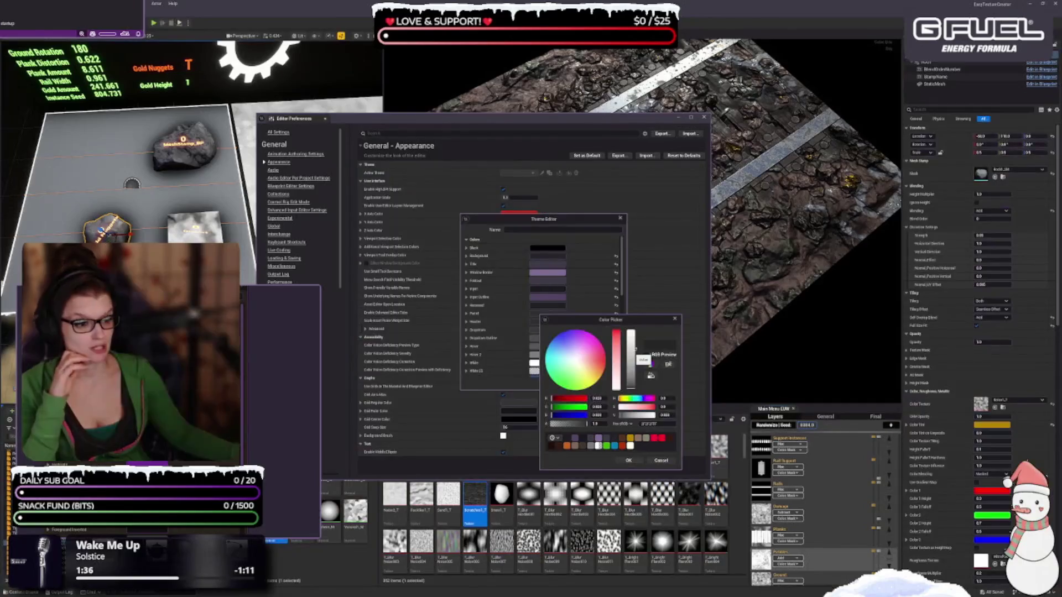
pyautogui.moveTo(592, 398); pyautogui.dragTo(605, 394)
pyautogui.click(651, 375)
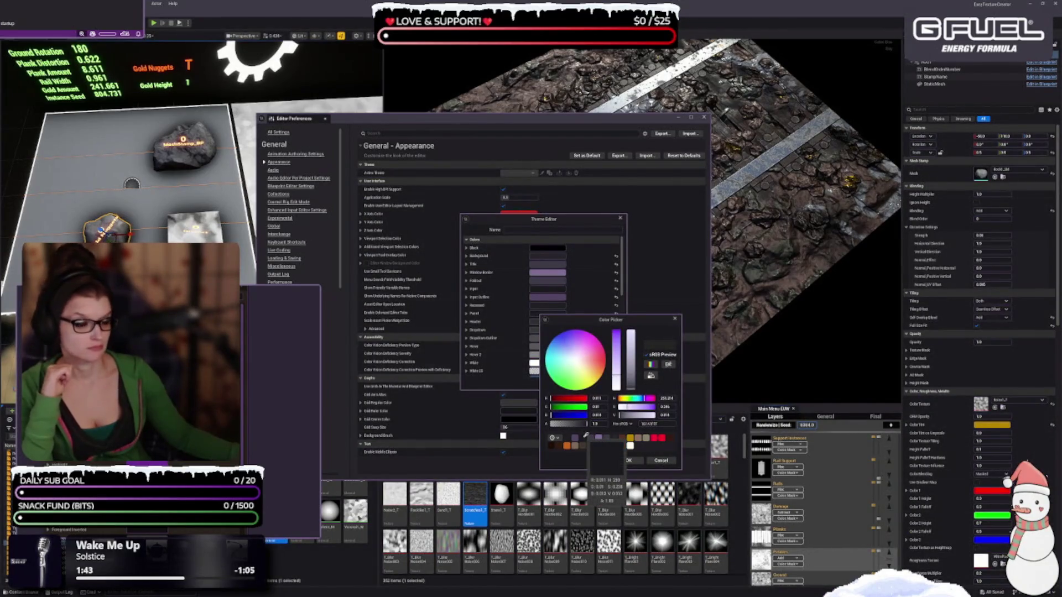
pyautogui.click(575, 436)
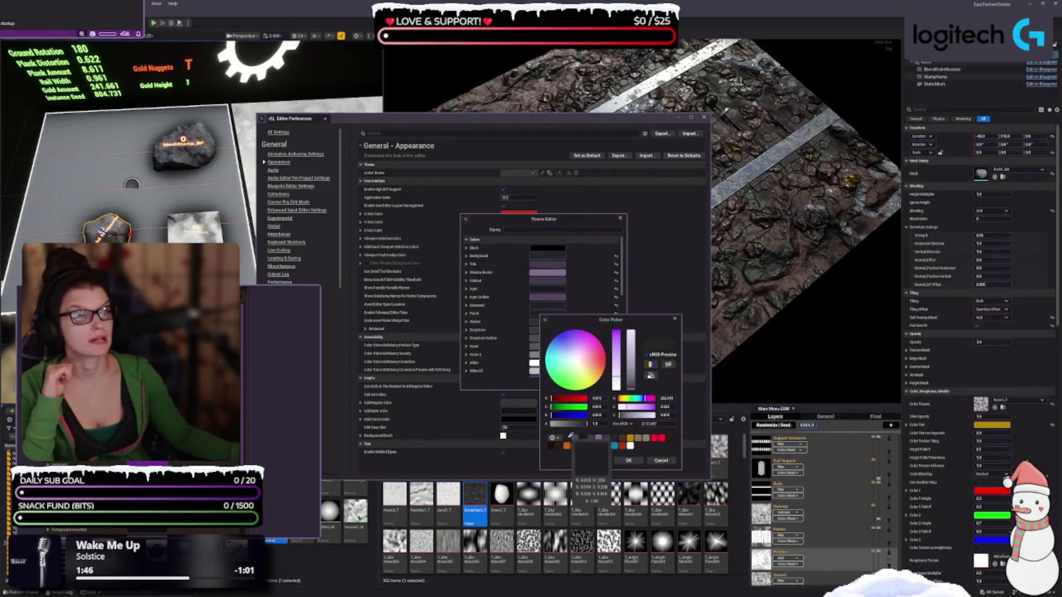
pyautogui.click(560, 399)
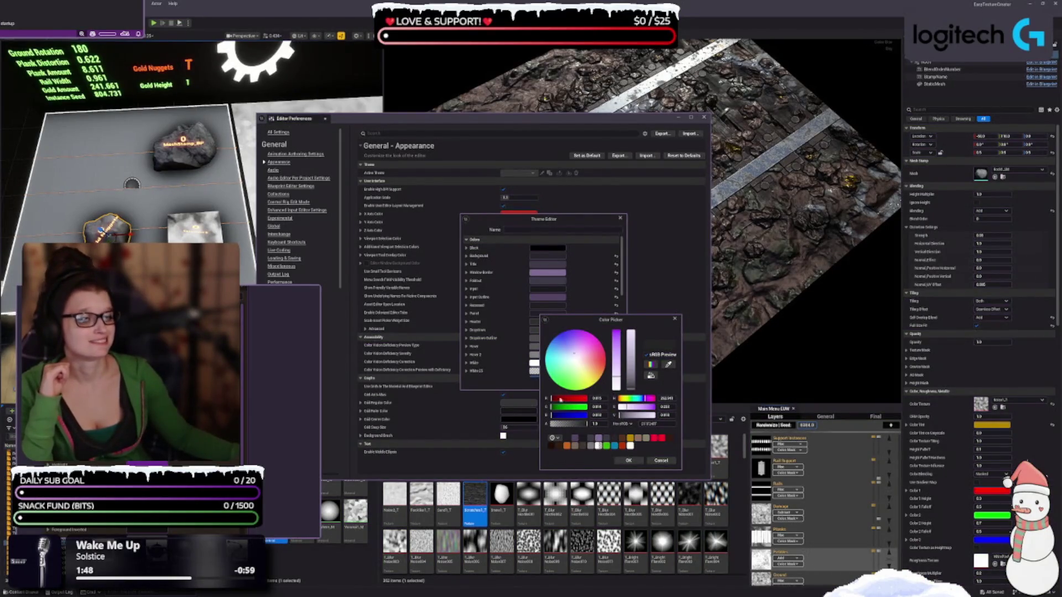
pyautogui.click(628, 461)
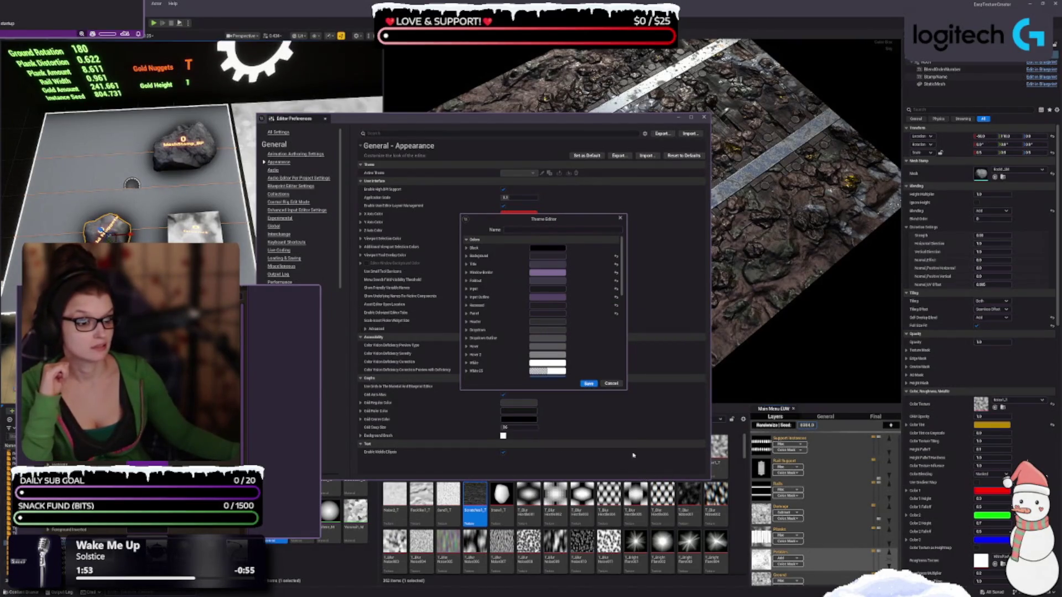
# Give another theme colour a recent purple with brightness V set to 0, then close the picker
pyautogui.click(551, 307)
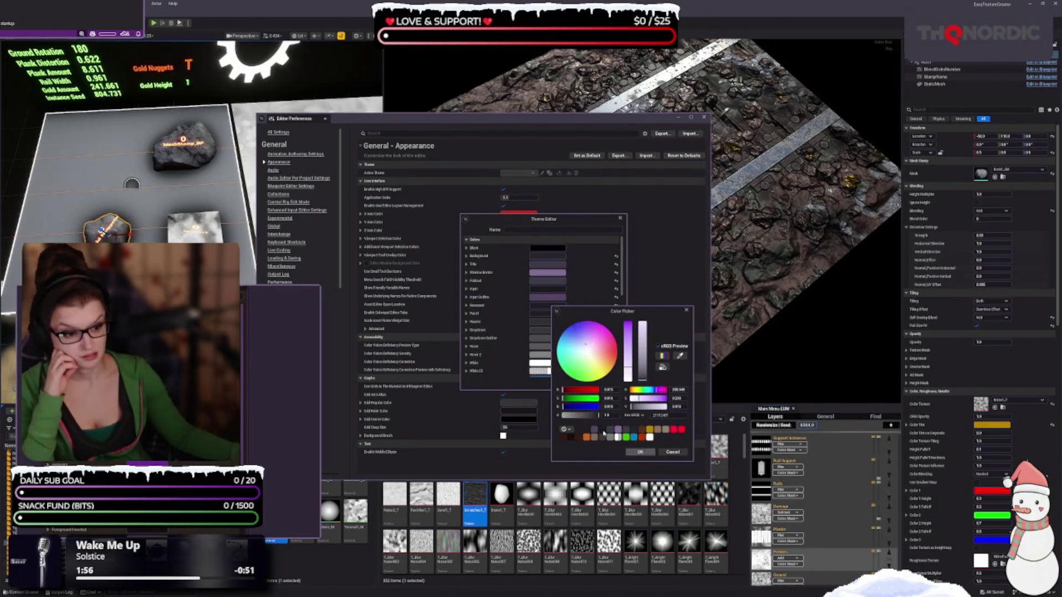
pyautogui.click(604, 432)
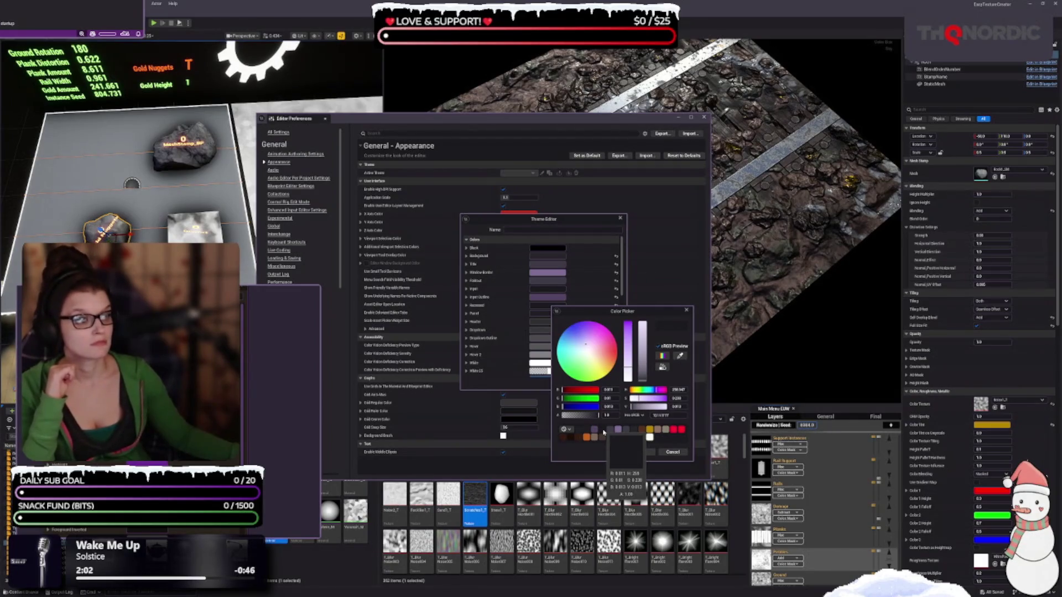
pyautogui.click(677, 406)
pyautogui.write('.81')
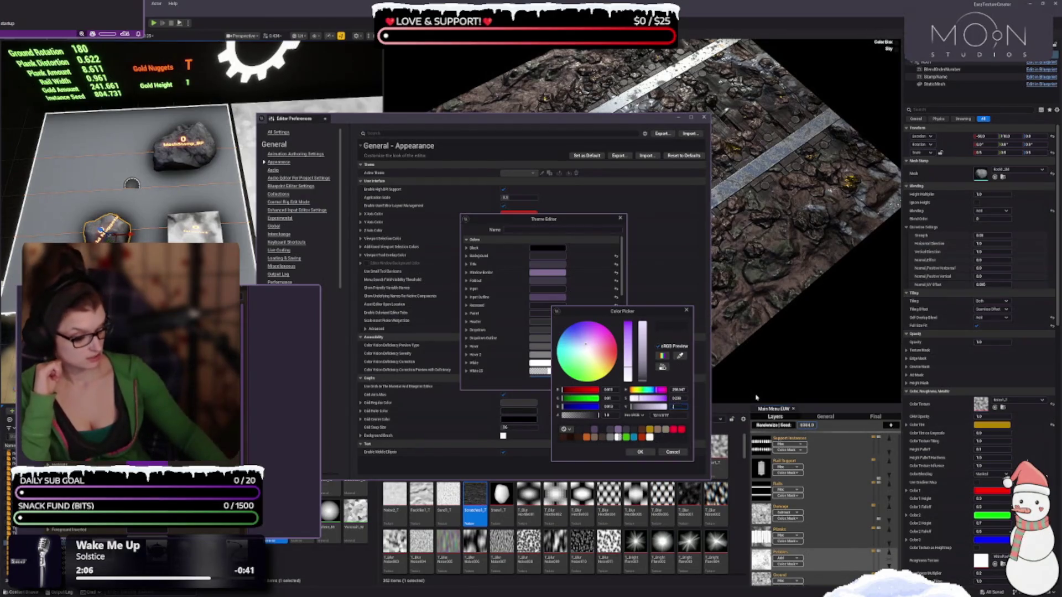
pyautogui.press('Return')
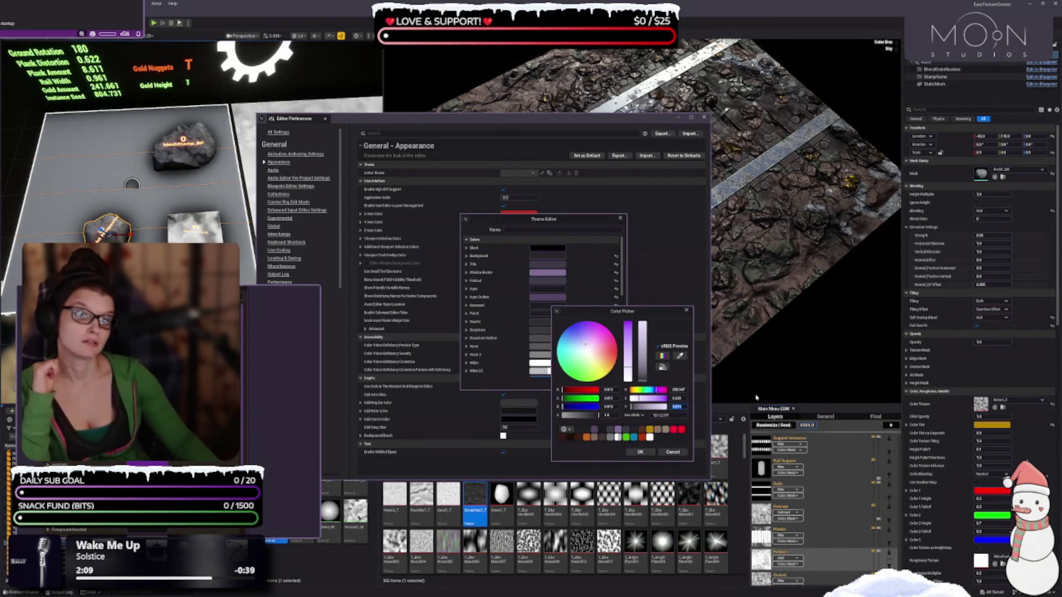
pyautogui.write('.817')
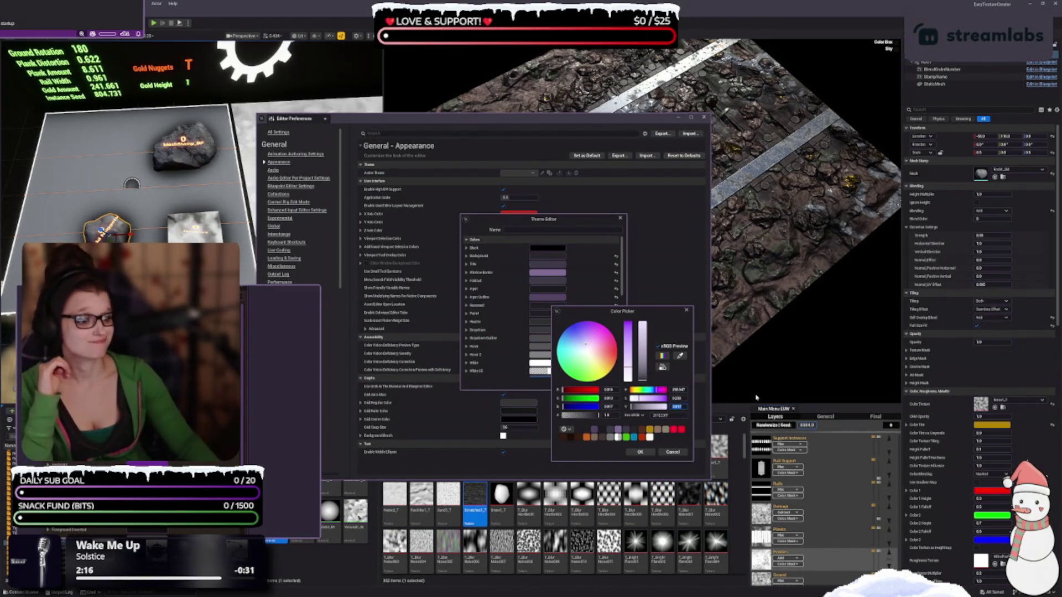
pyautogui.press('BackSpace')
pyautogui.write('0.')
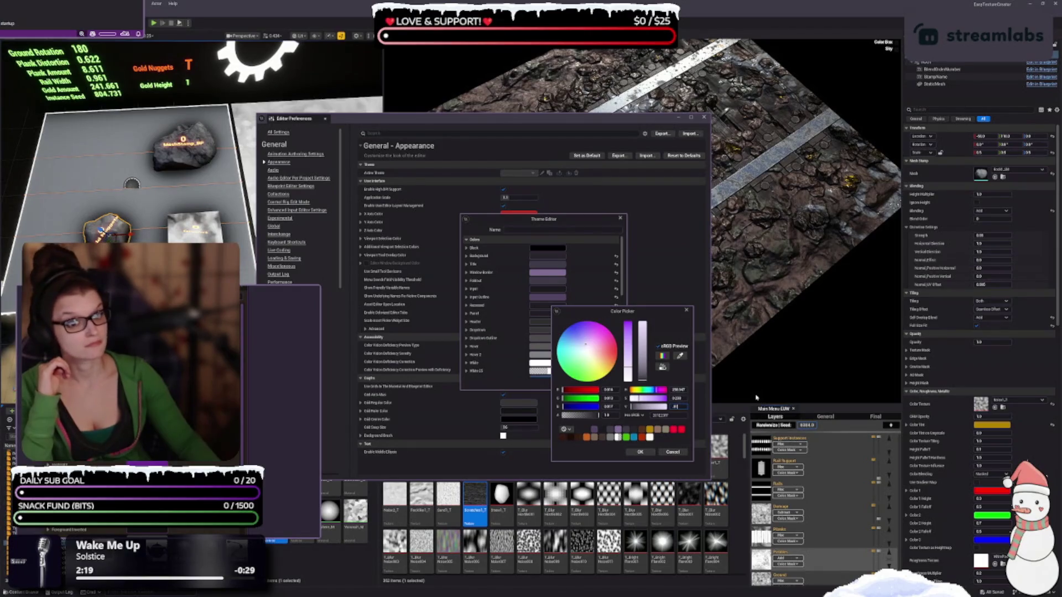
pyautogui.press('Return')
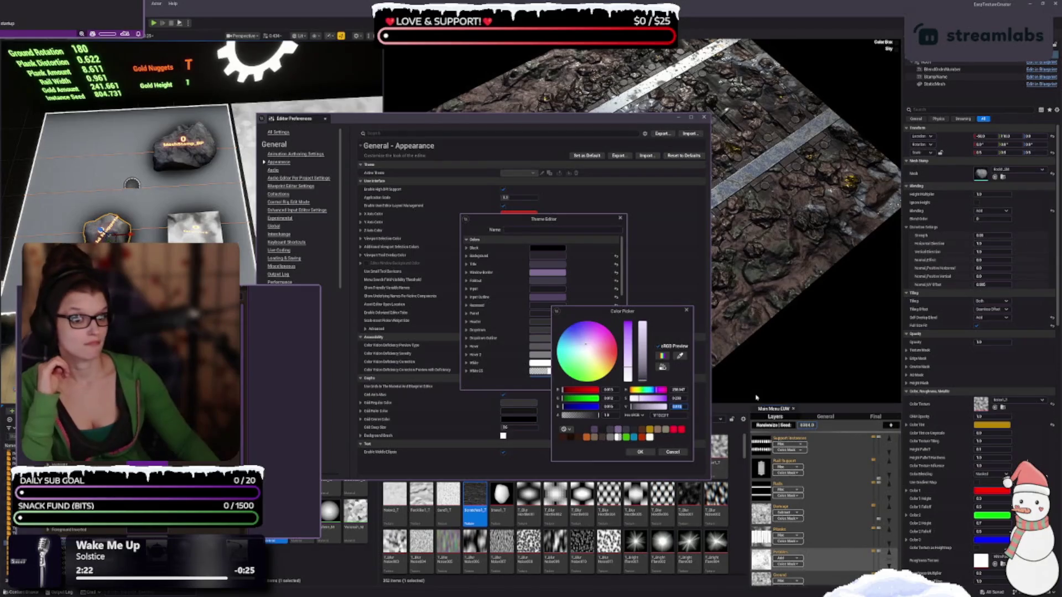
pyautogui.click(640, 452)
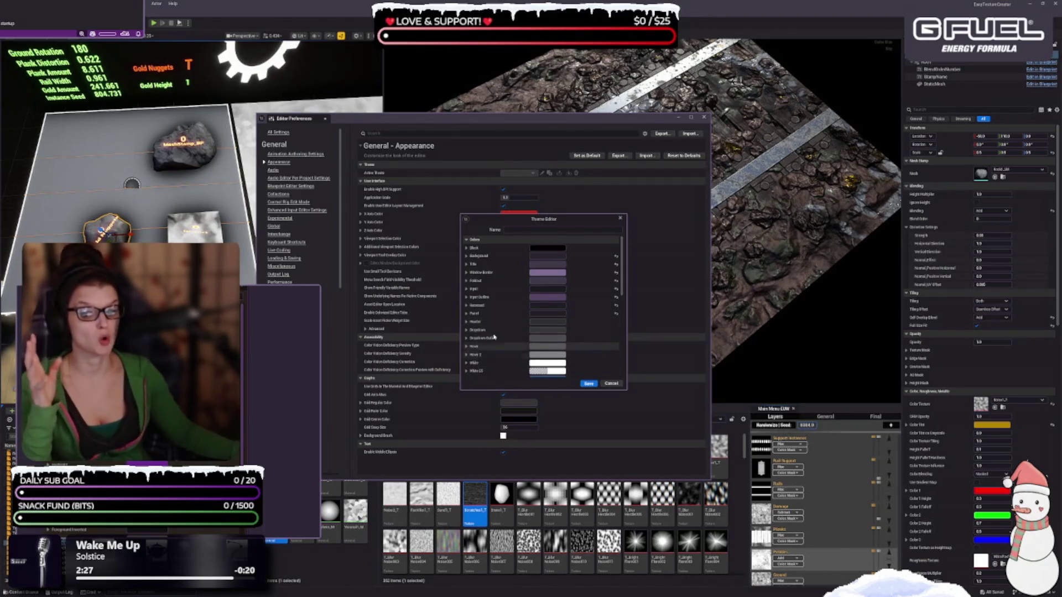
# Try light and darker purples for the Header colour, then eyedrop a colour from the screen
pyautogui.click(545, 323)
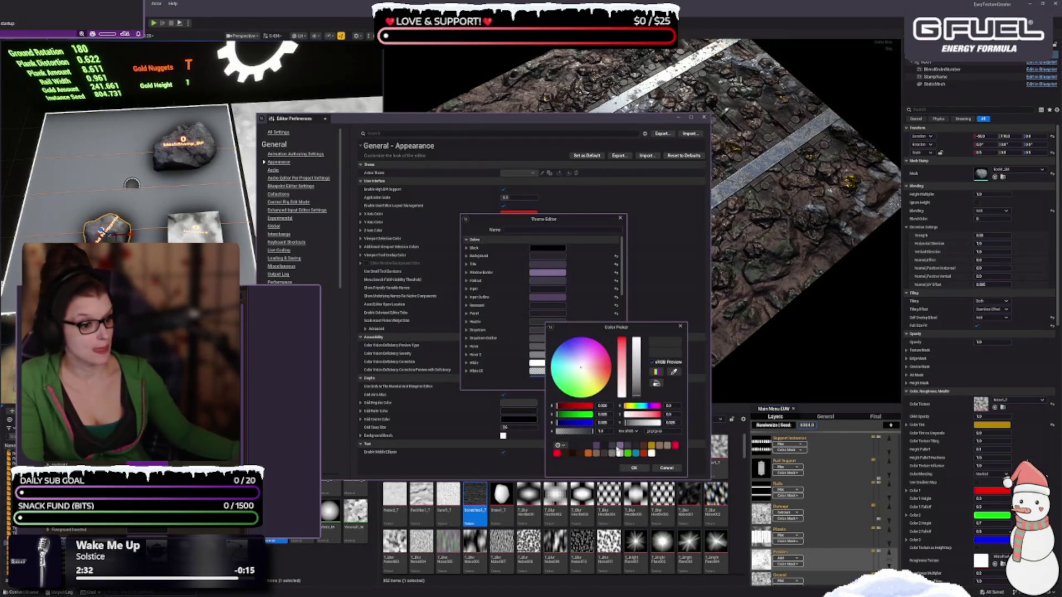
pyautogui.click(619, 445)
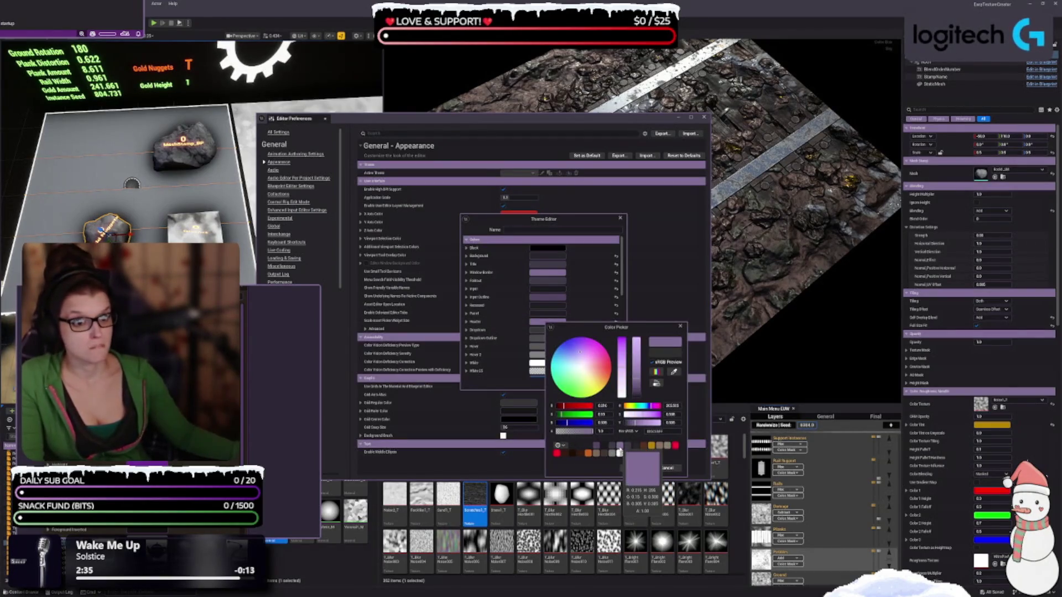
pyautogui.click(597, 445)
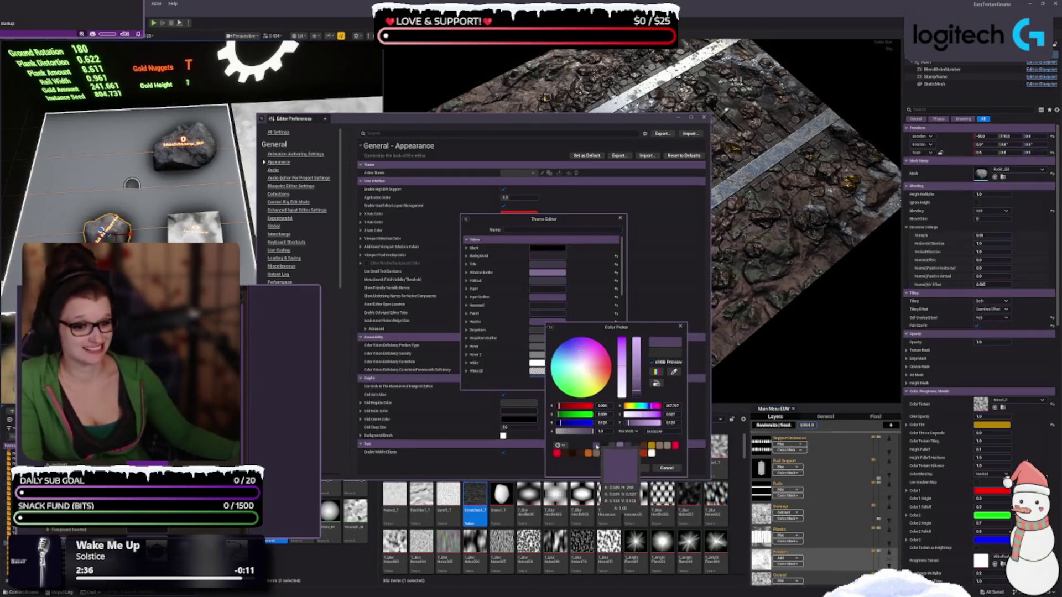
pyautogui.click(674, 374)
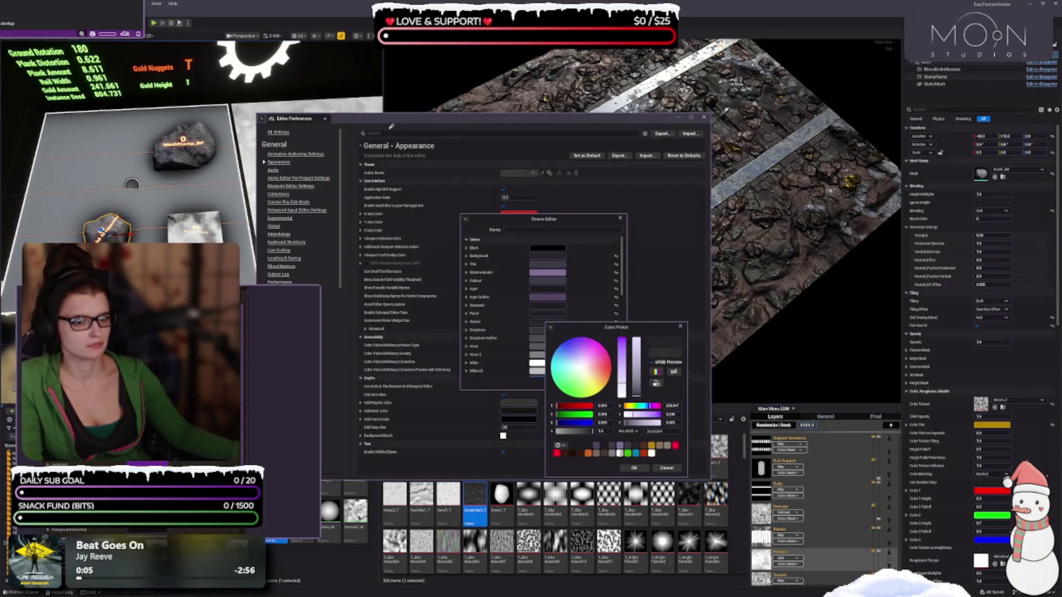
pyautogui.click(393, 133)
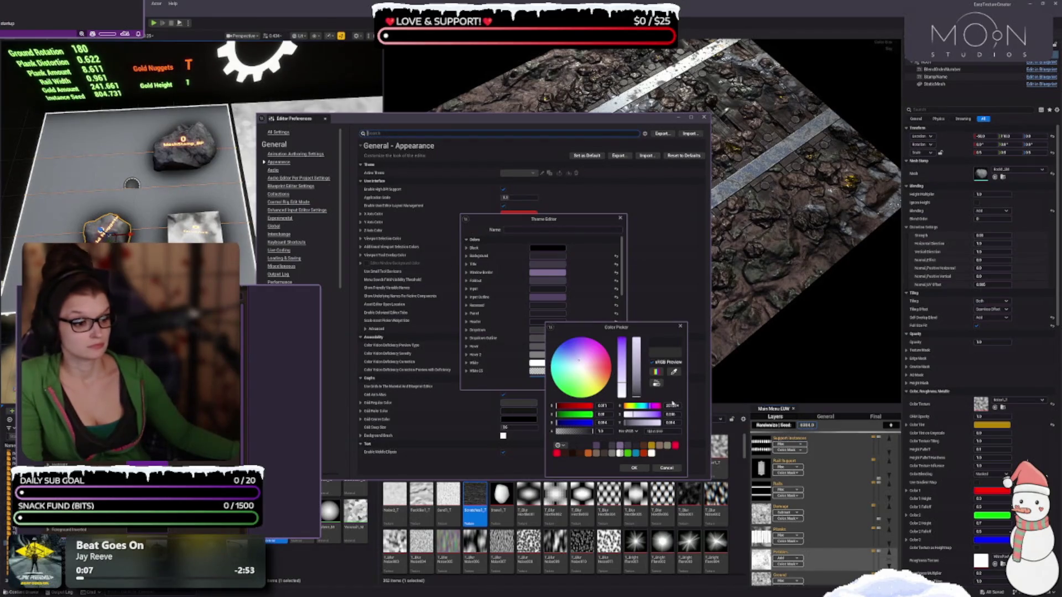
# Set the Header colour's brightness V to 0.005
pyautogui.click(671, 422)
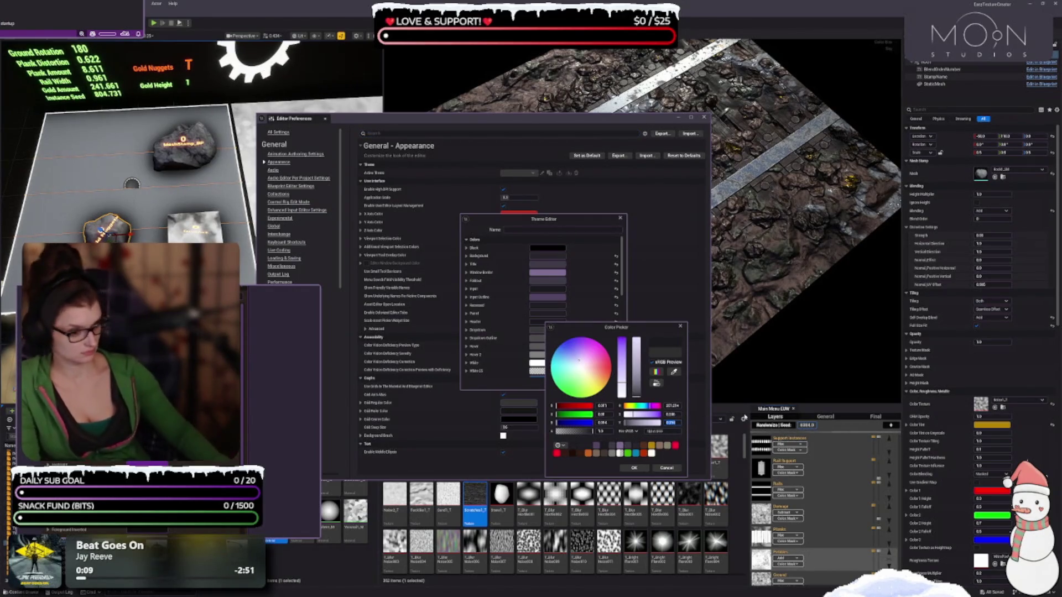
pyautogui.write('0.005')
pyautogui.press('Return')
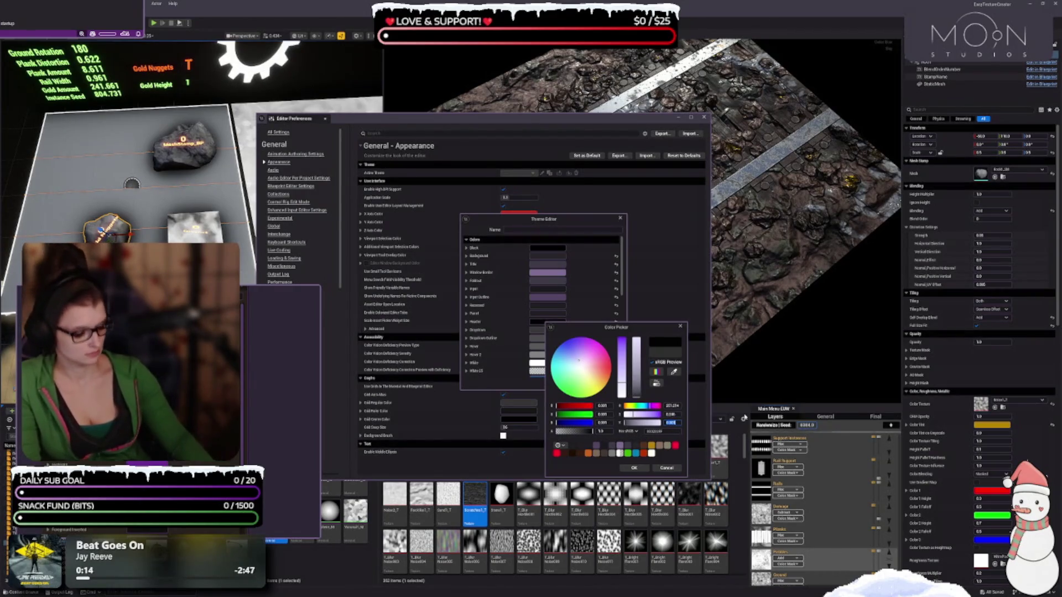
pyautogui.write('01')
pyautogui.press('Return')
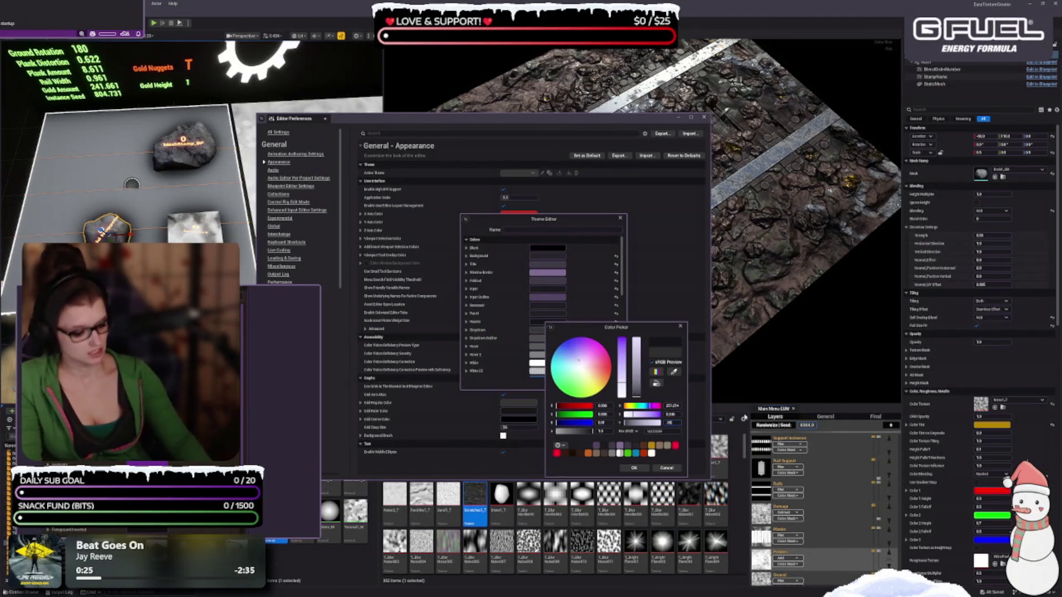
pyautogui.write('0.005')
pyautogui.press('Return')
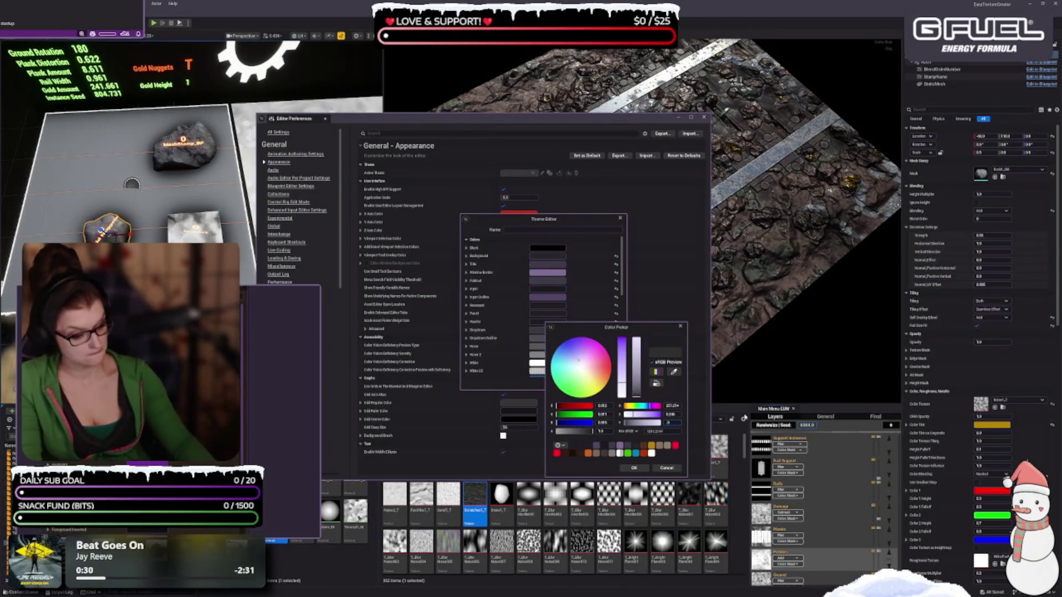
pyautogui.press('Return')
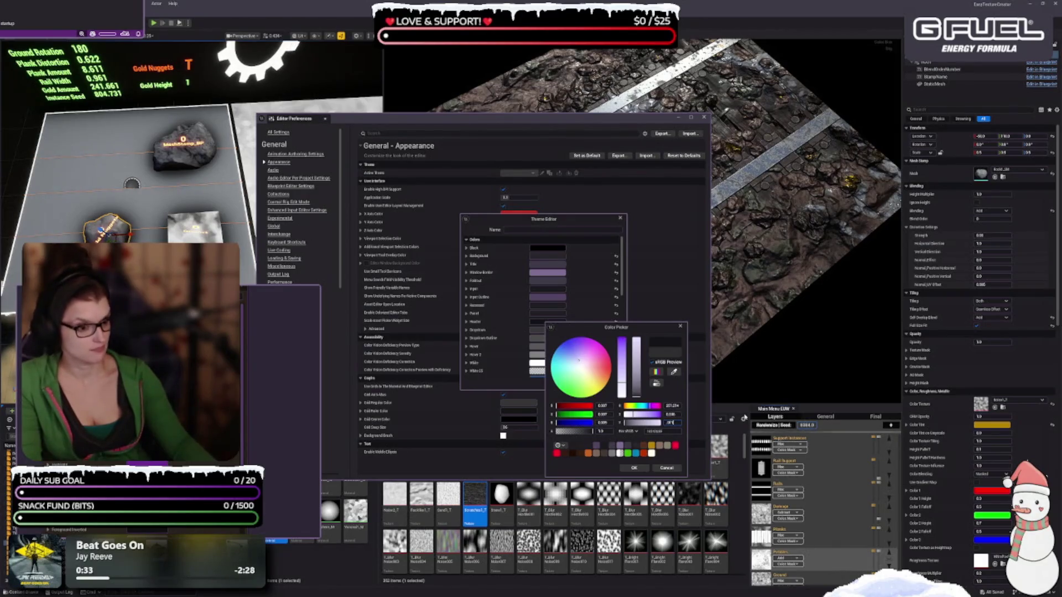
pyautogui.press('Return')
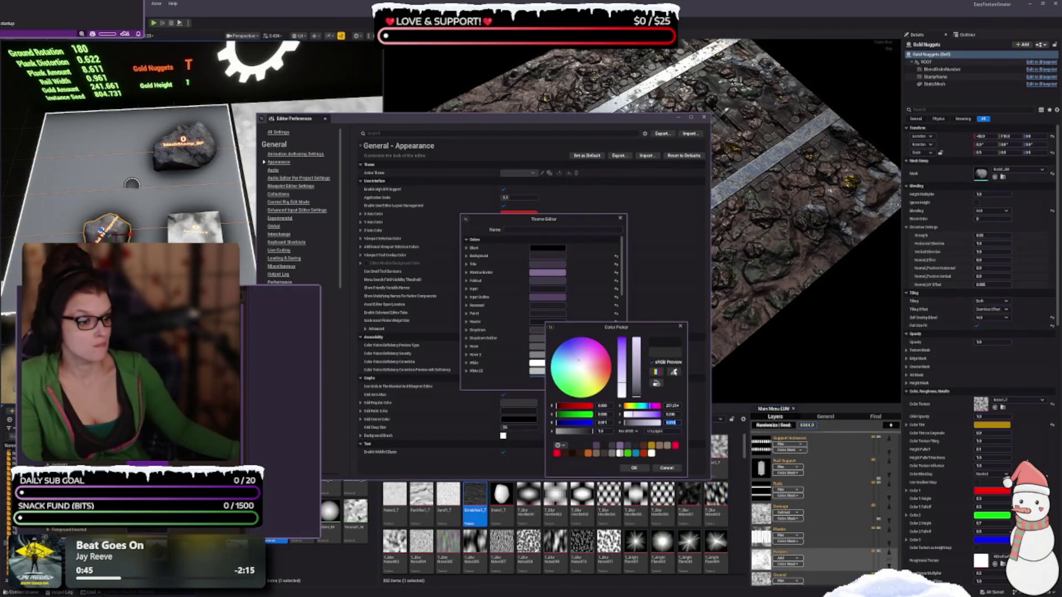
pyautogui.click(673, 371)
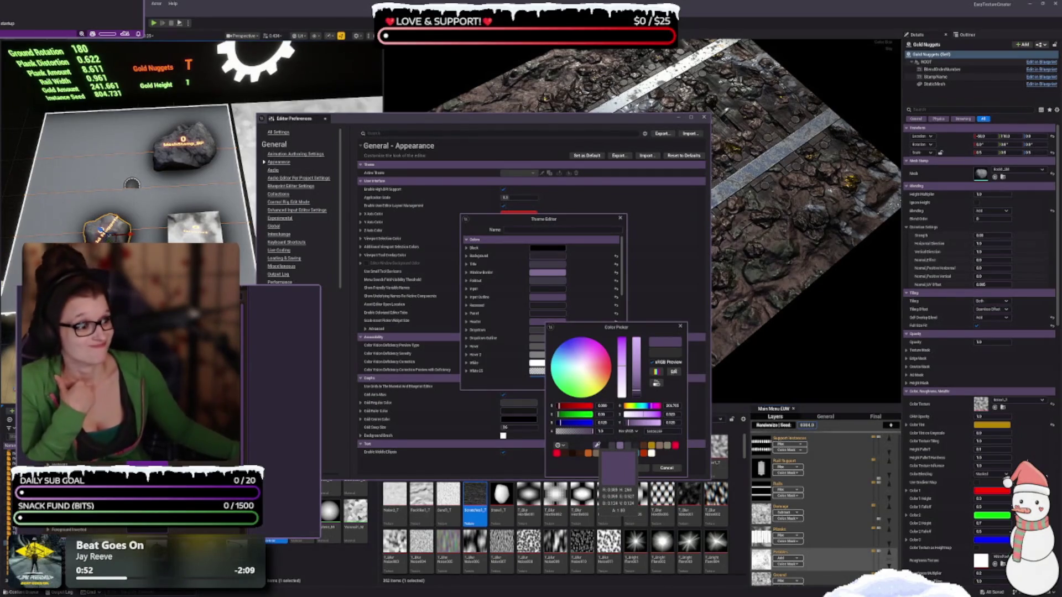
# Eyedrop a dark brown tone for Header, nudge its brightness, and accept it
pyautogui.click(597, 445)
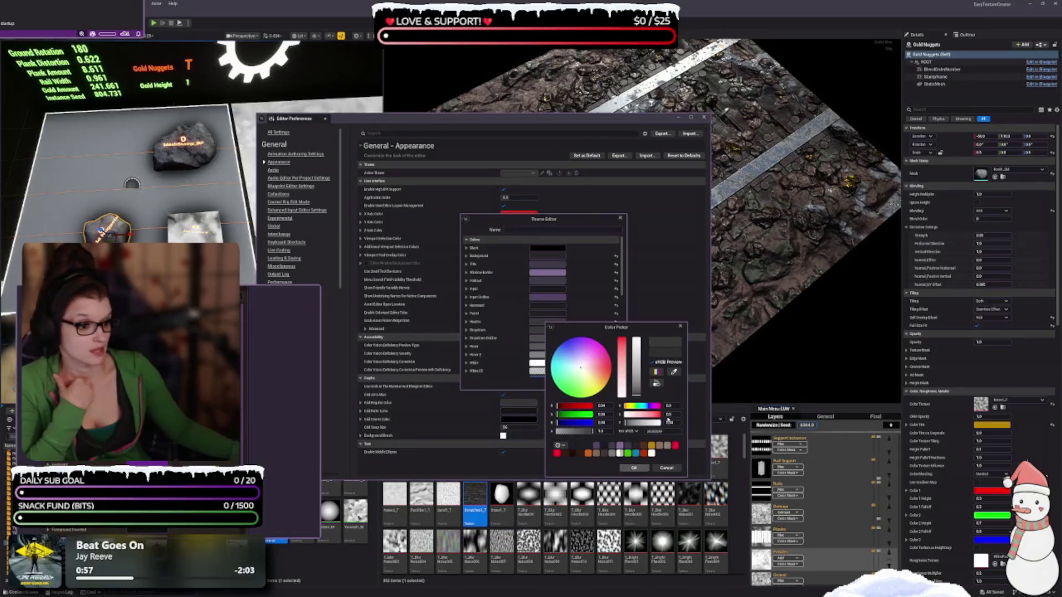
pyautogui.click(676, 371)
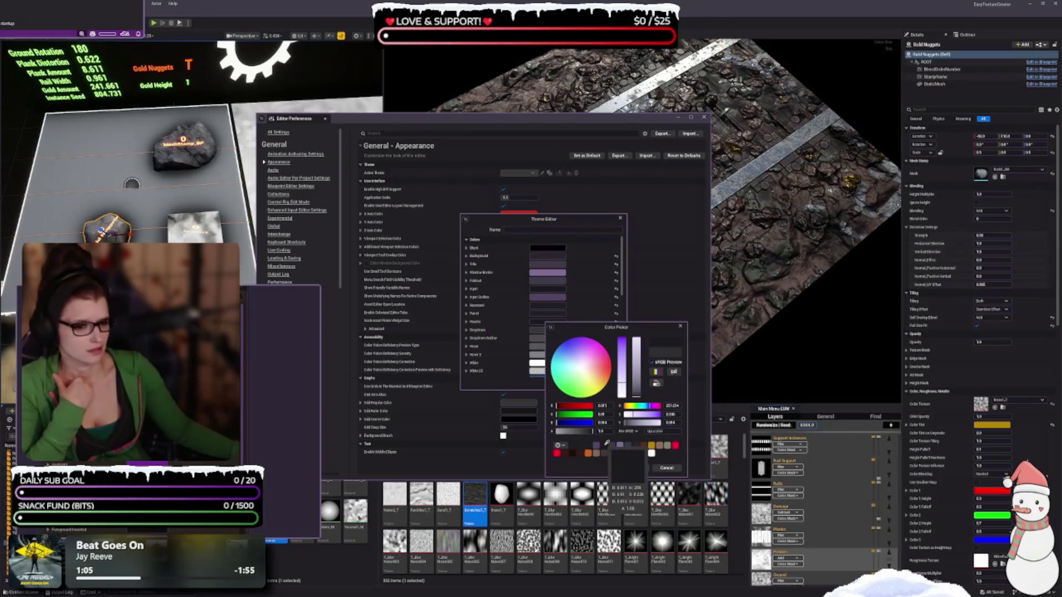
pyautogui.click(613, 475)
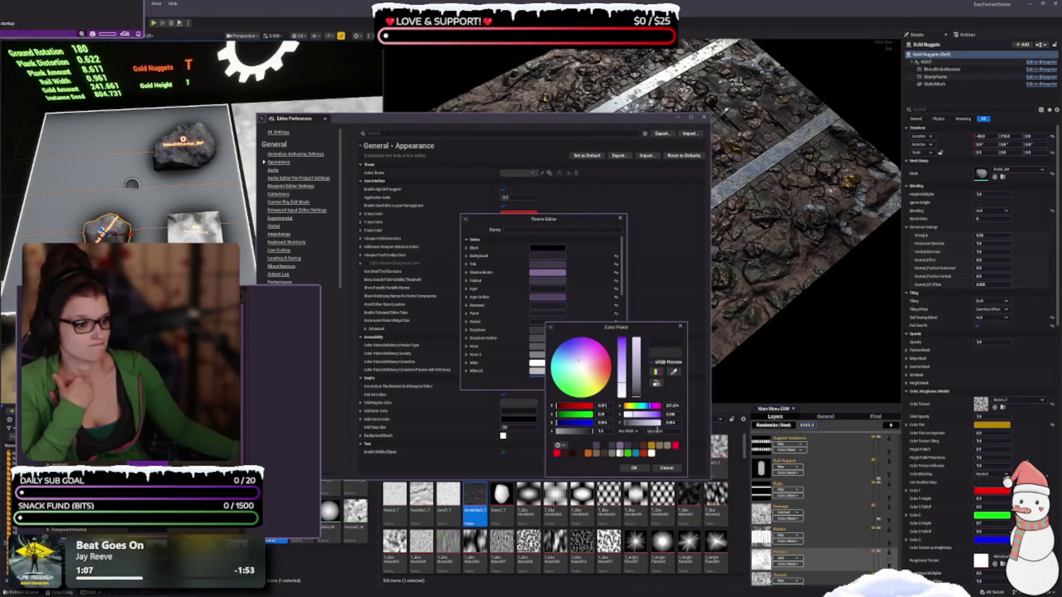
pyautogui.click(670, 423)
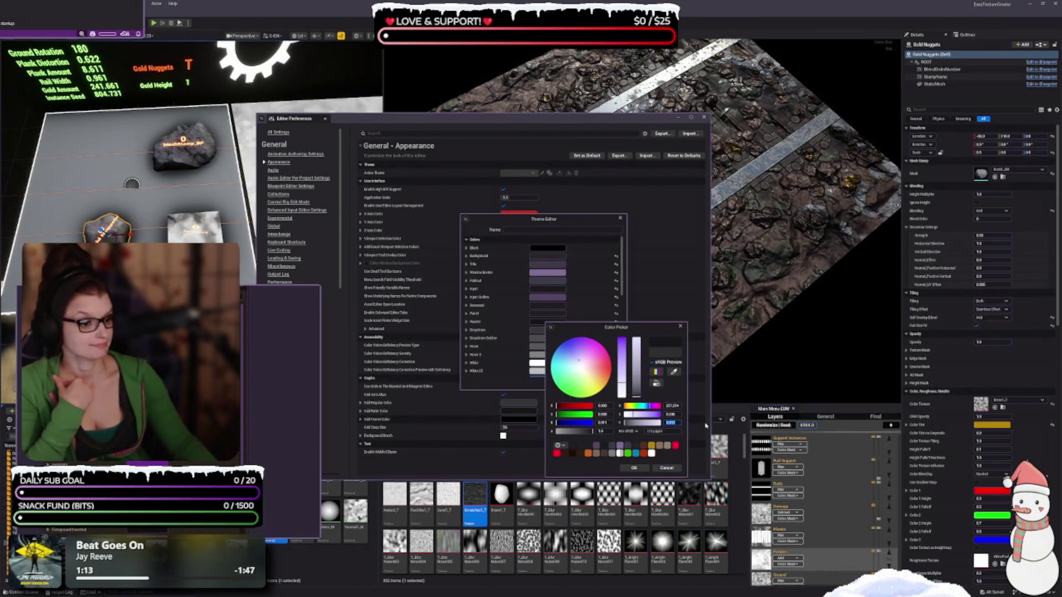
pyautogui.moveTo(718, 449); pyautogui.dragTo(719, 445)
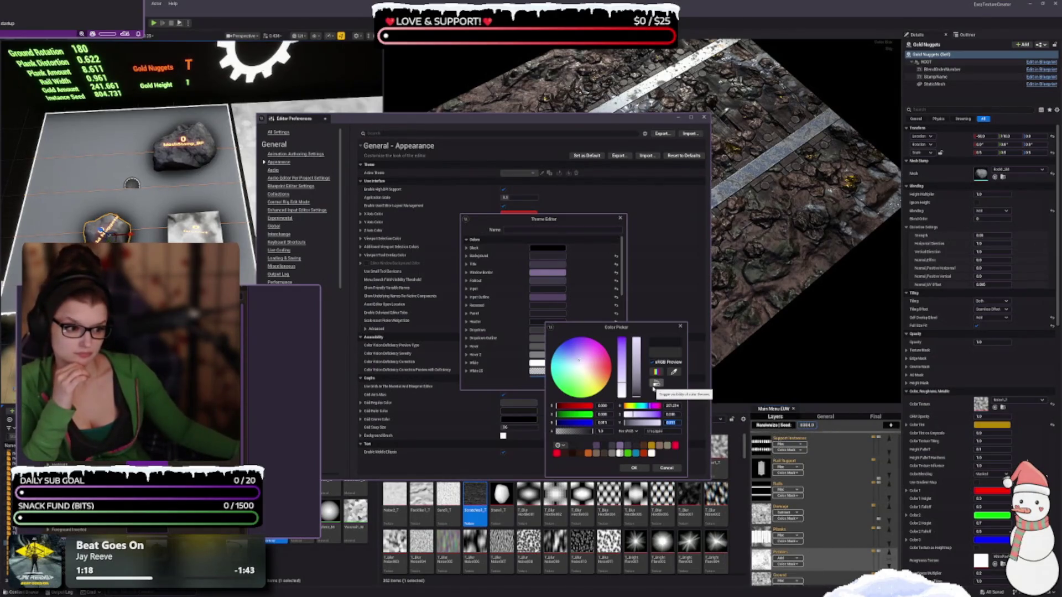
pyautogui.click(633, 468)
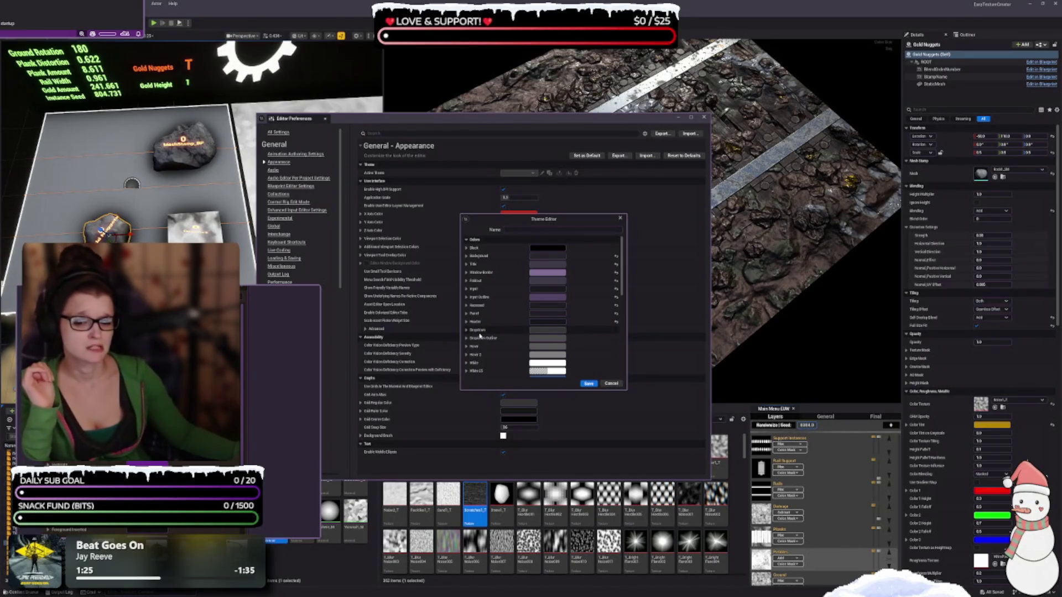
pyautogui.click(538, 324)
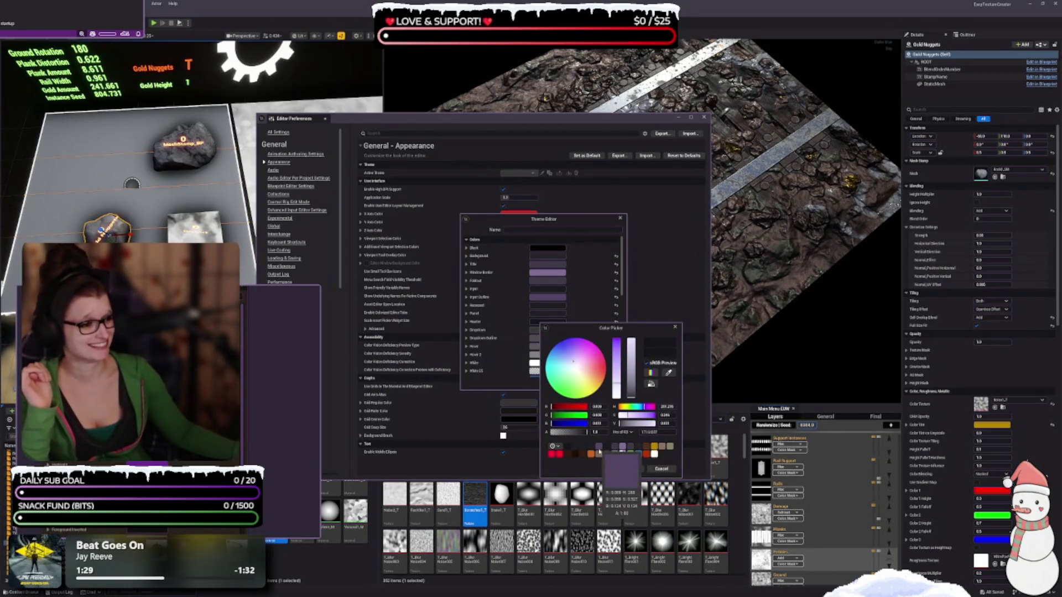
# Make Header a darkened purple with alpha around 0.66 and accept it
pyautogui.click(599, 447)
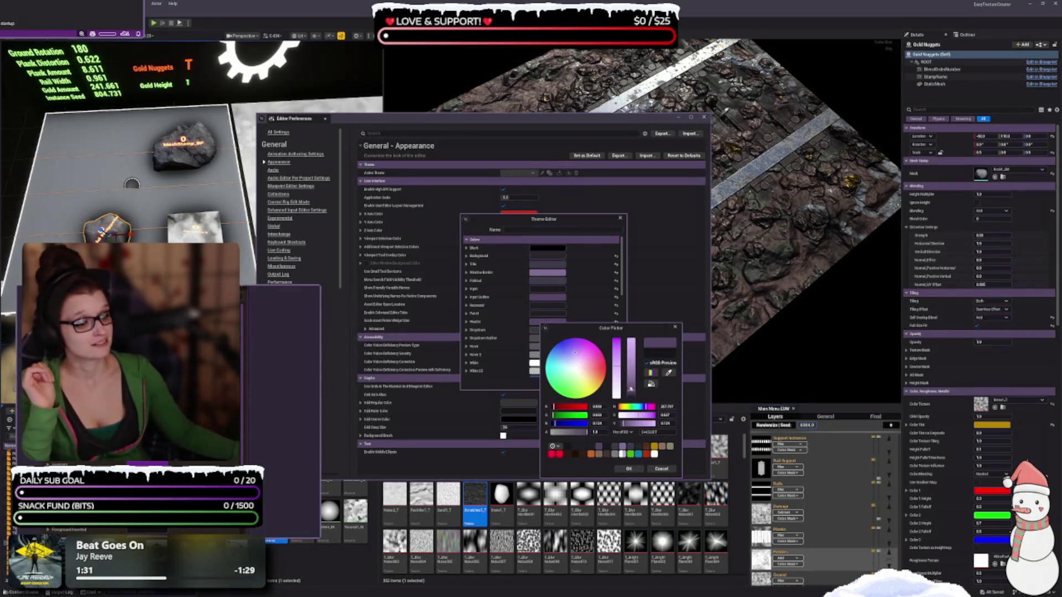
pyautogui.click(632, 396)
pyautogui.moveTo(631, 397); pyautogui.dragTo(631, 395)
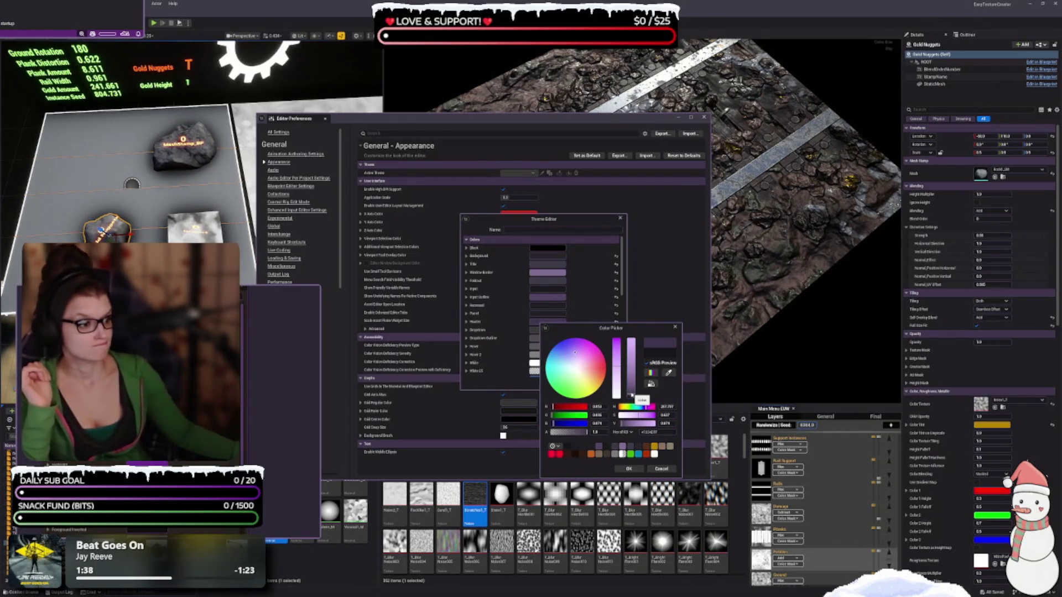
pyautogui.moveTo(632, 396); pyautogui.dragTo(632, 395)
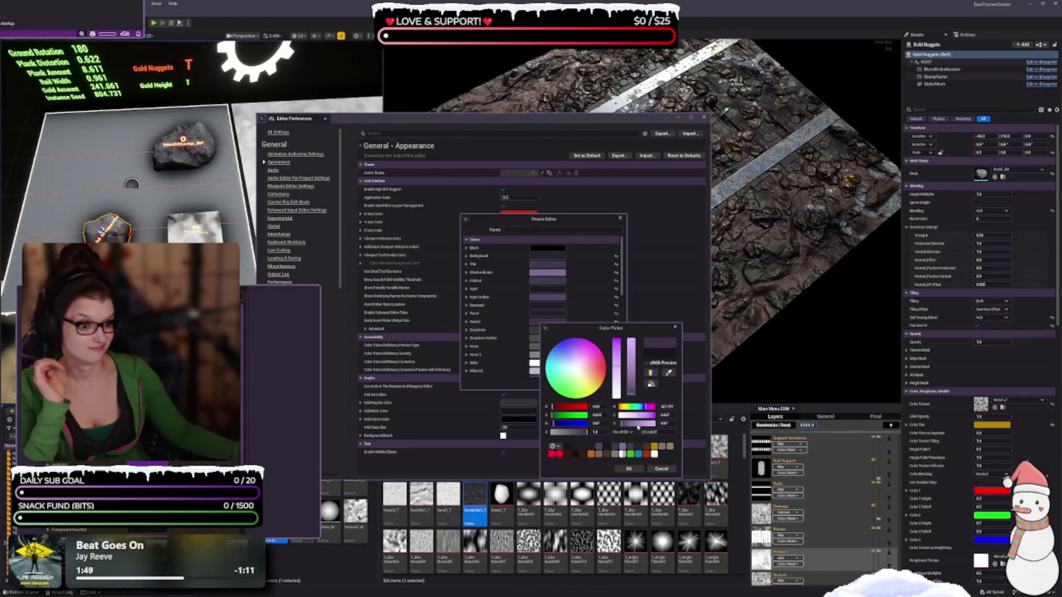
pyautogui.click(580, 433)
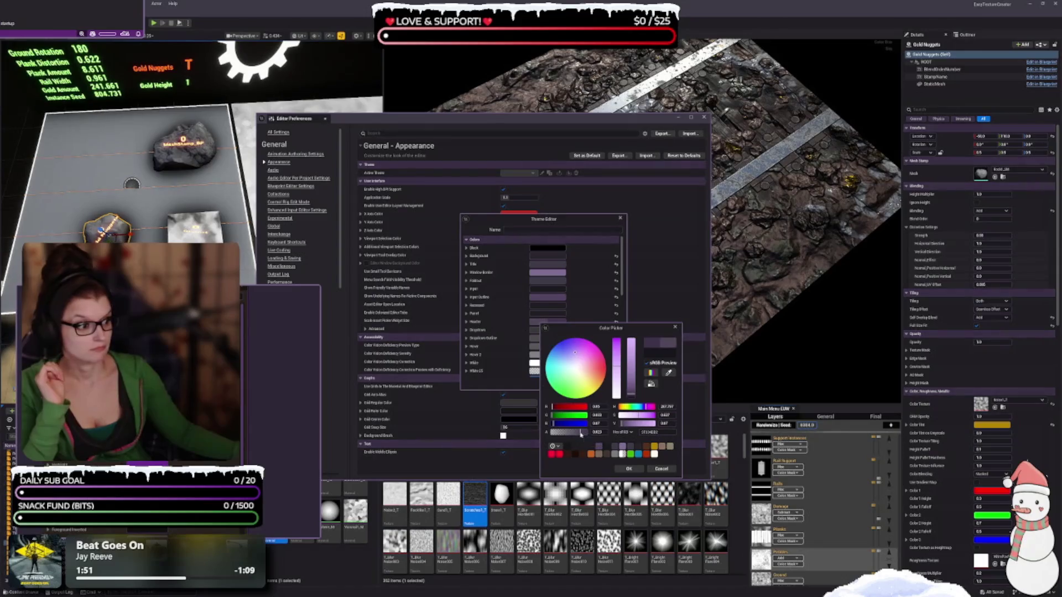
pyautogui.click(575, 433)
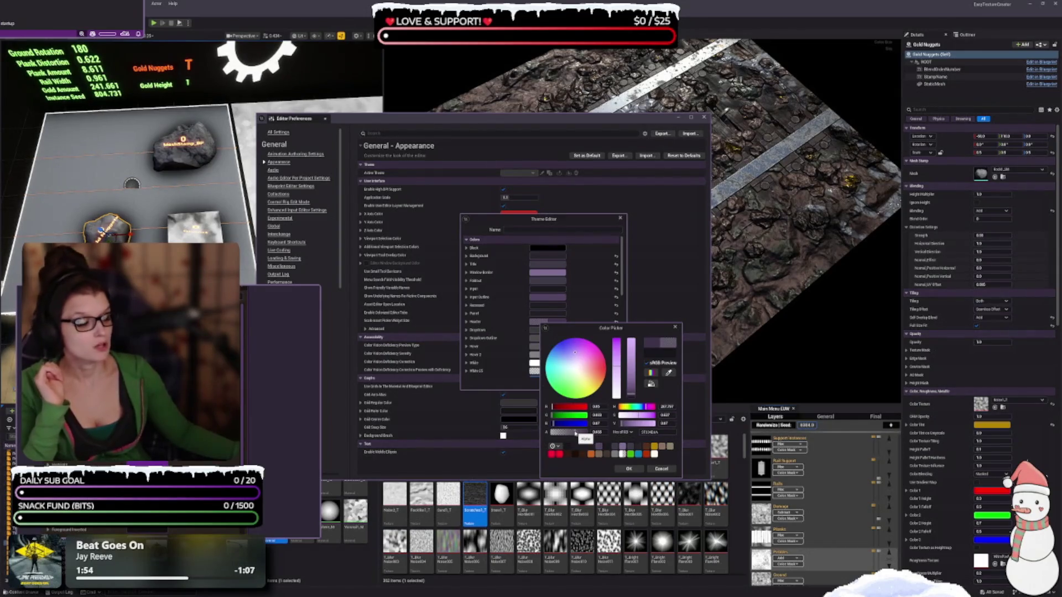
pyautogui.click(628, 469)
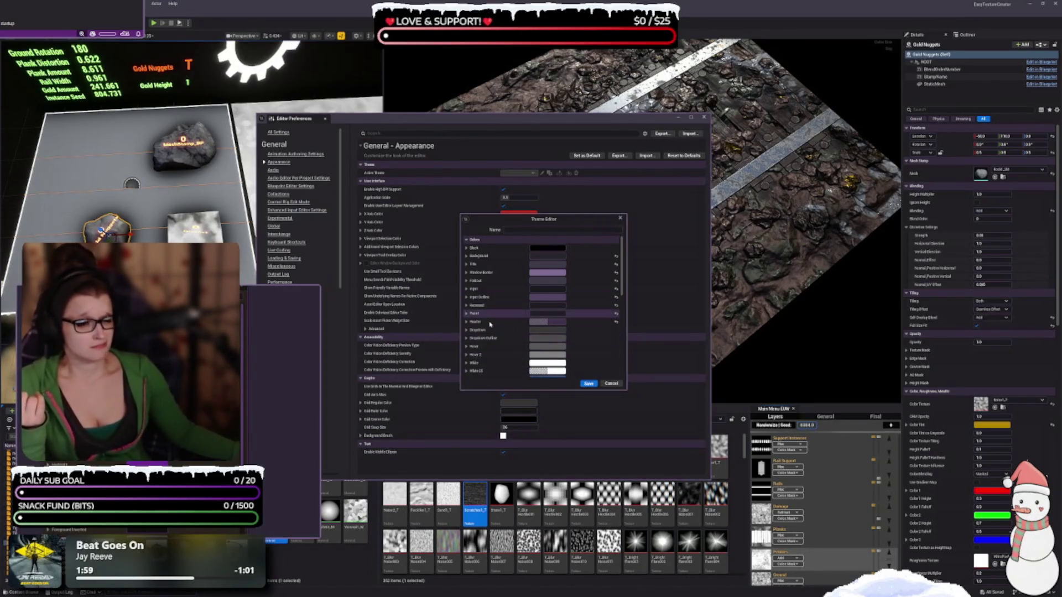
# Eyedrop the Fallout swatch's purple into the Dropdown colour and confirm it
pyautogui.scroll(-1, 541, 320)
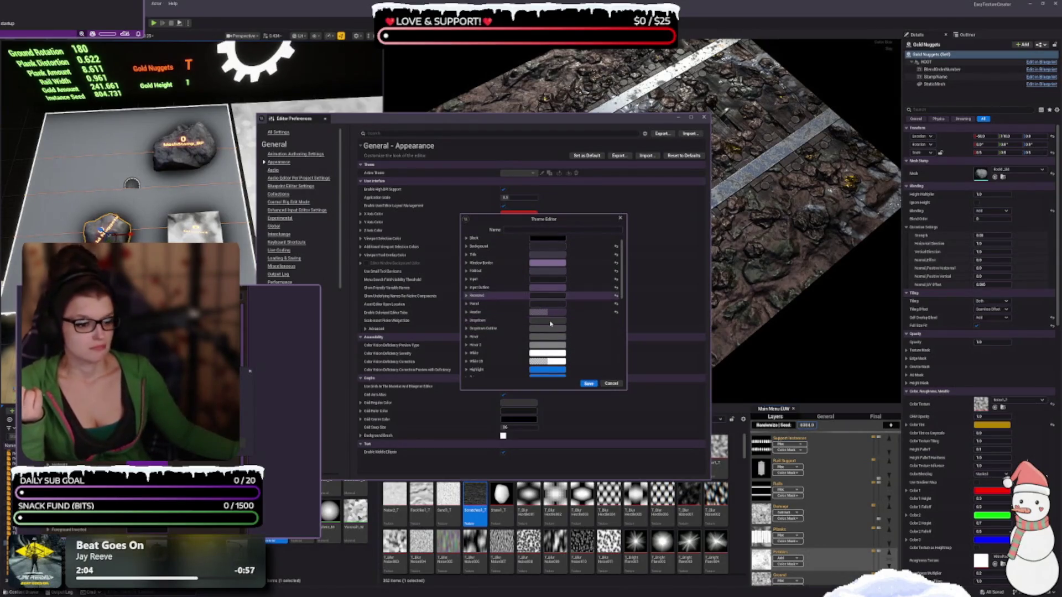
pyautogui.click(549, 322)
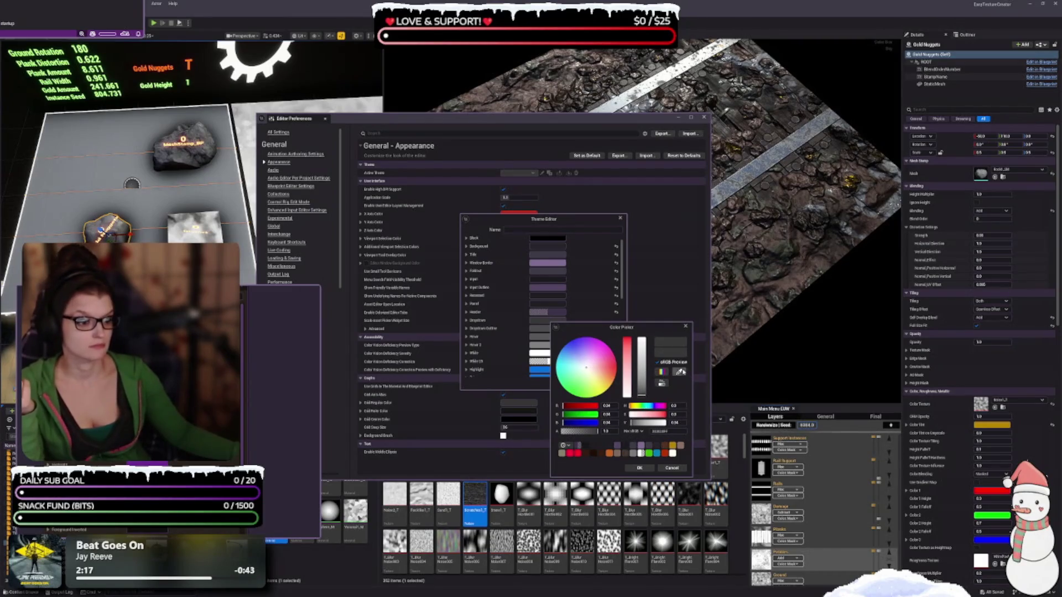
pyautogui.click(680, 372)
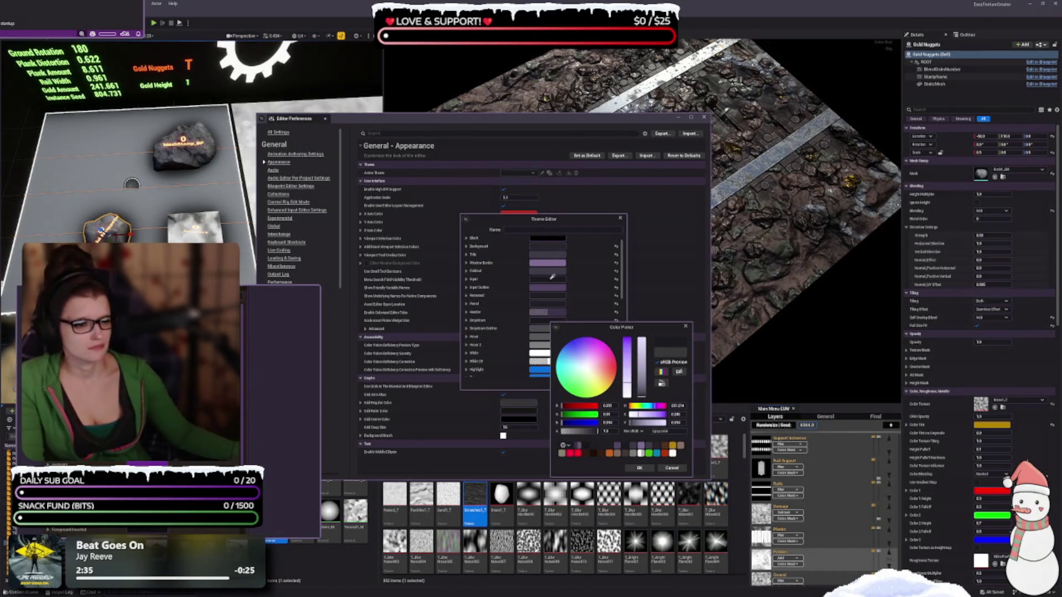
pyautogui.click(552, 276)
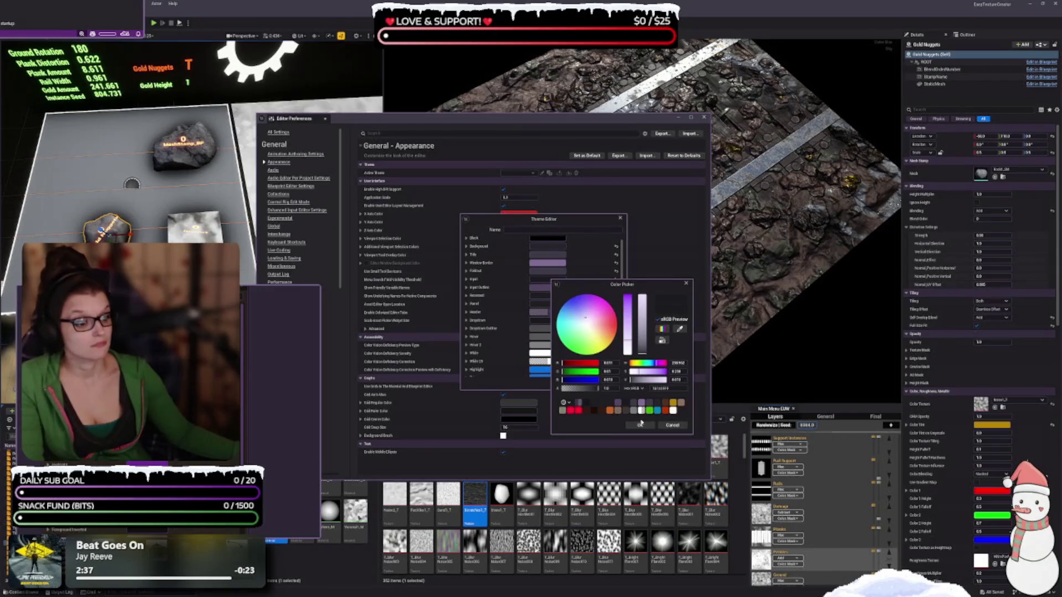
pyautogui.click(640, 424)
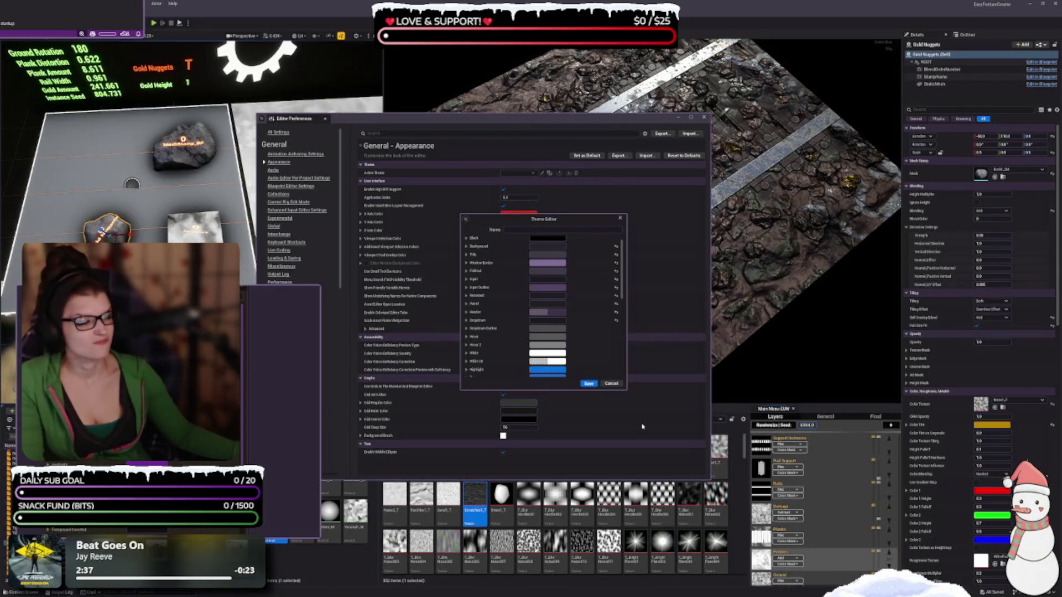
# Give Dropdown Outline the Input Outline swatch's purple
pyautogui.click(546, 328)
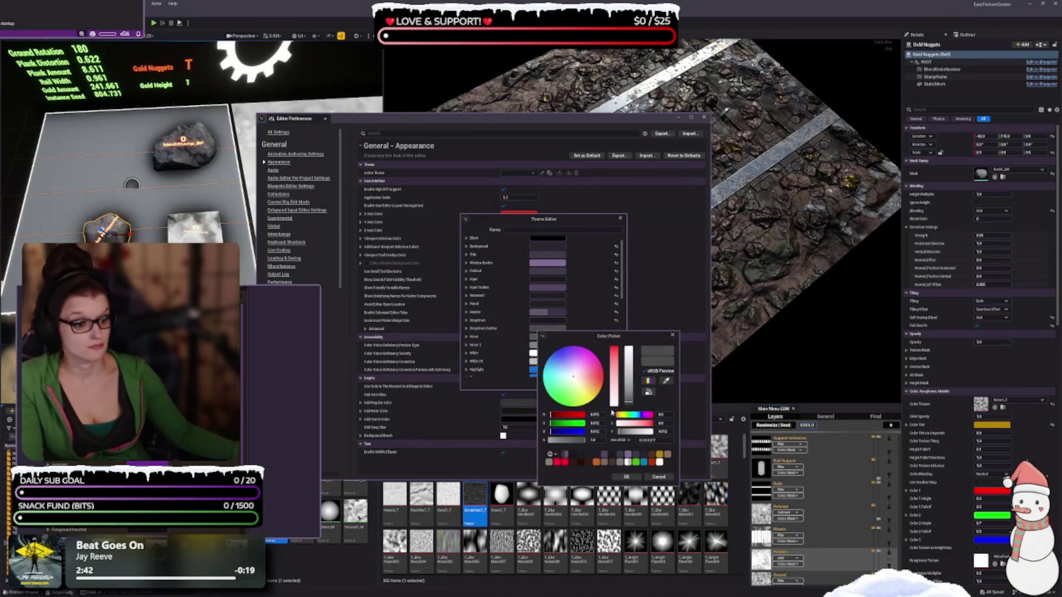
pyautogui.click(665, 381)
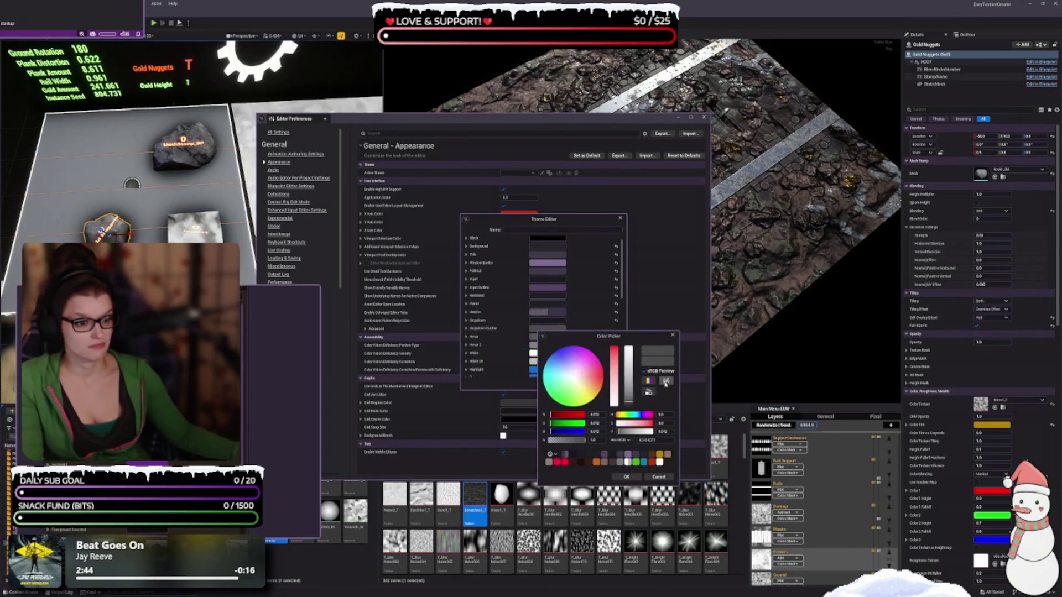
pyautogui.click(545, 286)
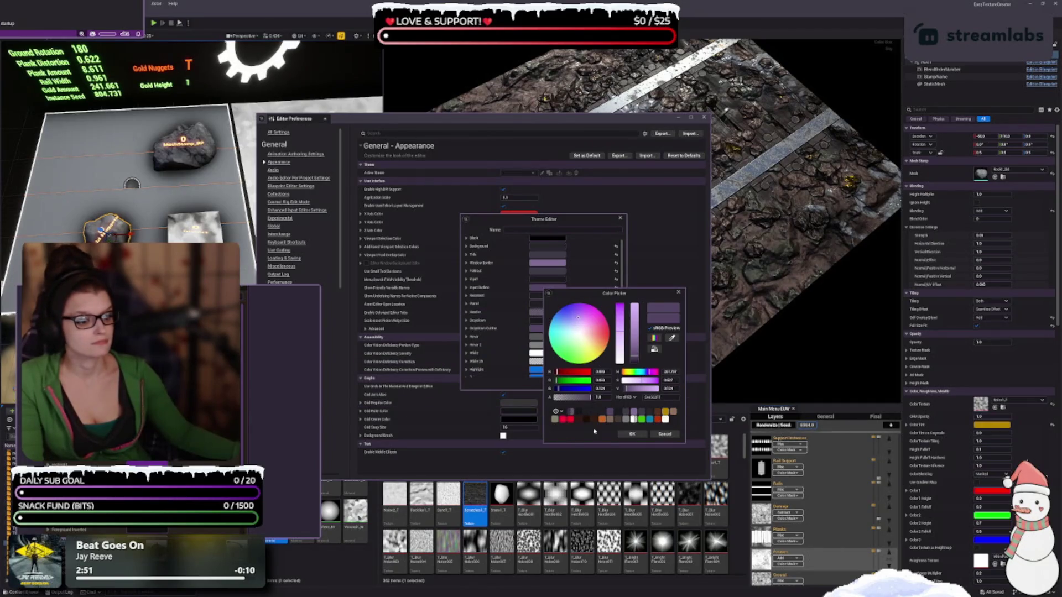
pyautogui.click(630, 434)
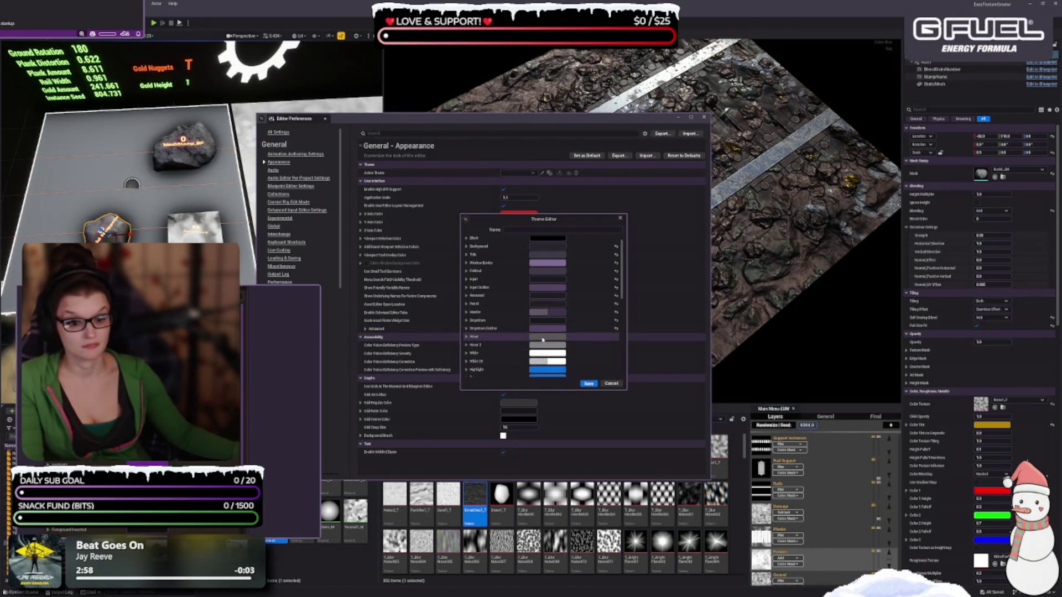
# Set Dropdown to a saved purple at about 0.457 opacity
pyautogui.click(546, 321)
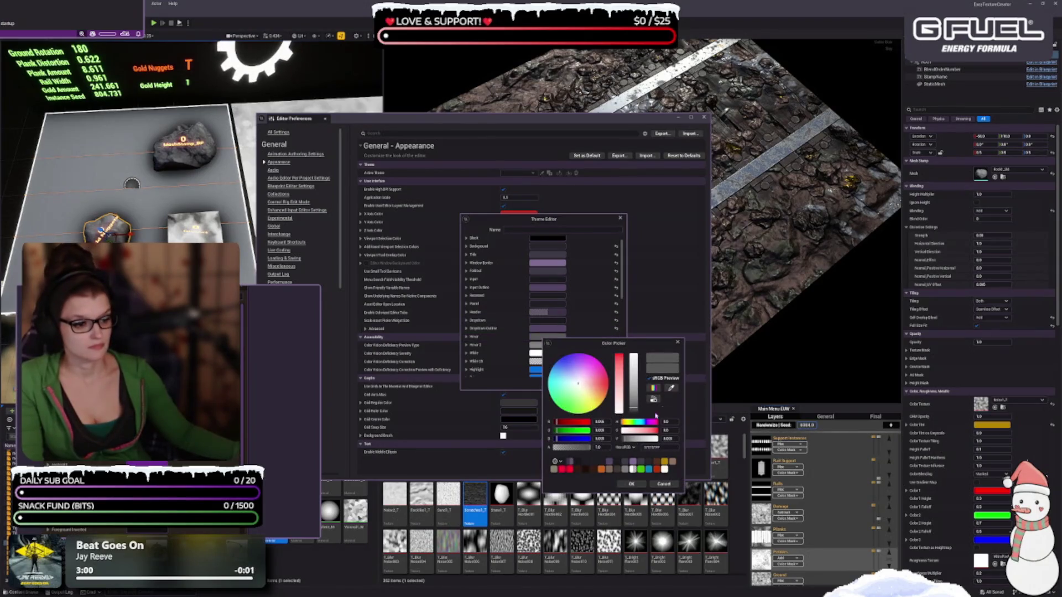
pyautogui.click(609, 461)
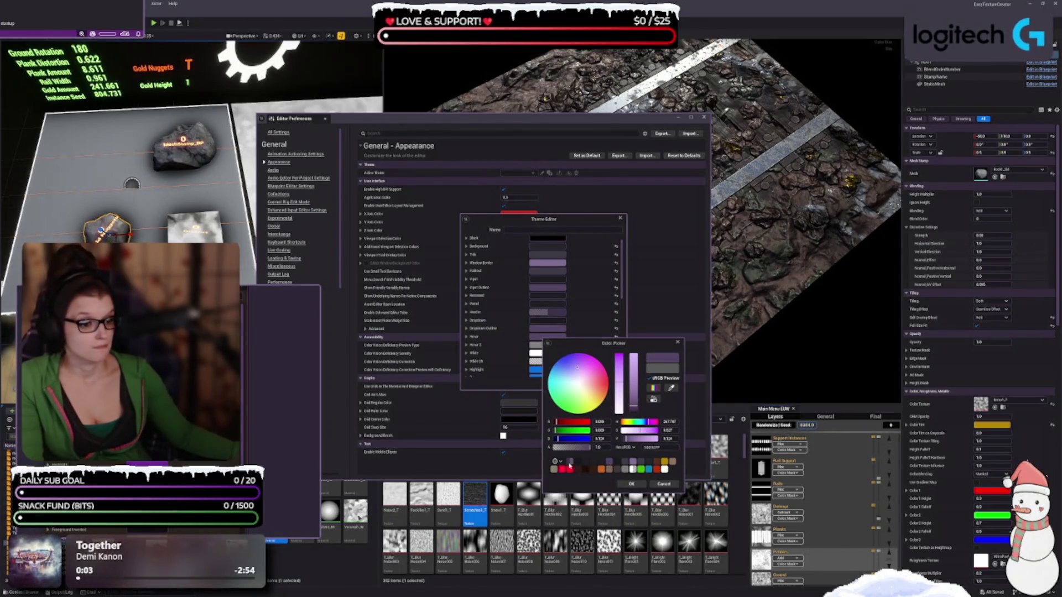
pyautogui.click(570, 464)
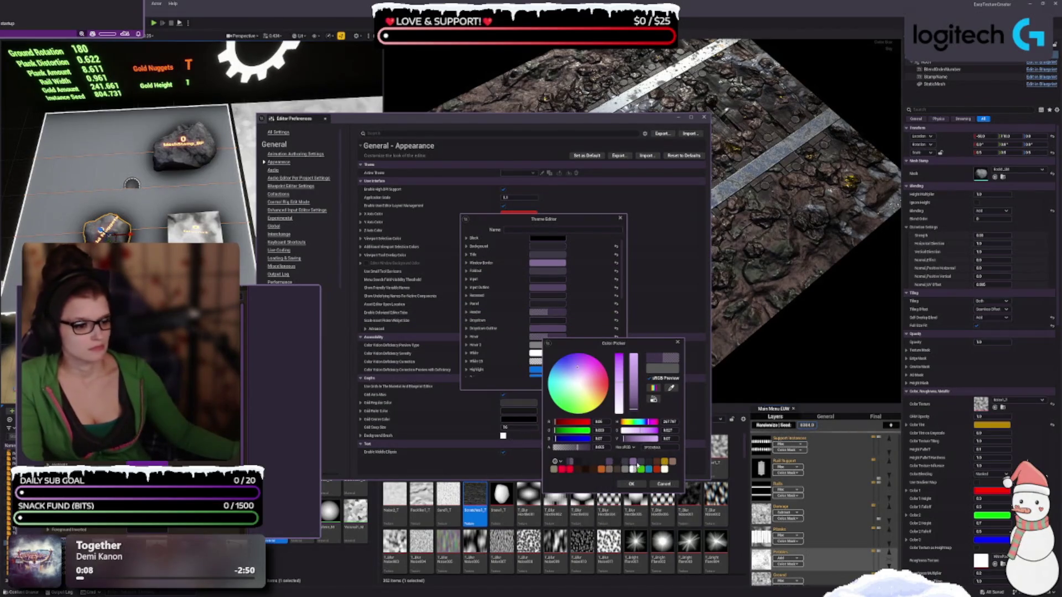
pyautogui.click(632, 462)
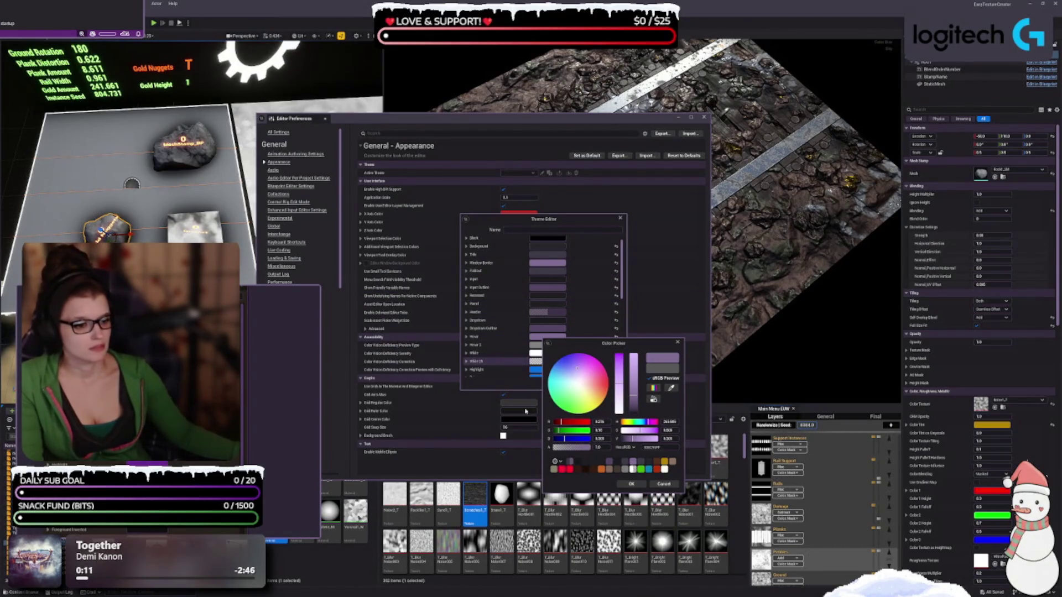
pyautogui.moveTo(576, 448)
pyautogui.mouseDown()
pyautogui.moveTo(586, 448)
pyautogui.moveTo(570, 448)
pyautogui.mouseUp()
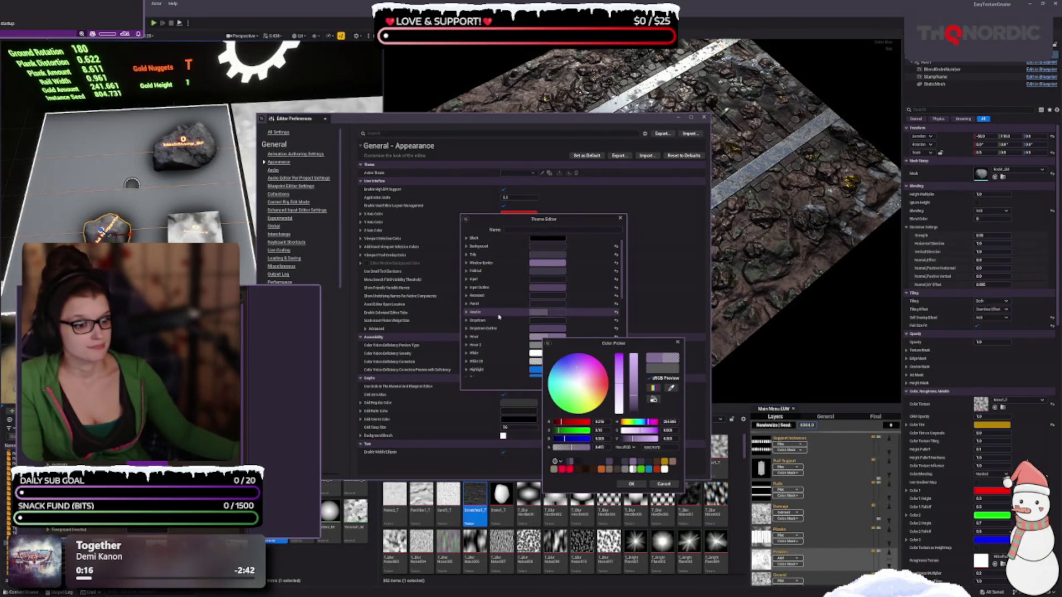
pyautogui.click(630, 484)
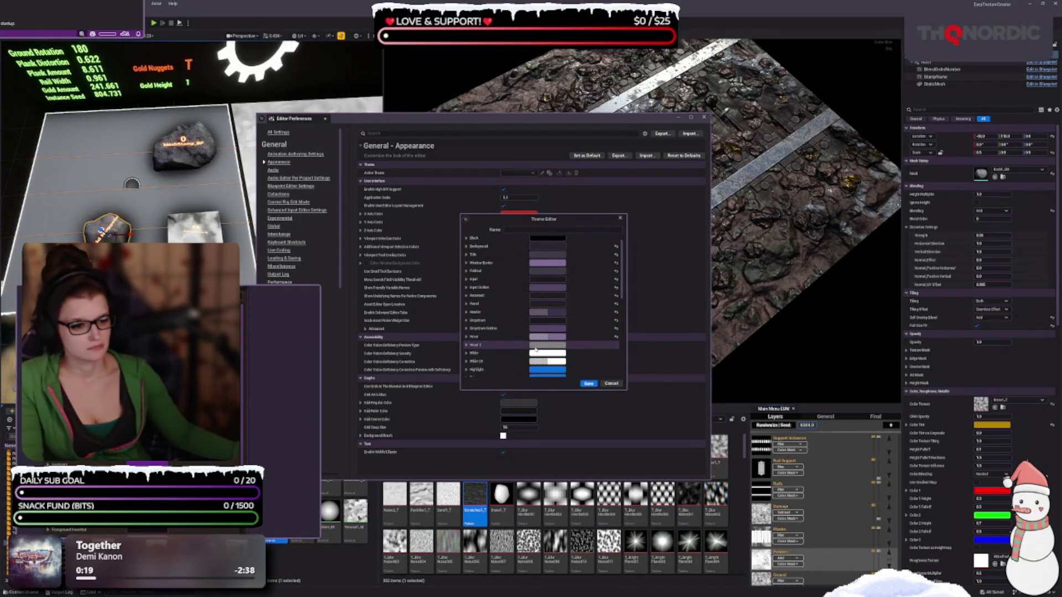
# Make Hover 2 a dark purple at about 0.65 opacity
pyautogui.click(558, 349)
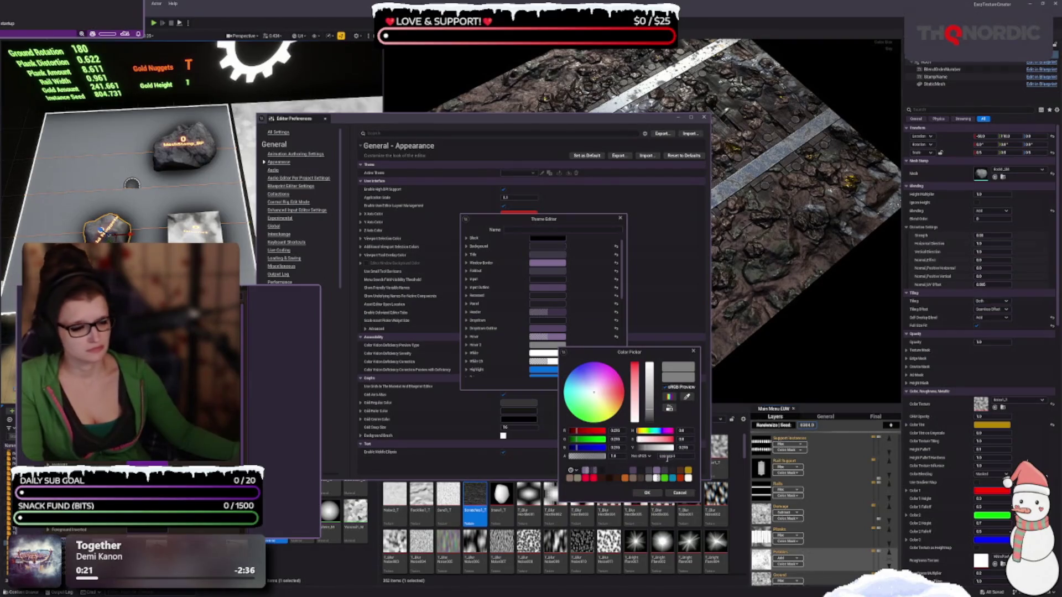
pyautogui.click(656, 470)
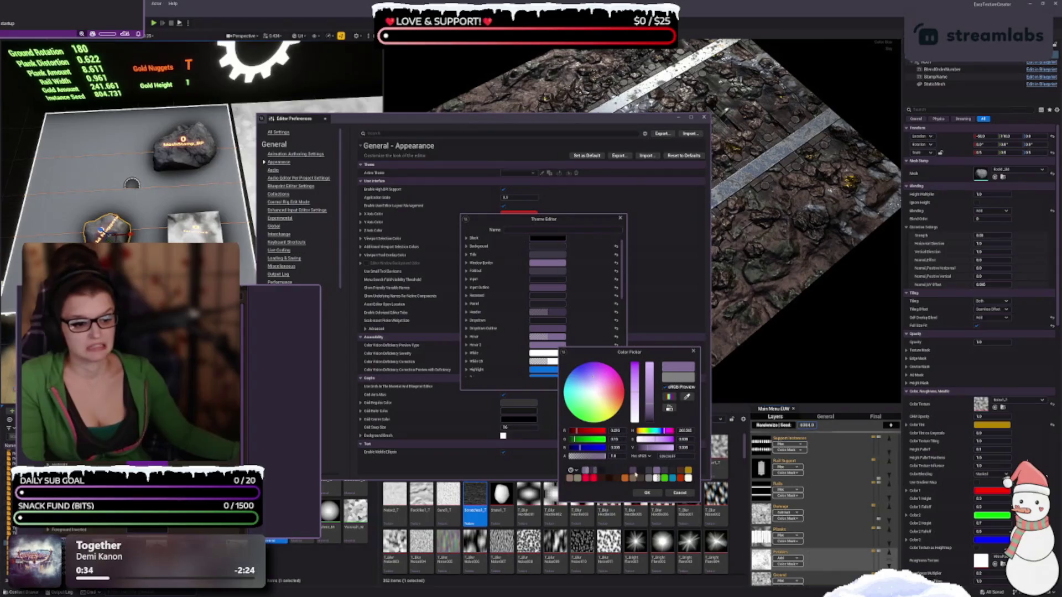
pyautogui.click(635, 474)
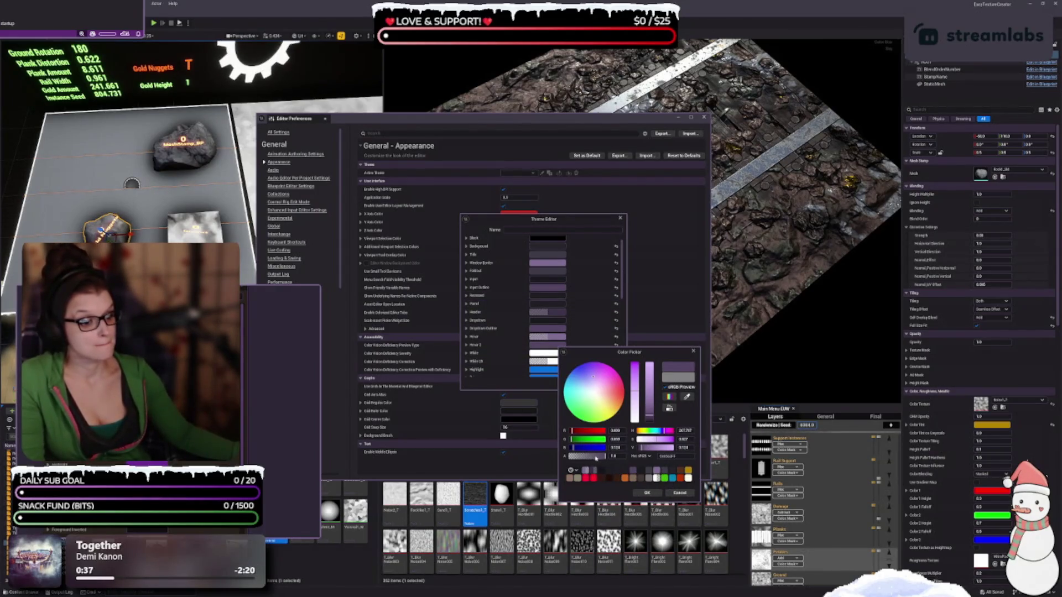
pyautogui.moveTo(595, 458); pyautogui.dragTo(592, 457)
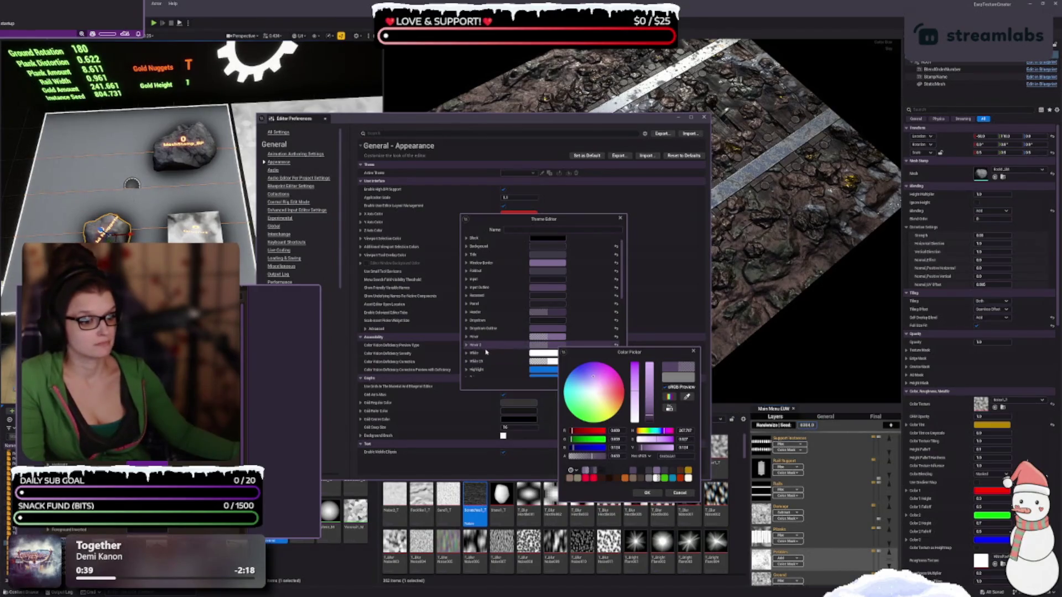
pyautogui.click(645, 492)
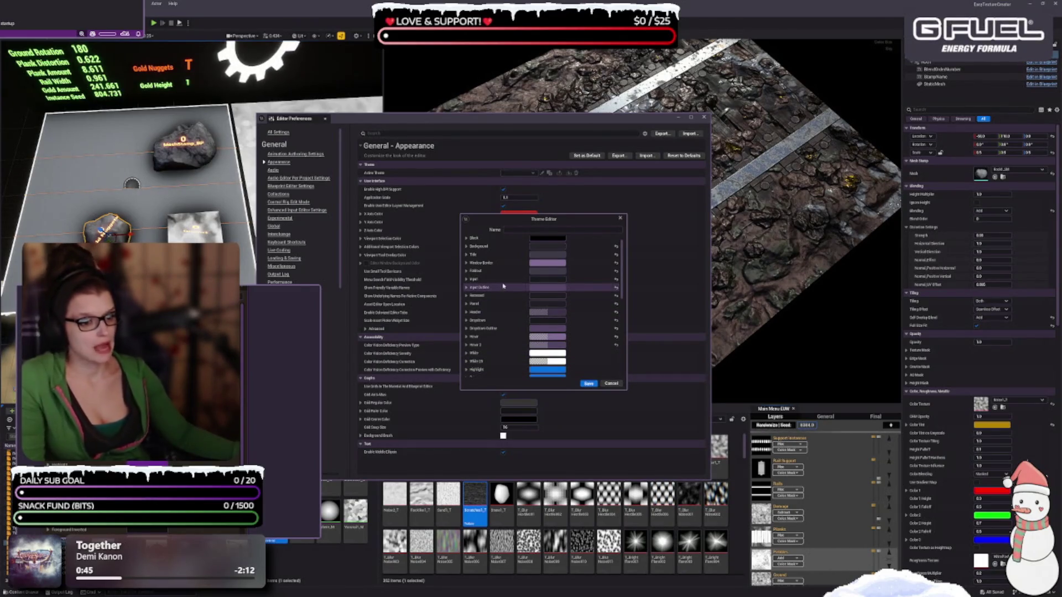
# Change Input Outline to a lighter greyish purple
pyautogui.click(554, 290)
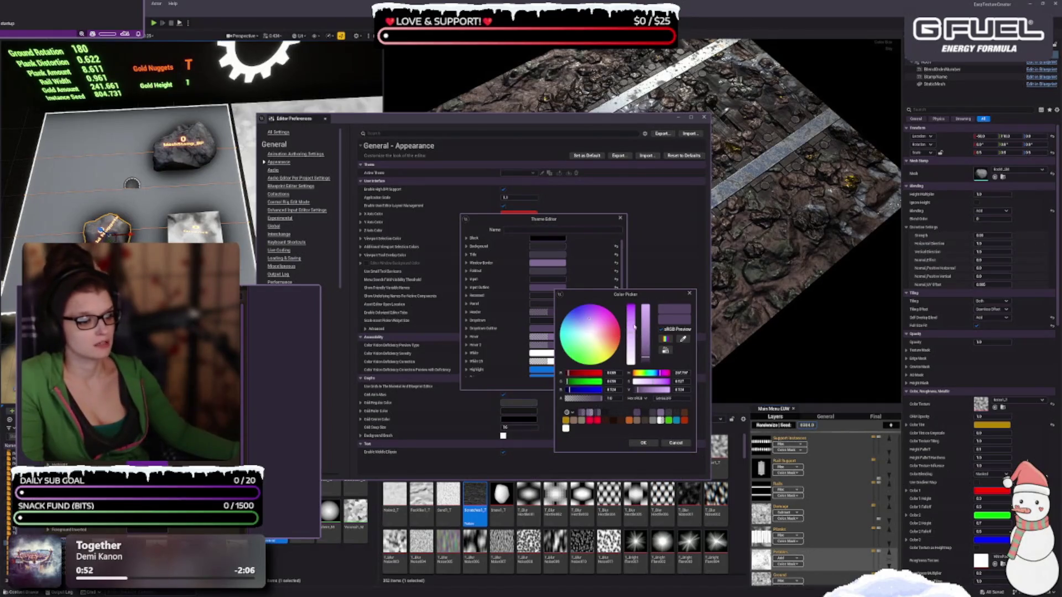
pyautogui.click(631, 329)
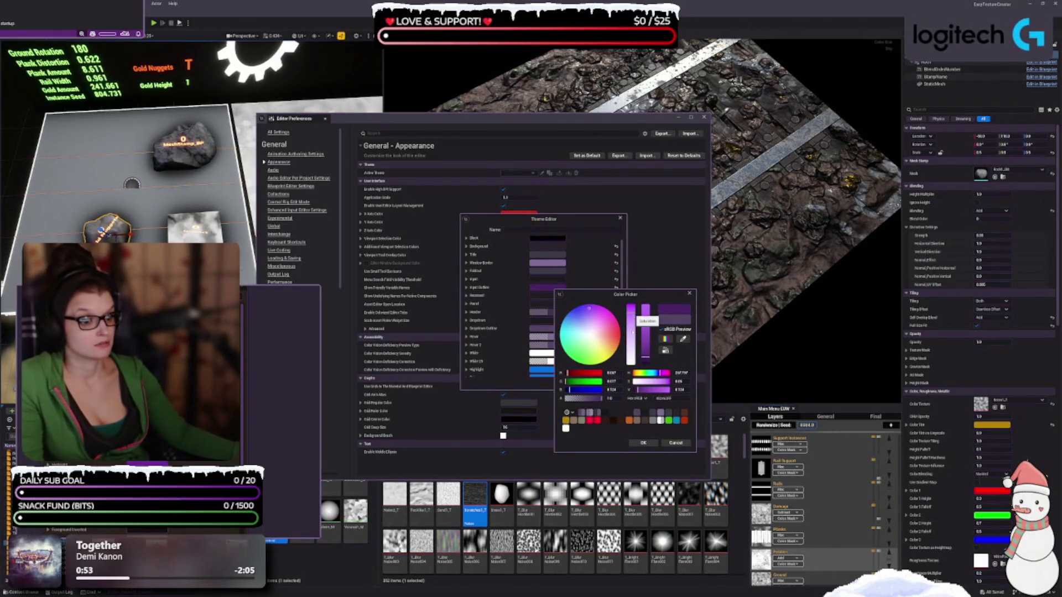
pyautogui.click(659, 416)
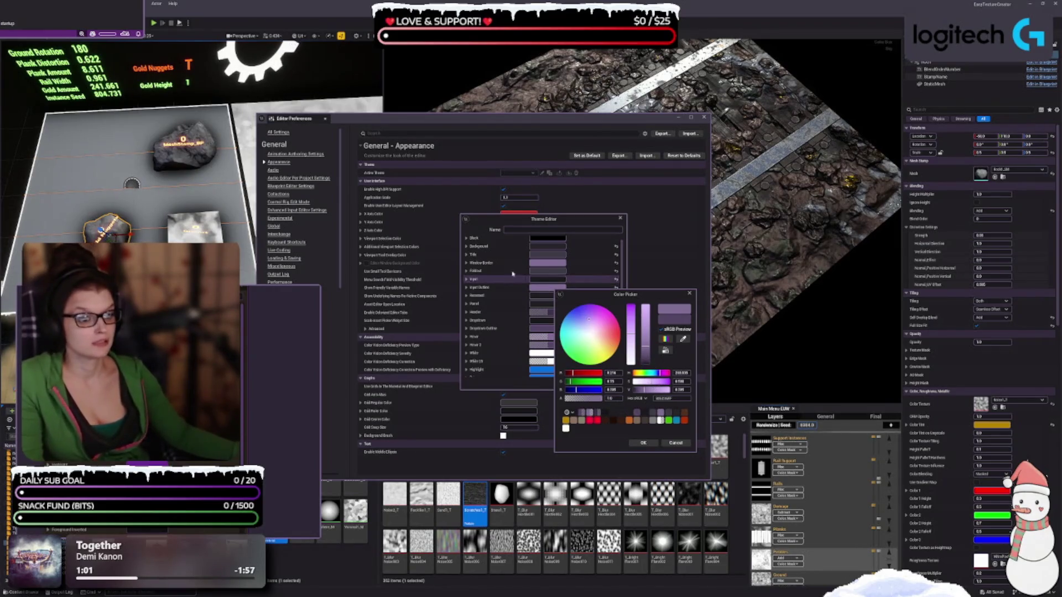
pyautogui.click(651, 446)
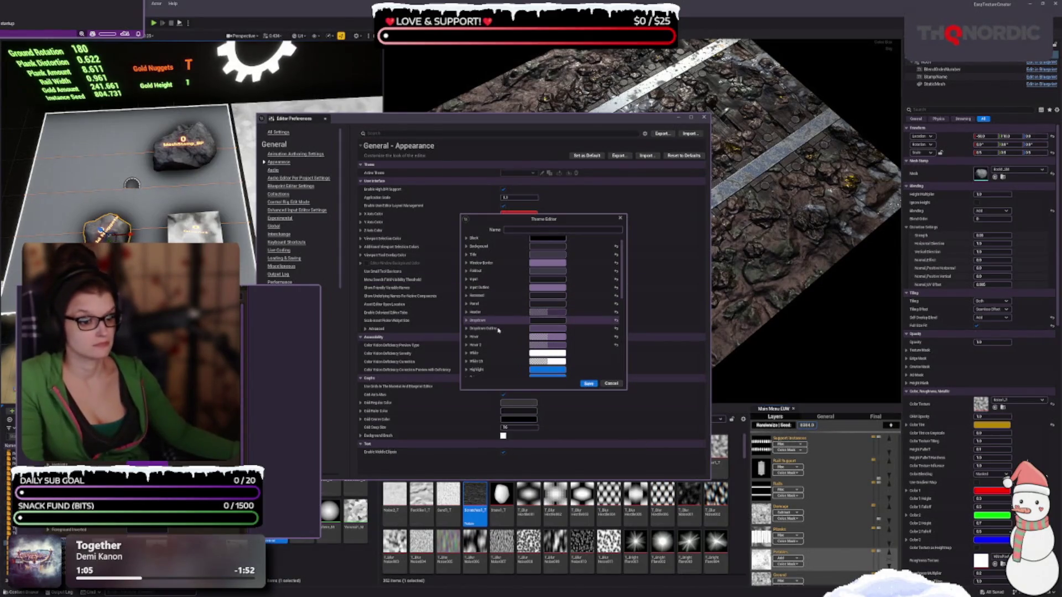
# Switch Dropdown Outline to a lighter purple
pyautogui.click(542, 330)
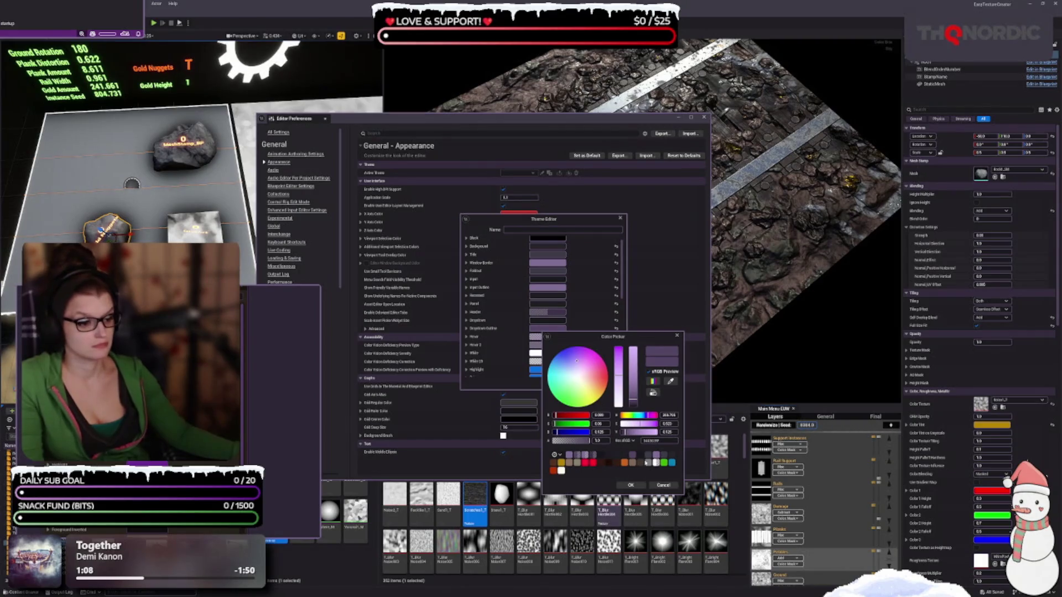
pyautogui.click(571, 455)
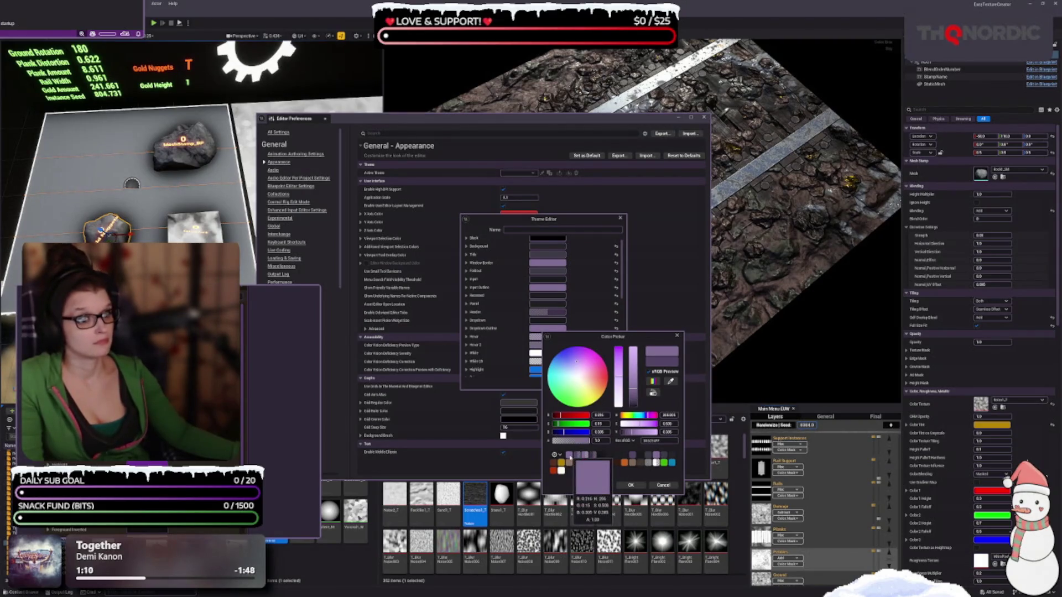
pyautogui.click(631, 485)
pyautogui.scroll(-1, 506, 334)
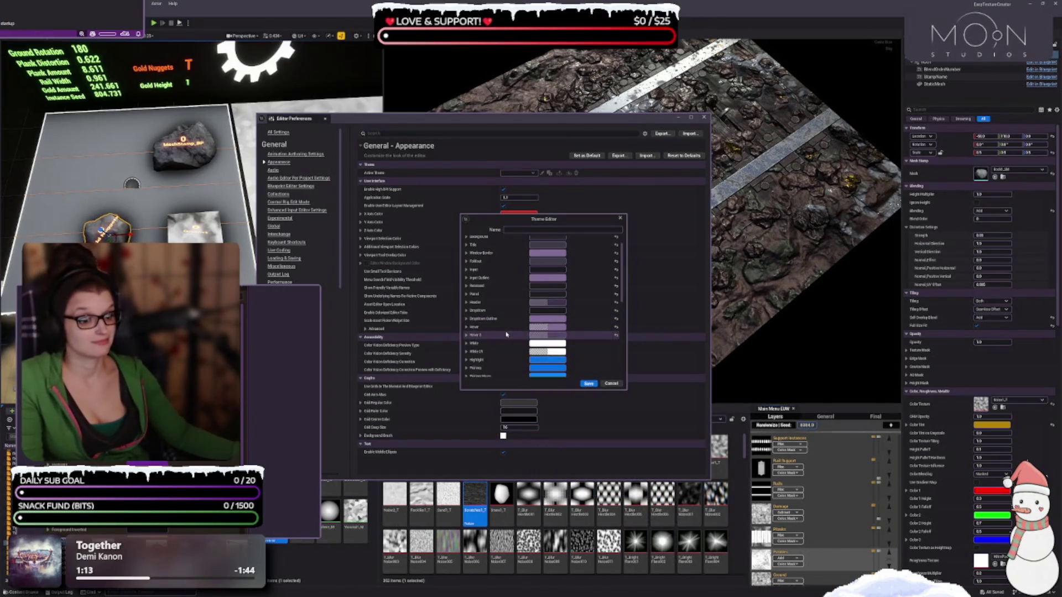
# Eyedrop a screen colour for Highlight, brighten it slightly and reduce its saturation
pyautogui.scroll(-1, 503, 334)
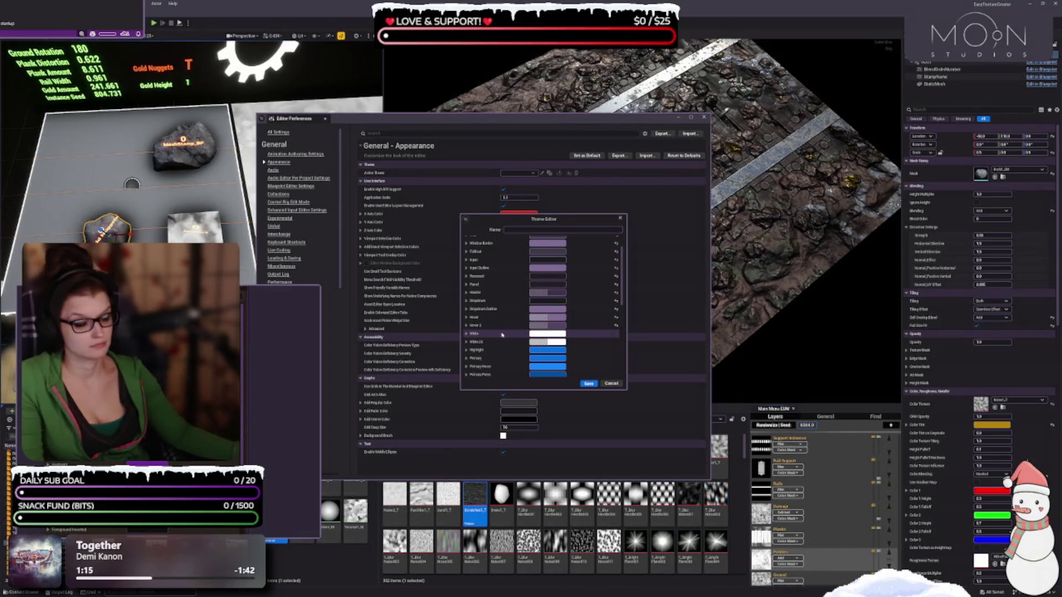
pyautogui.scroll(-2, 492, 334)
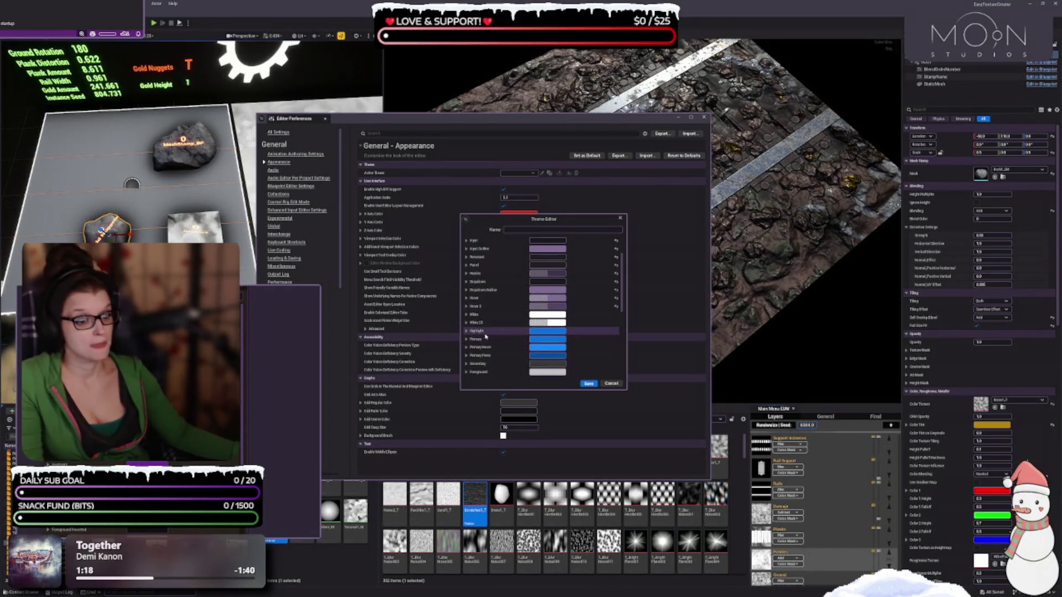
pyautogui.click(561, 335)
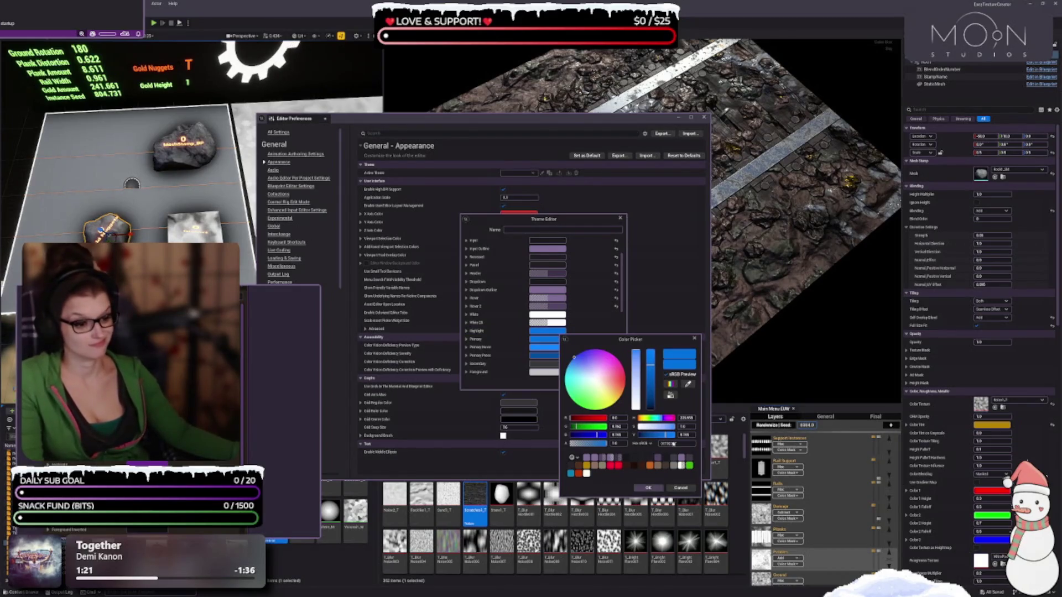
pyautogui.click(687, 385)
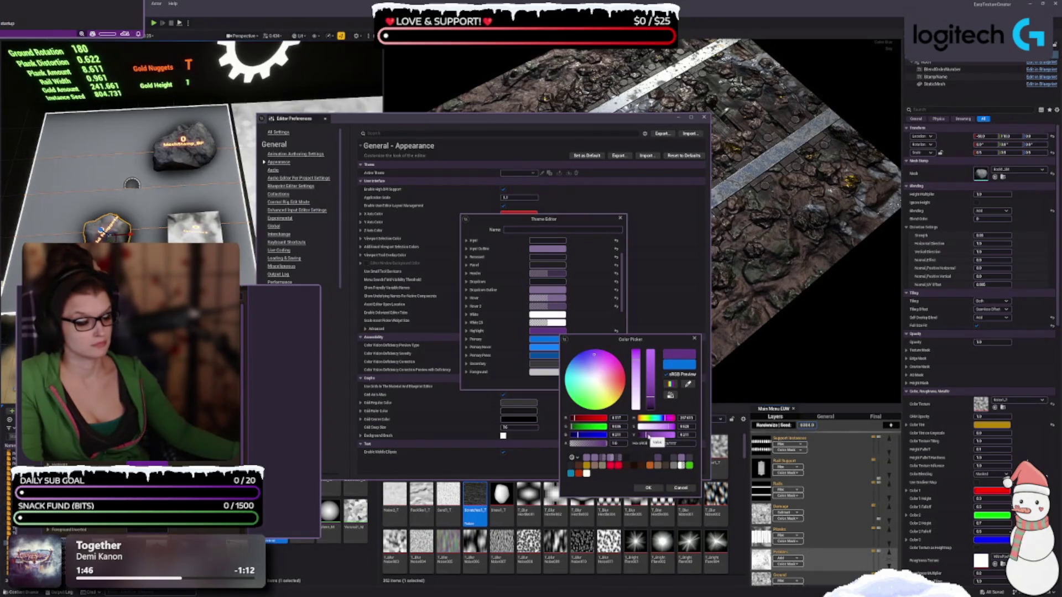
pyautogui.moveTo(648, 437); pyautogui.dragTo(653, 436)
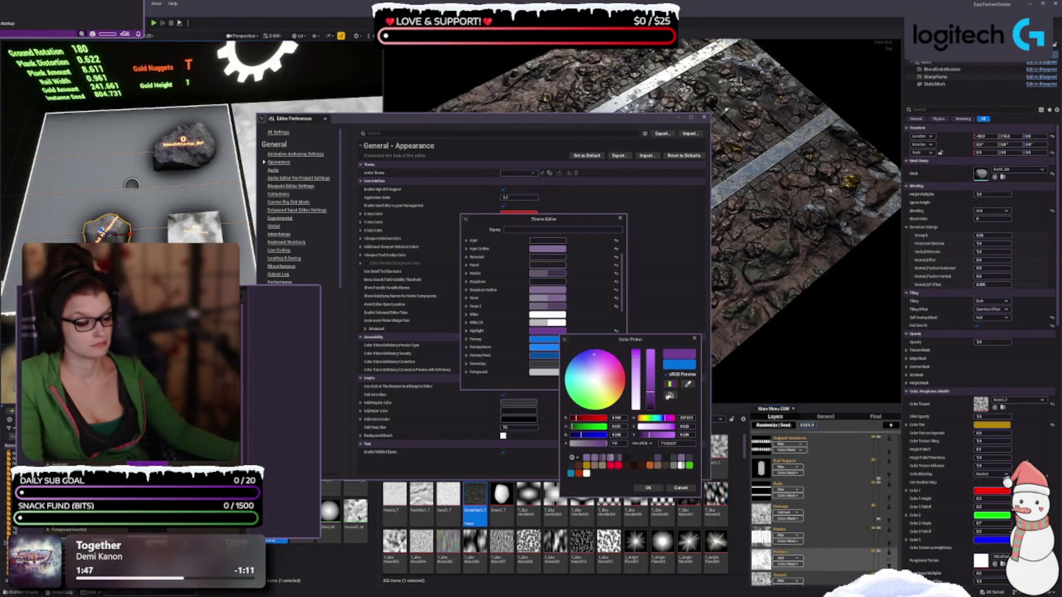
pyautogui.moveTo(636, 382); pyautogui.dragTo(644, 350)
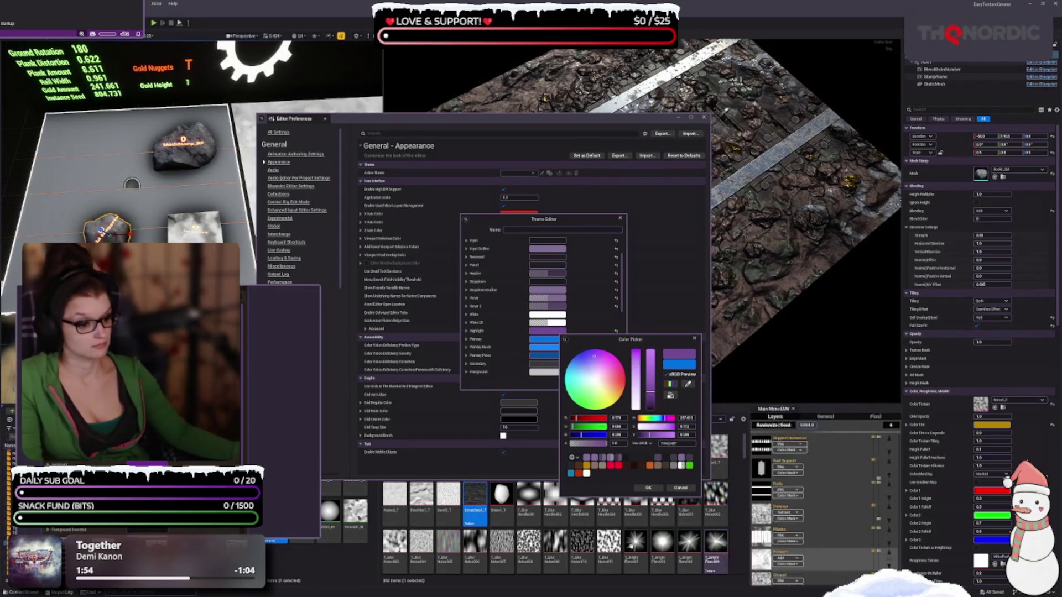
pyautogui.click(648, 487)
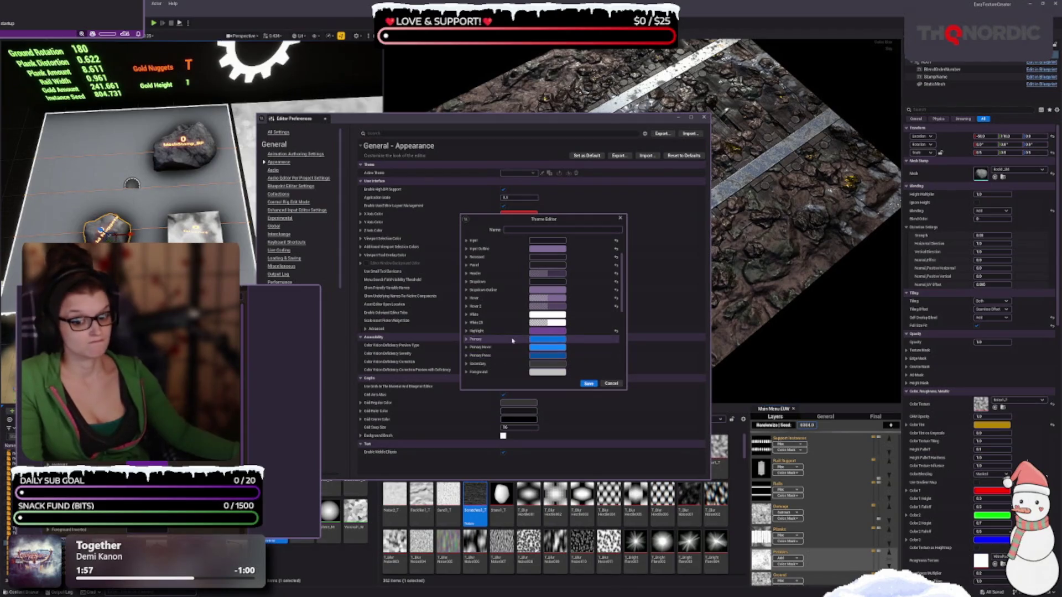
# Turn the Primary colour into the saved purple, slightly fine-tuned
pyautogui.click(547, 342)
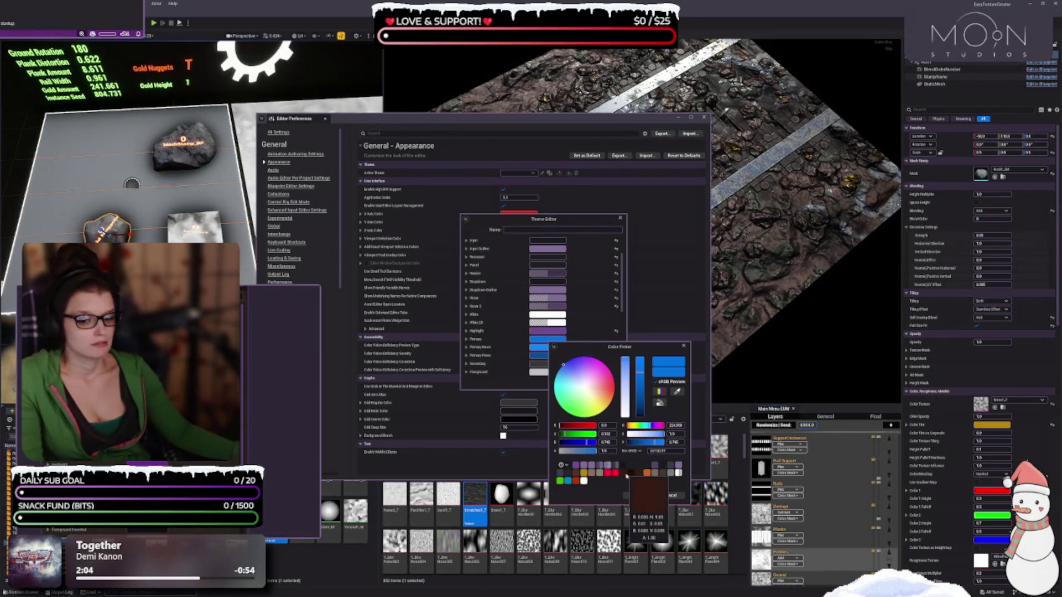
pyautogui.click(577, 465)
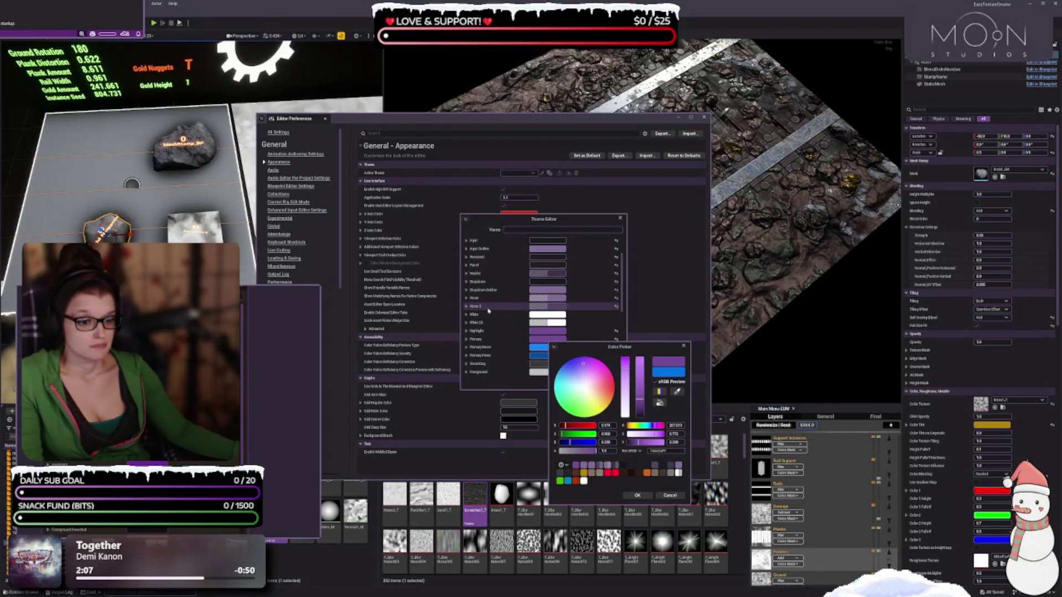
pyautogui.click(584, 361)
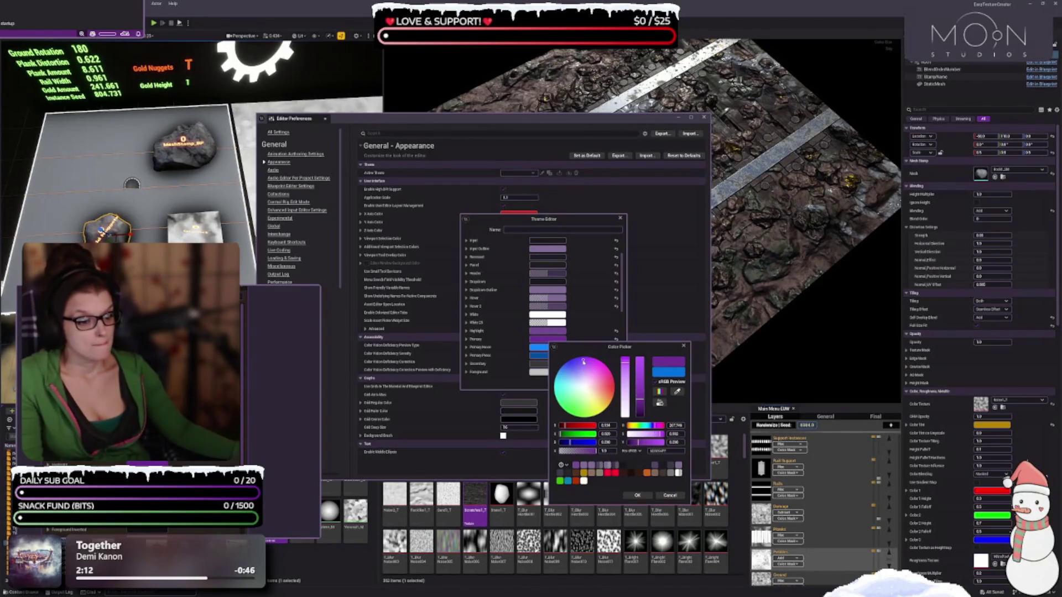
pyautogui.press('Escape')
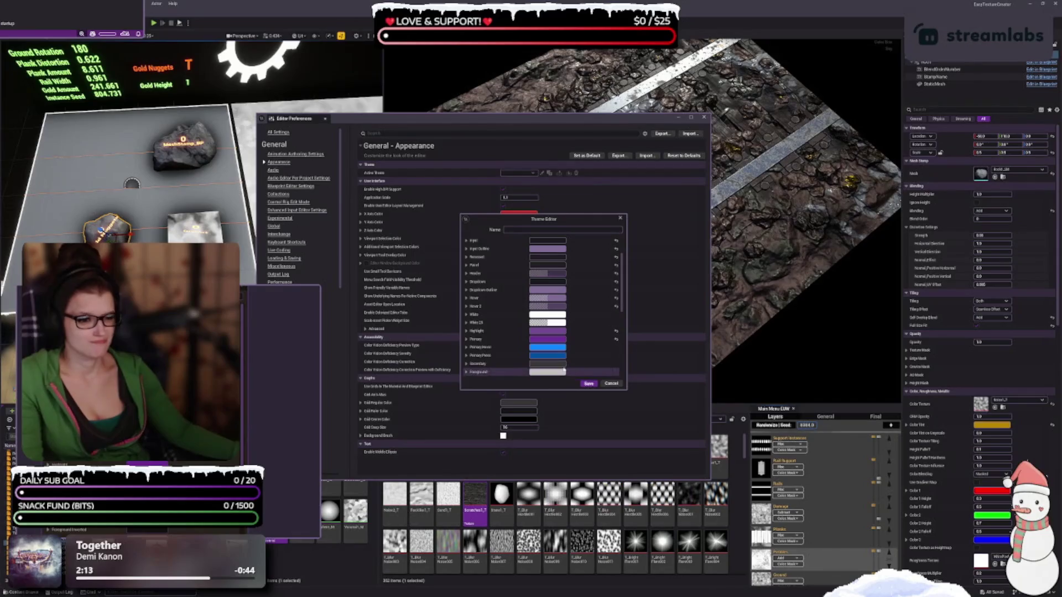
# Apply the saved purple to Primary Hover and shift it toward a lighter lavender hue
pyautogui.click(537, 350)
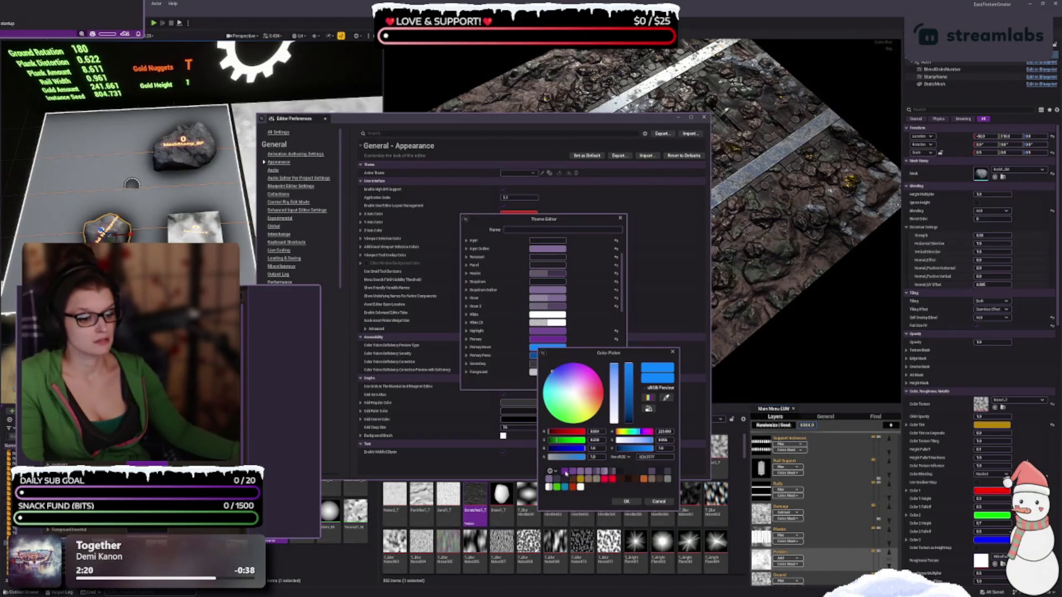
pyautogui.click(565, 471)
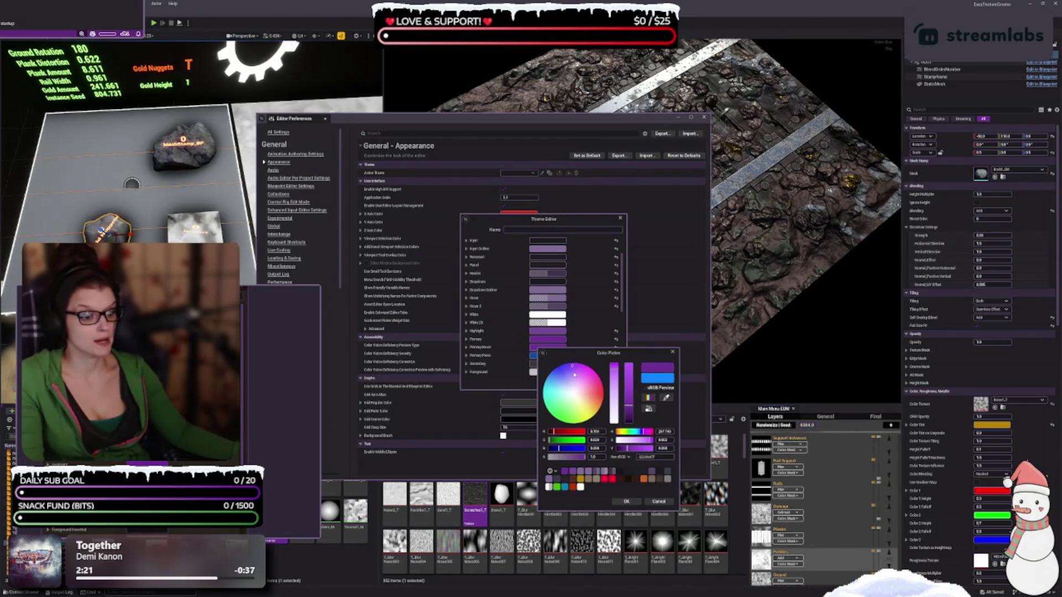
pyautogui.click(615, 382)
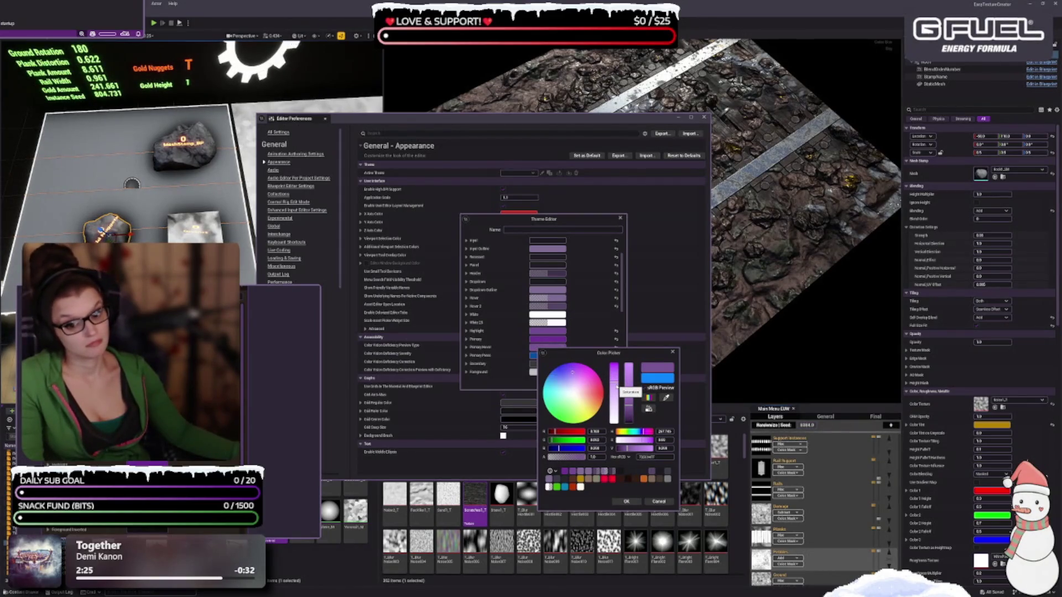
pyautogui.click(615, 389)
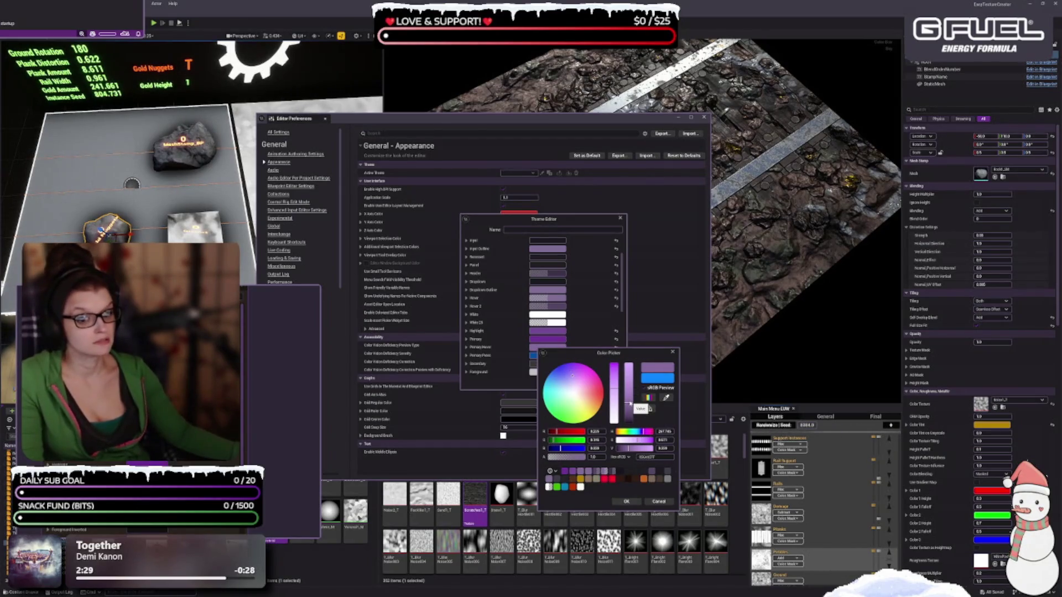
pyautogui.moveTo(630, 404); pyautogui.dragTo(631, 402)
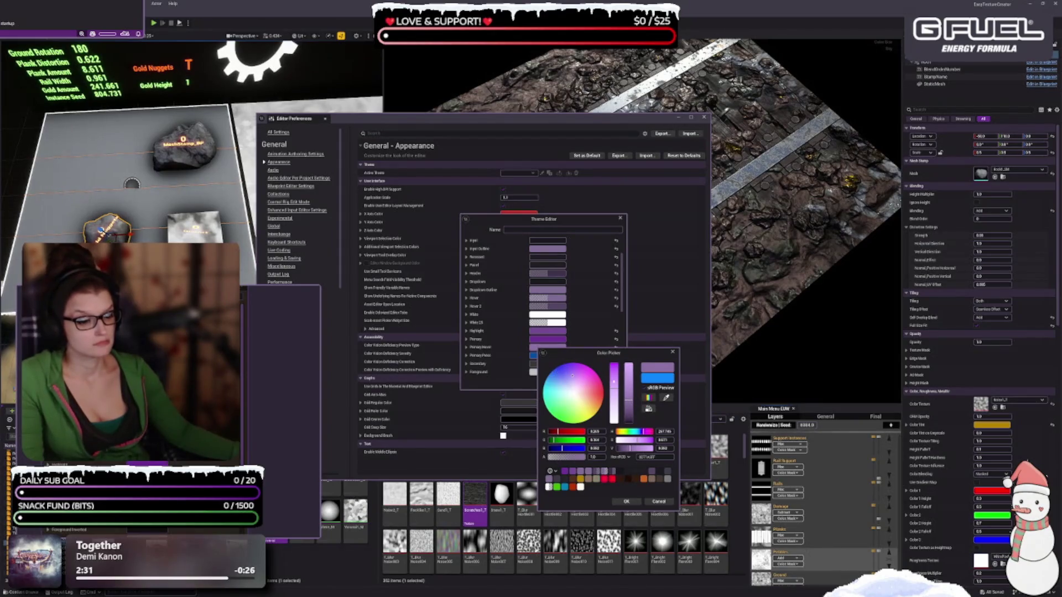
pyautogui.moveTo(577, 374); pyautogui.dragTo(575, 372)
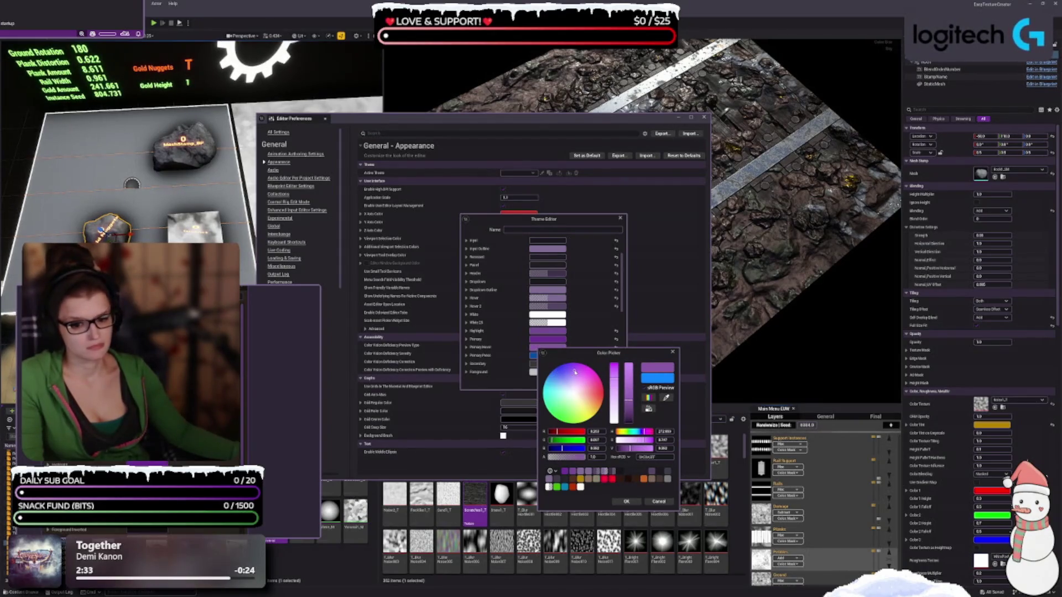
pyautogui.click(579, 371)
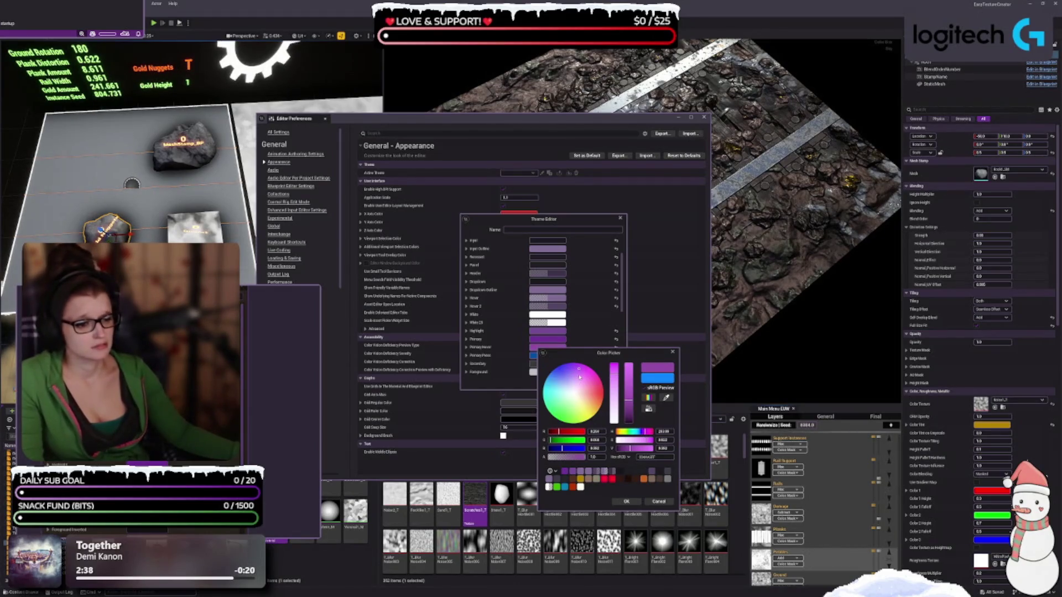
pyautogui.click(578, 376)
pyautogui.click(578, 379)
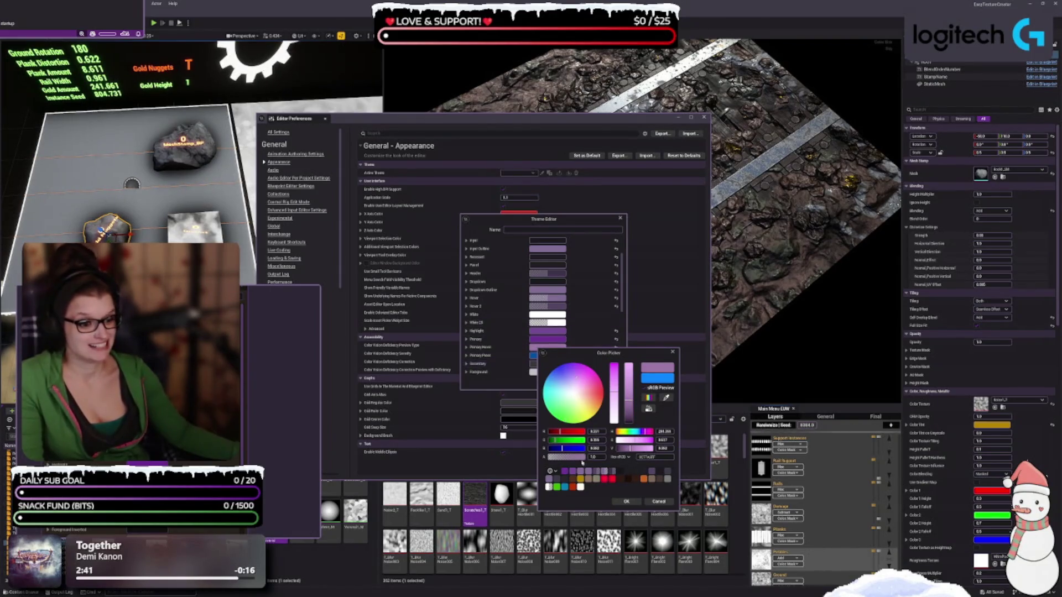
# Finish Primary Hover as a brighter purple at 0.702 opacity, then eyedrop a colour for the next primary entry
pyautogui.rightClick(487, 498)
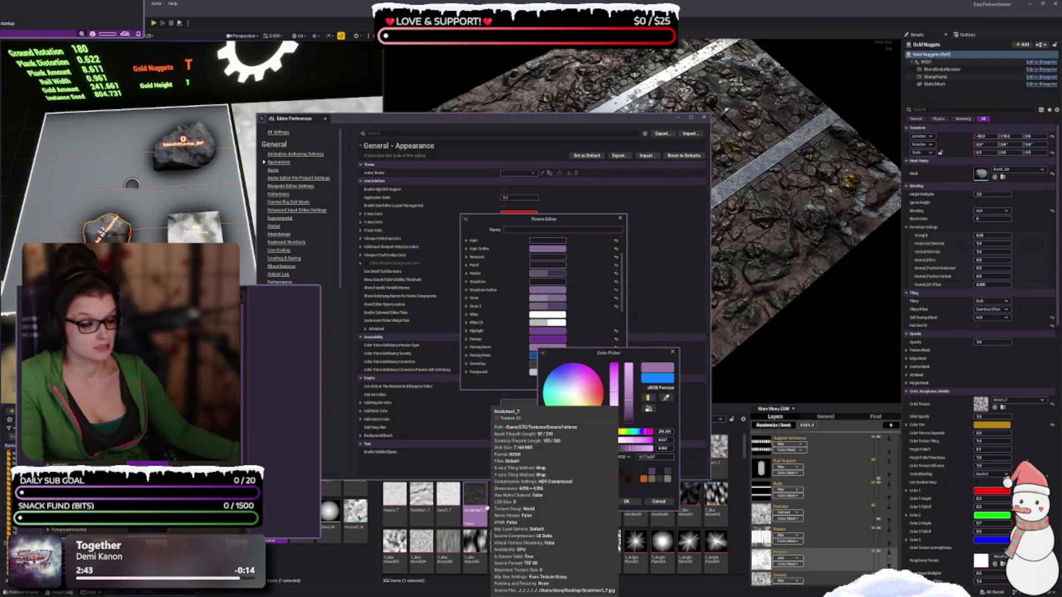
pyautogui.moveTo(617, 388); pyautogui.dragTo(616, 380)
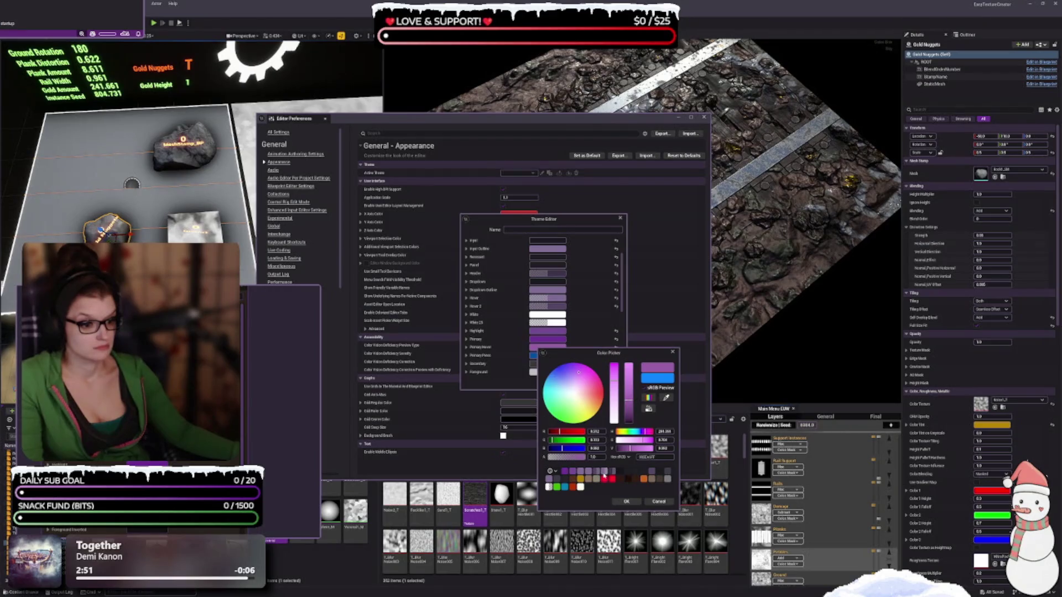
pyautogui.click(604, 474)
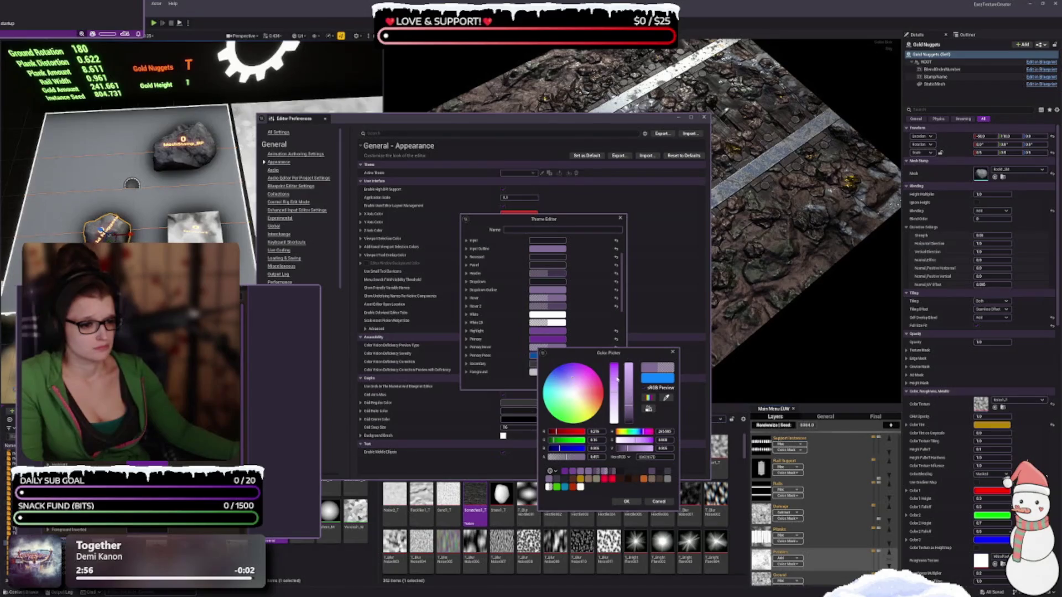
pyautogui.click(631, 394)
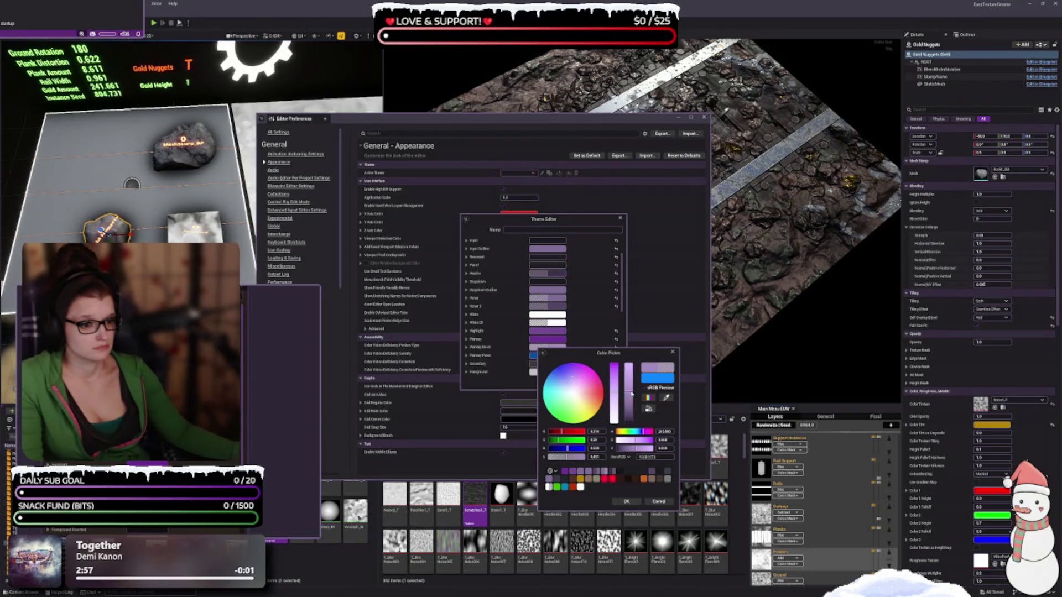
pyautogui.click(576, 459)
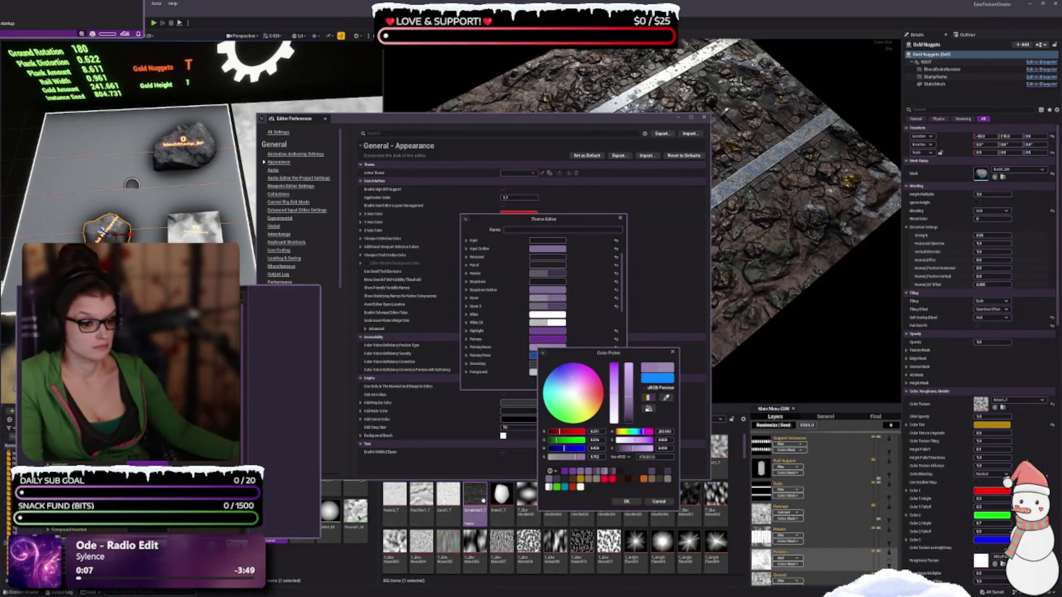
pyautogui.moveTo(482, 500)
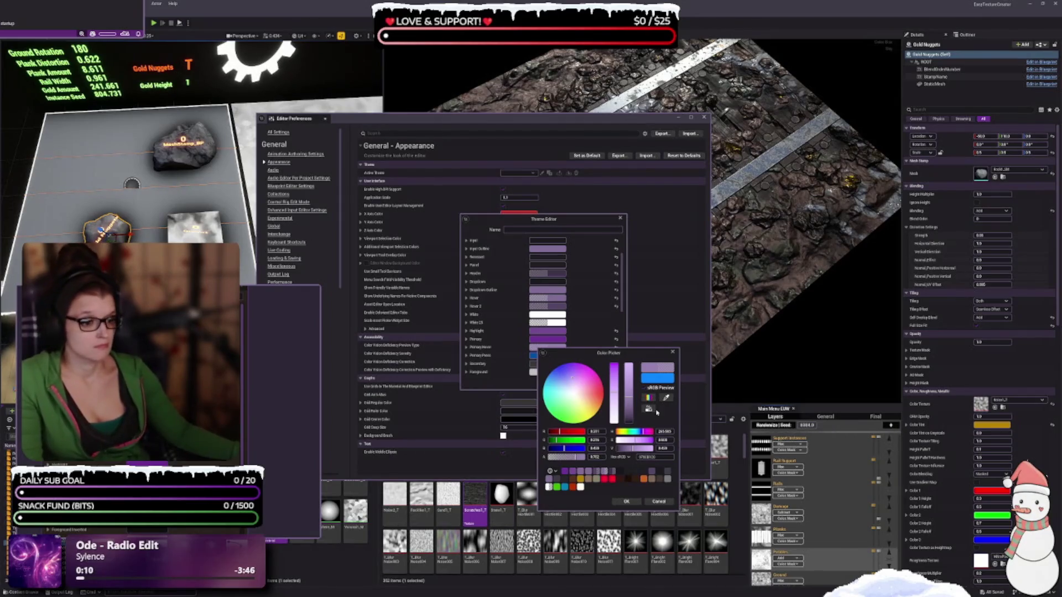
pyautogui.click(658, 501)
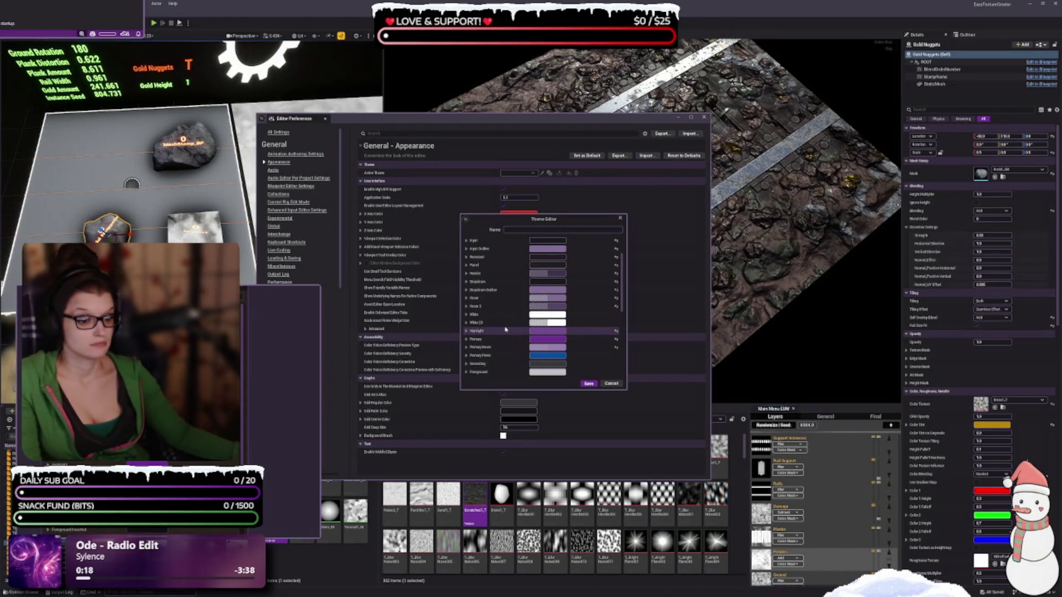
pyautogui.click(537, 336)
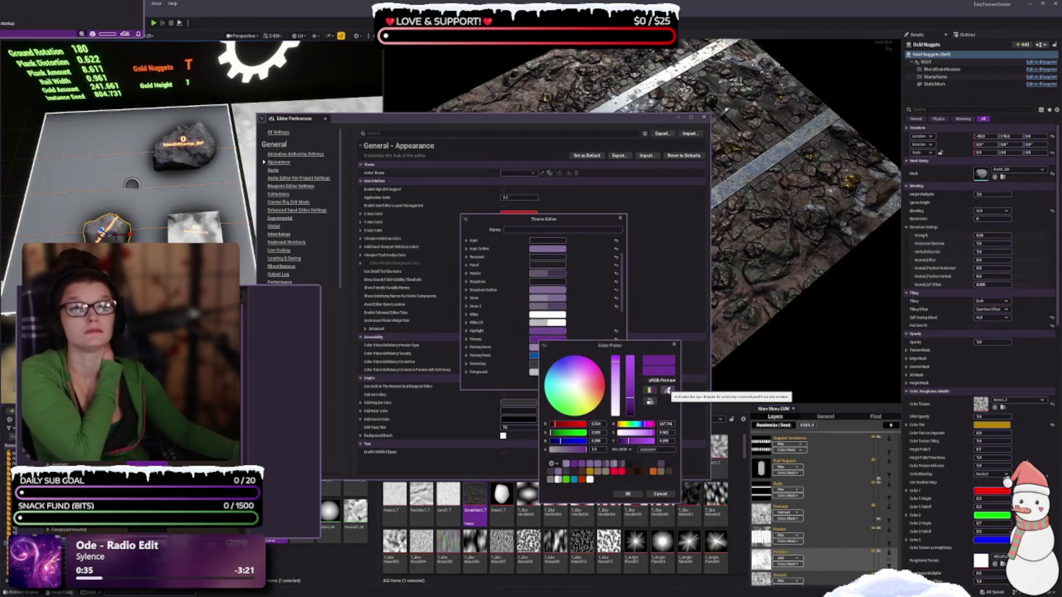
pyautogui.click(668, 391)
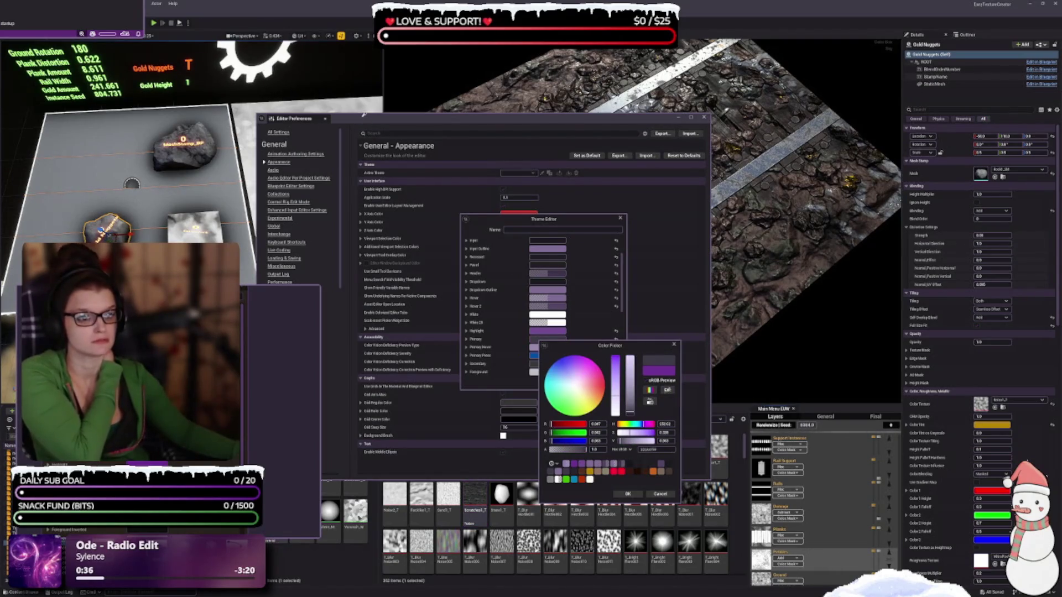
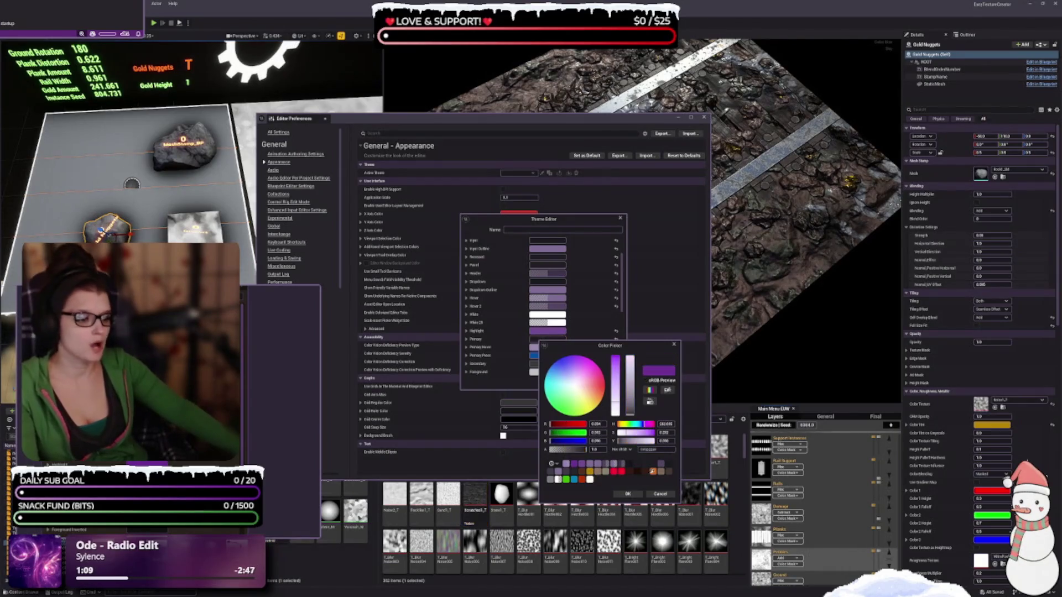
# Cancel the eyedropper and discard the trial palette colour, leaving the theme colour unchanged
pyautogui.press('Escape')
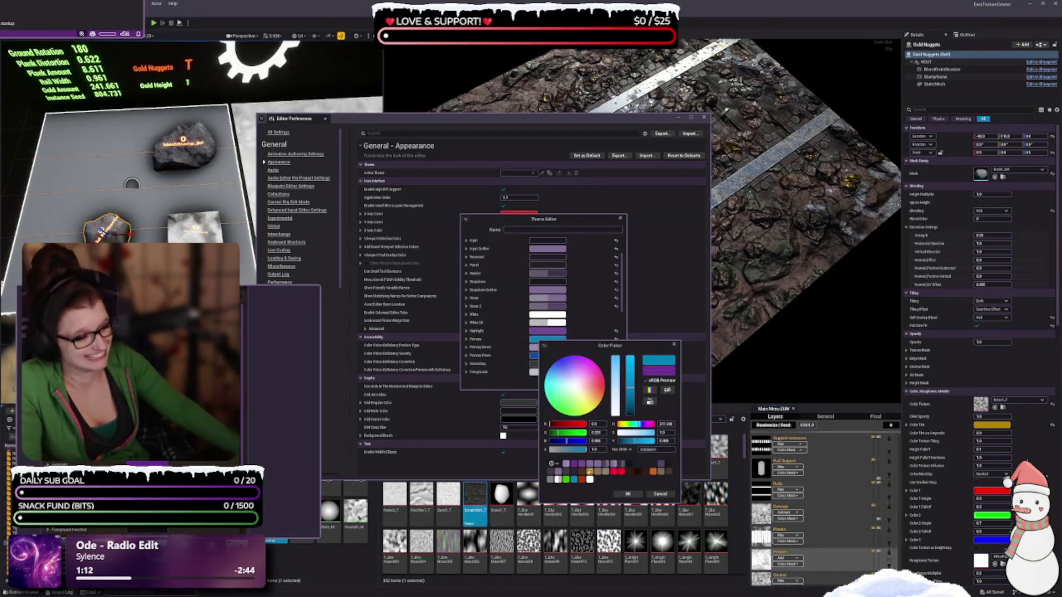
pyautogui.click(617, 470)
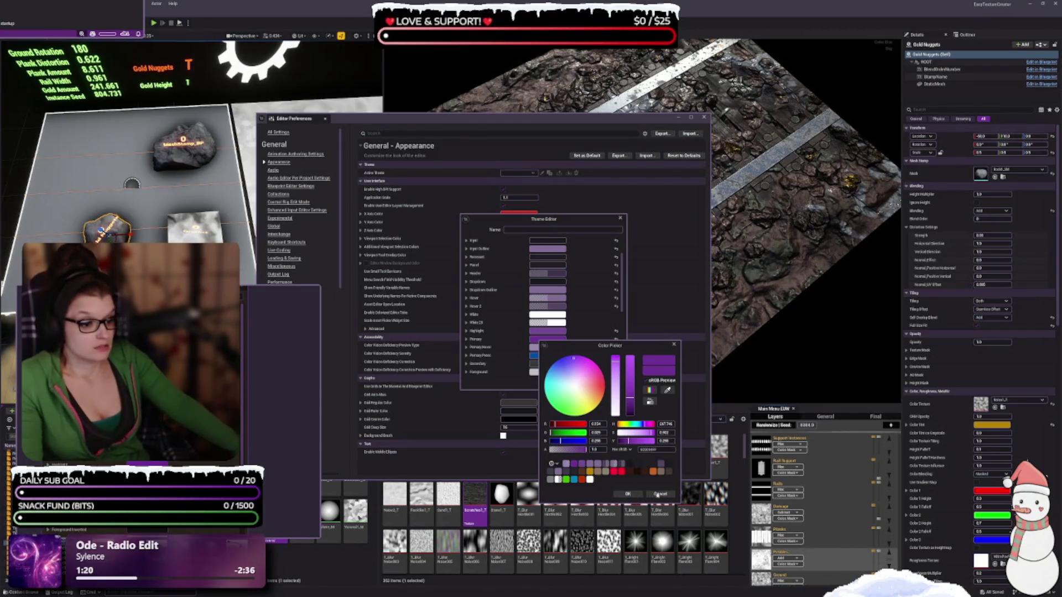
pyautogui.click(656, 495)
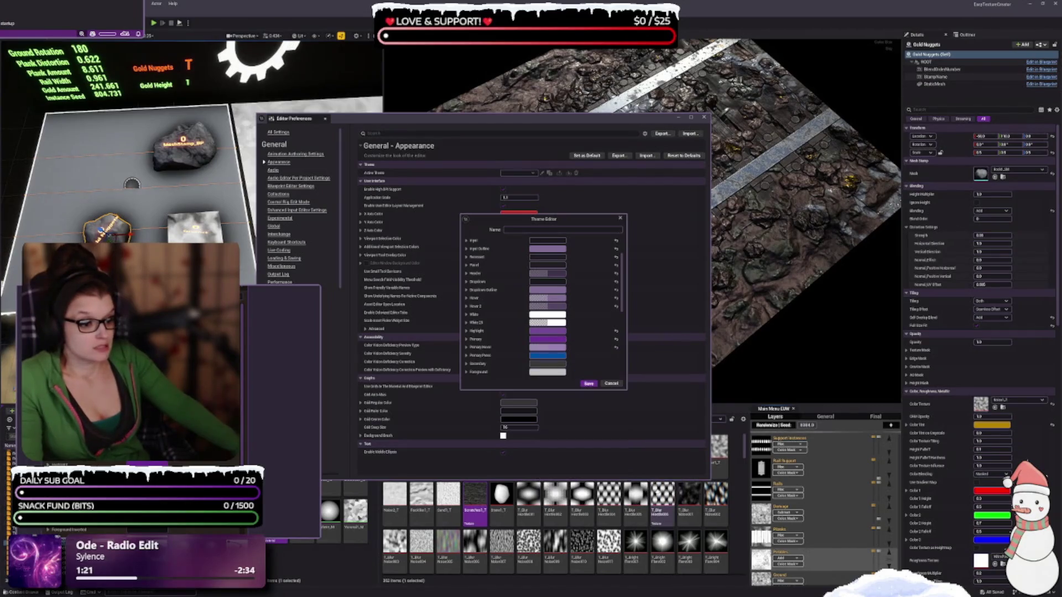
# Save the edited editor theme with the name 'Purple'
pyautogui.click(589, 384)
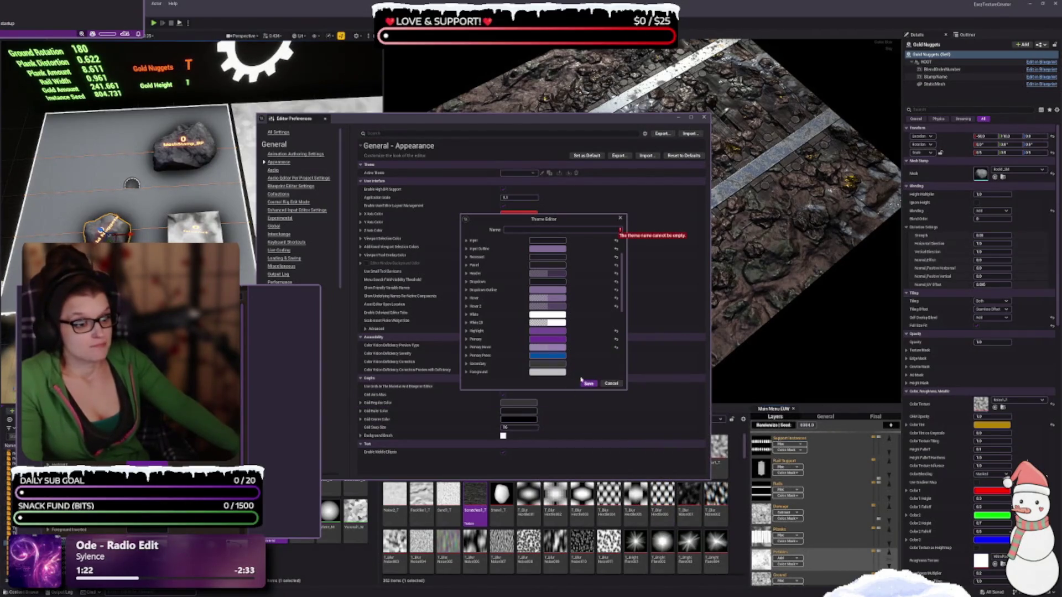
pyautogui.click(513, 229)
pyautogui.write('Pu')
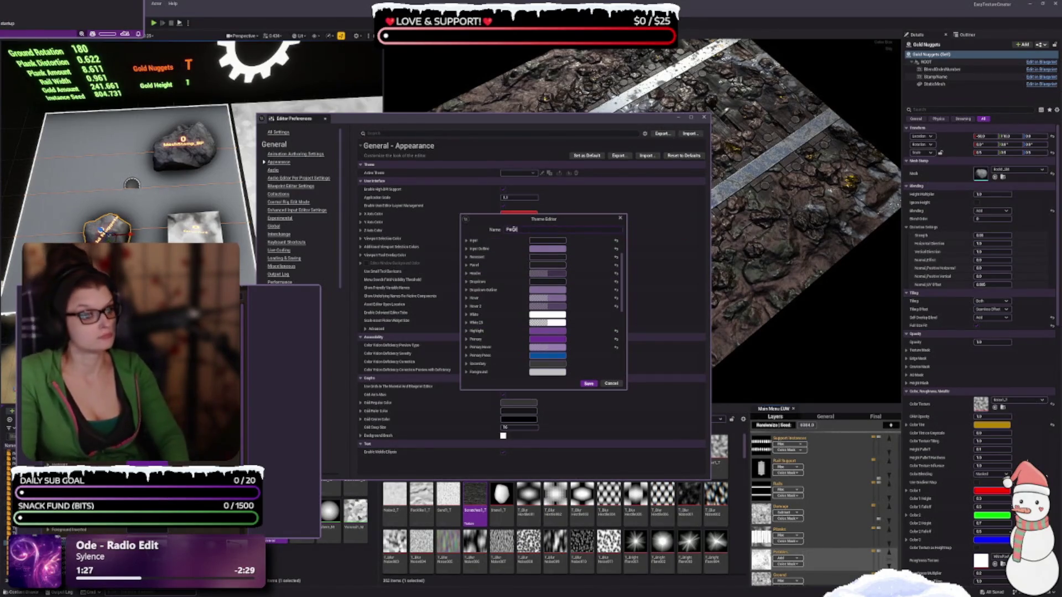
pyautogui.write('rple')
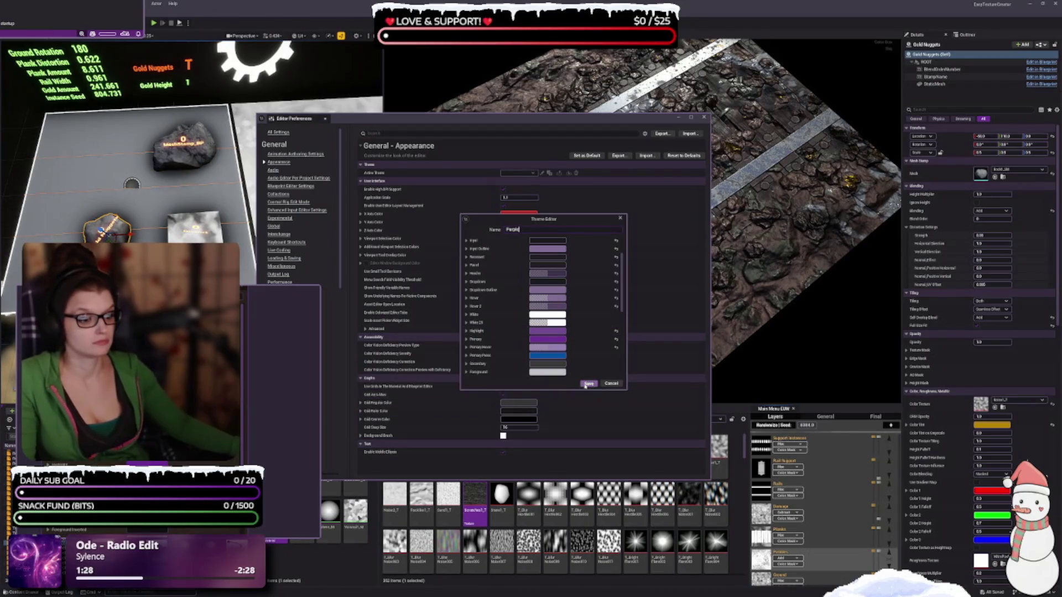
pyautogui.click(587, 383)
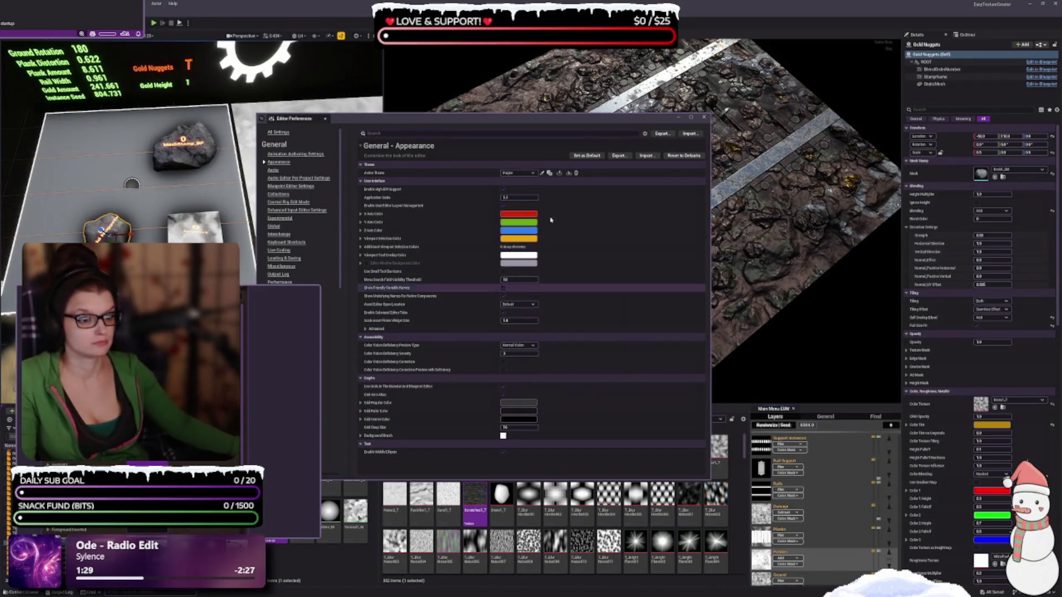
# Reopen the Purple theme and try a darkened gold for its Primary colour
pyautogui.click(542, 173)
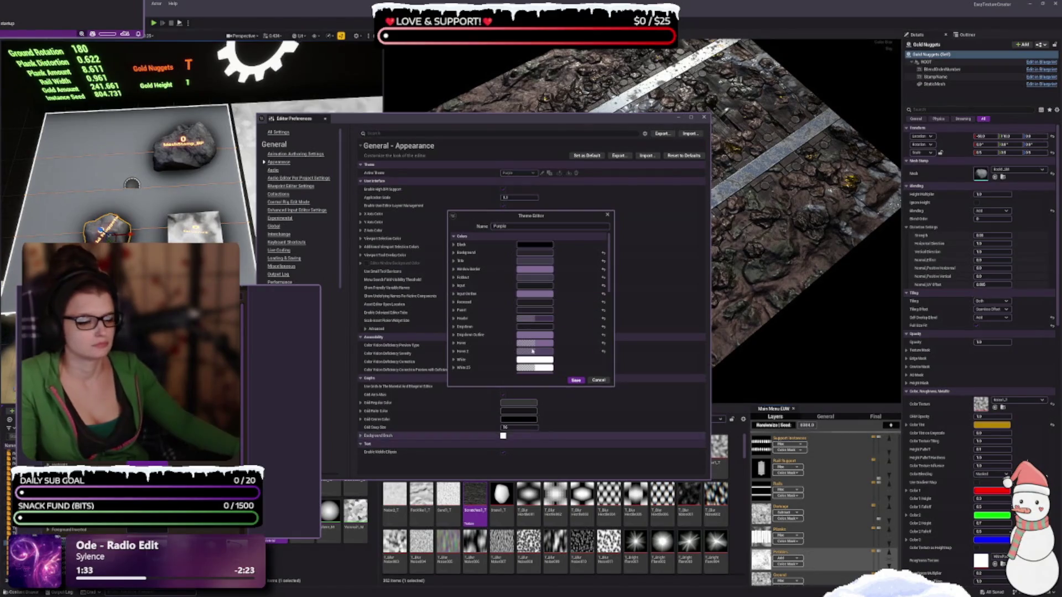
pyautogui.scroll(-3, 492, 295)
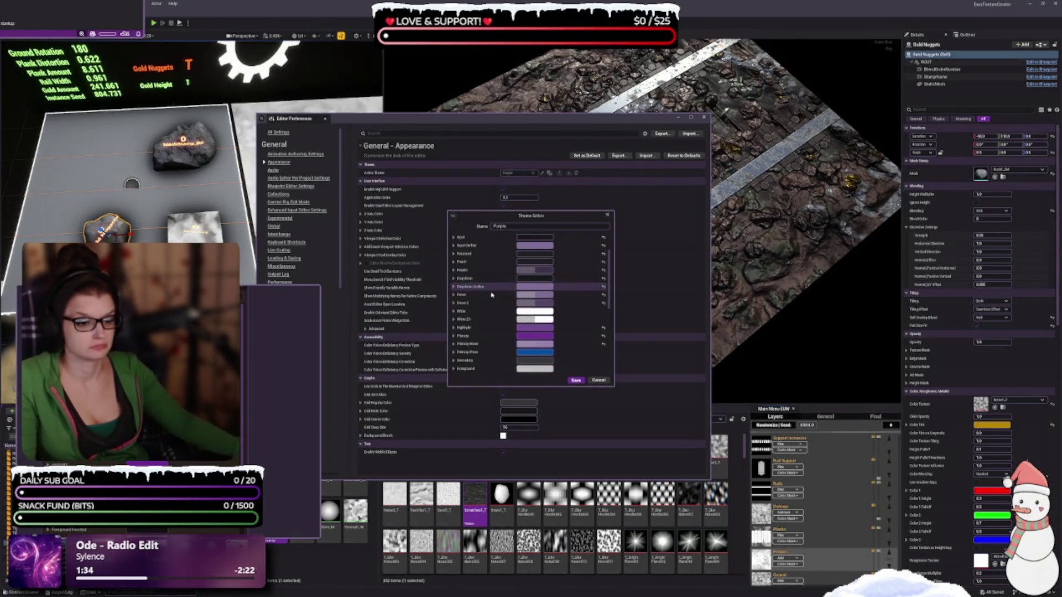
pyautogui.scroll(-1, 487, 293)
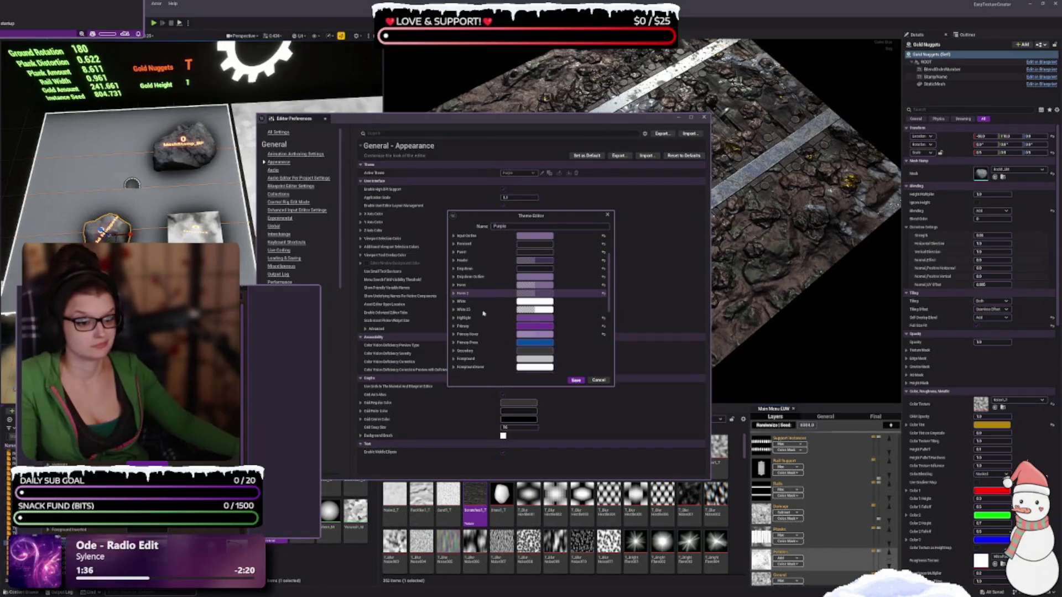
pyautogui.click(531, 328)
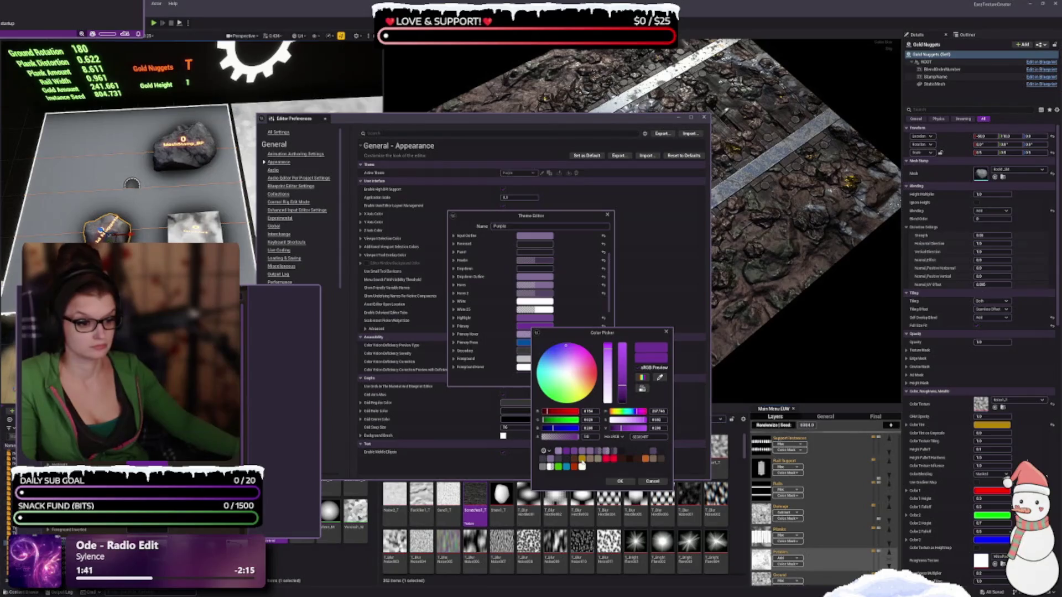
pyautogui.click(581, 461)
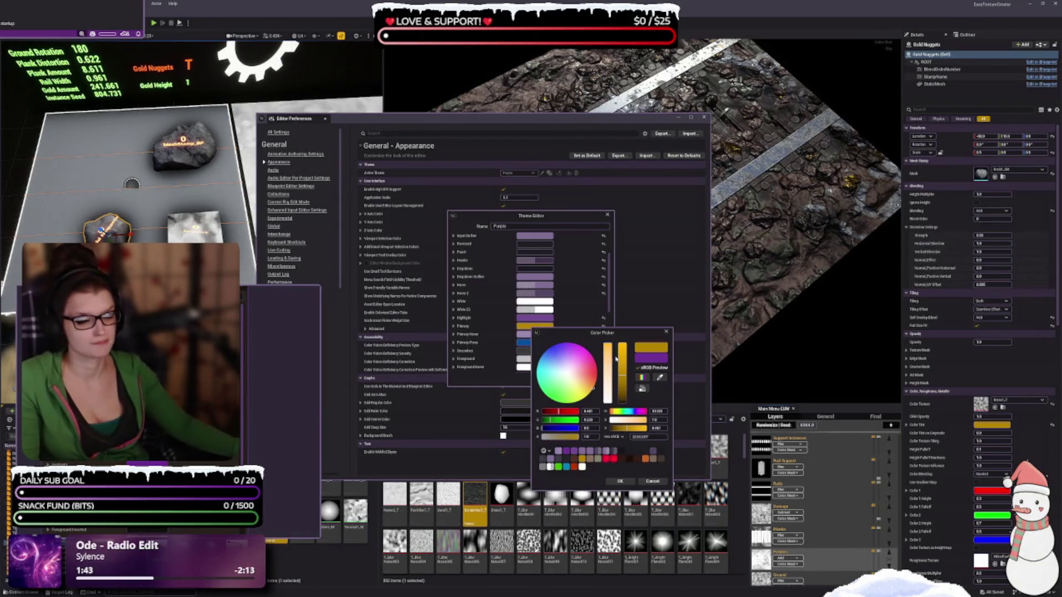
pyautogui.click(639, 421)
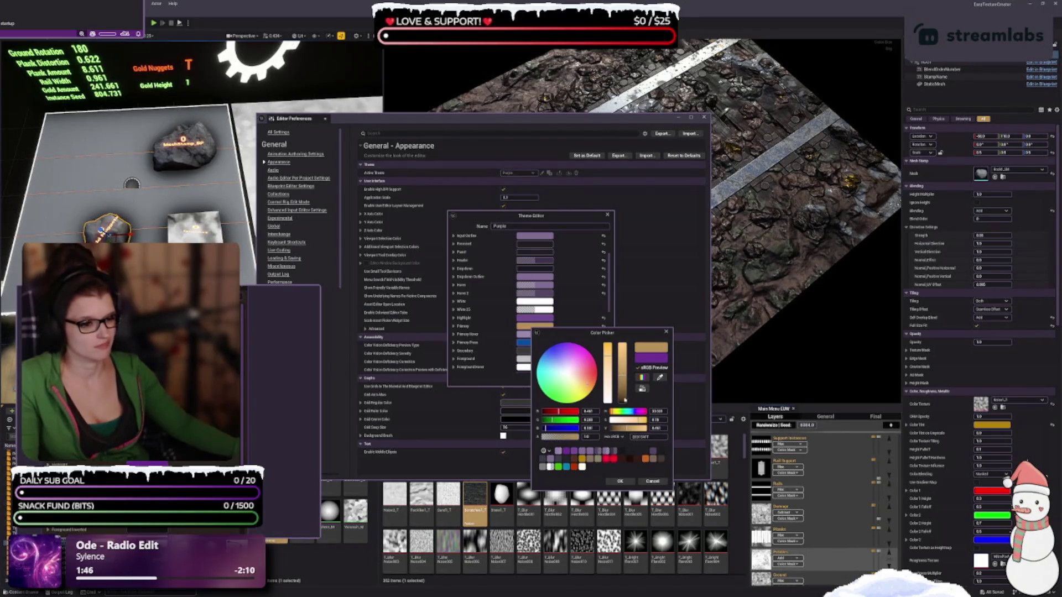
pyautogui.moveTo(620, 395); pyautogui.dragTo(628, 407)
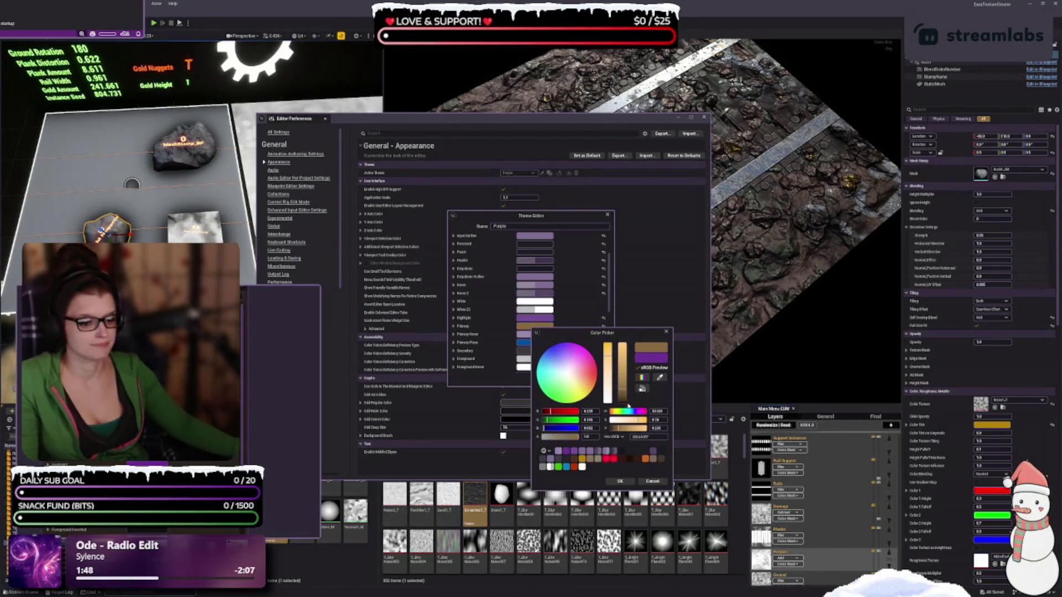
# Set the Primary colour to a slightly darkened purple and confirm it
pyautogui.click(576, 452)
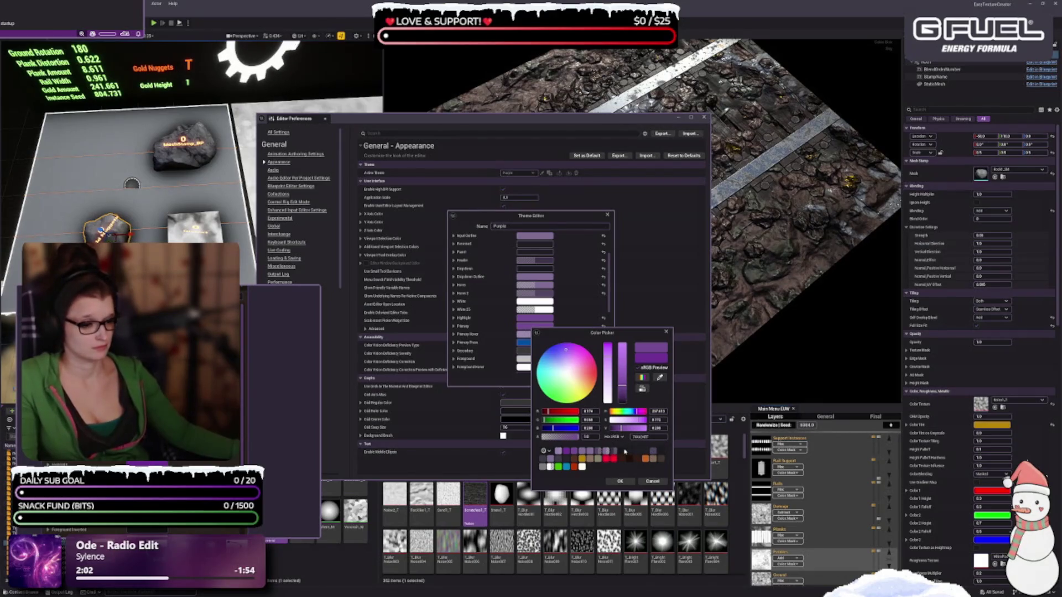
pyautogui.click(579, 458)
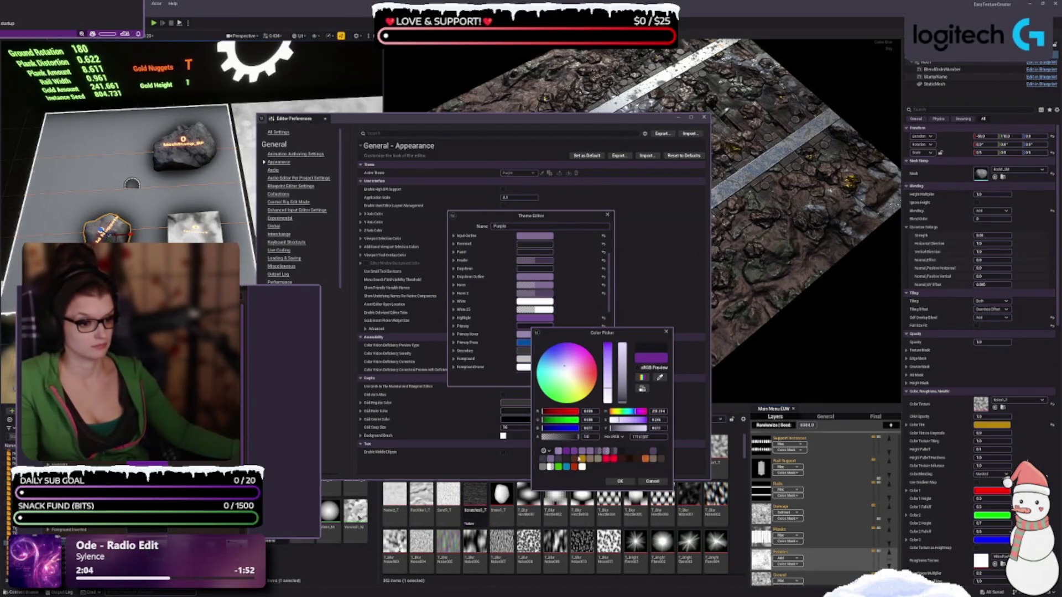
pyautogui.click(582, 450)
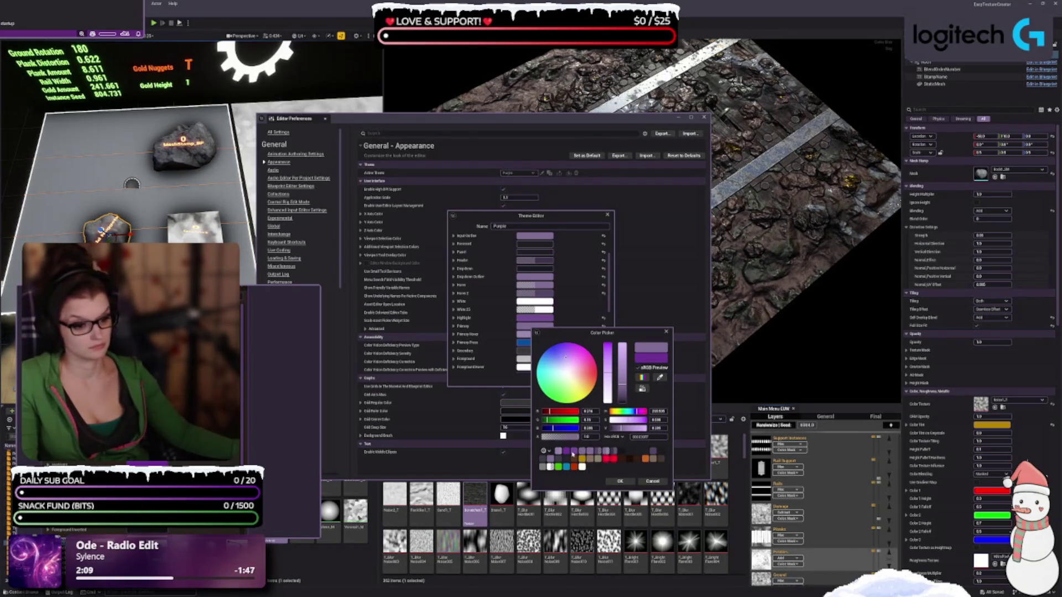
pyautogui.click(574, 455)
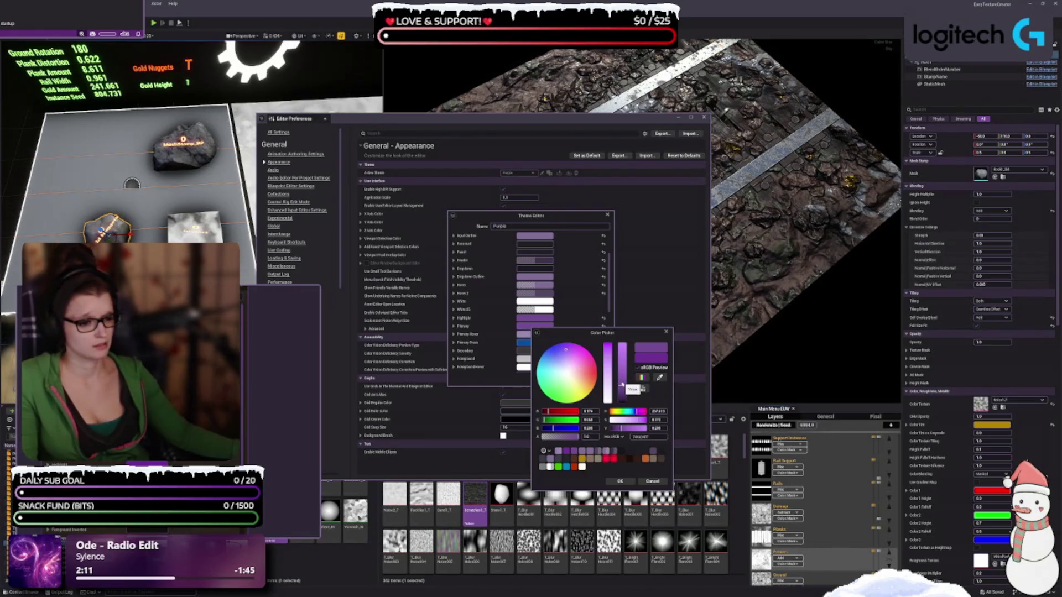
pyautogui.click(622, 391)
pyautogui.moveTo(623, 390); pyautogui.dragTo(624, 391)
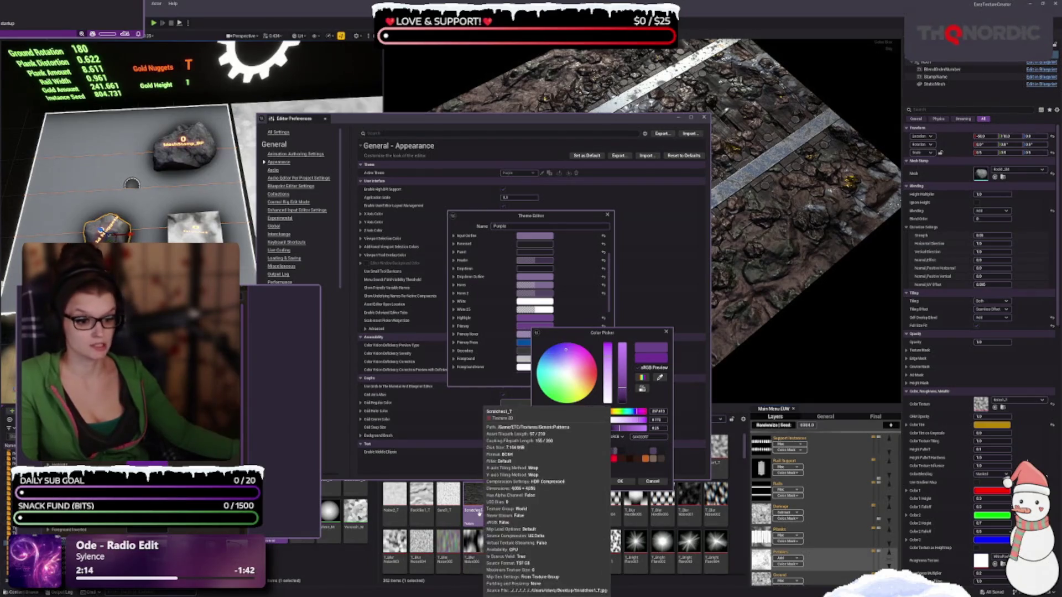
pyautogui.click(620, 481)
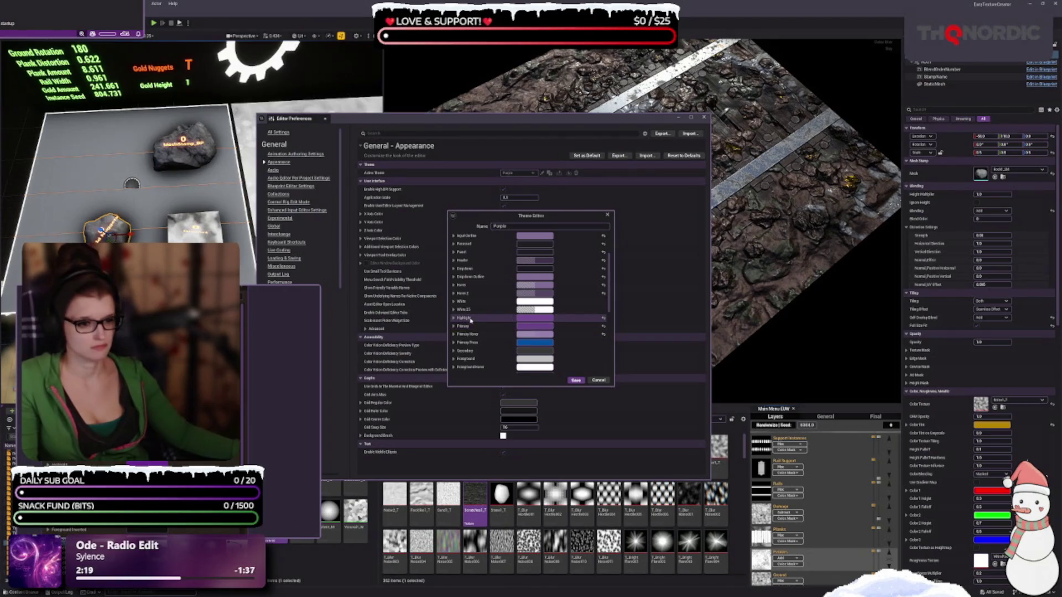
pyautogui.moveTo(482, 505)
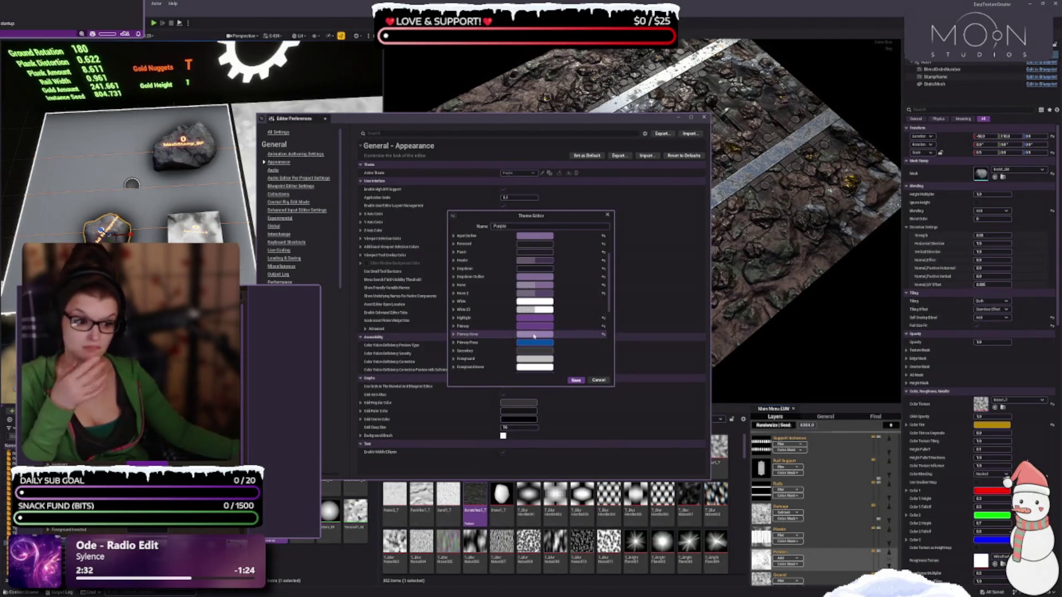
pyautogui.moveTo(448, 496)
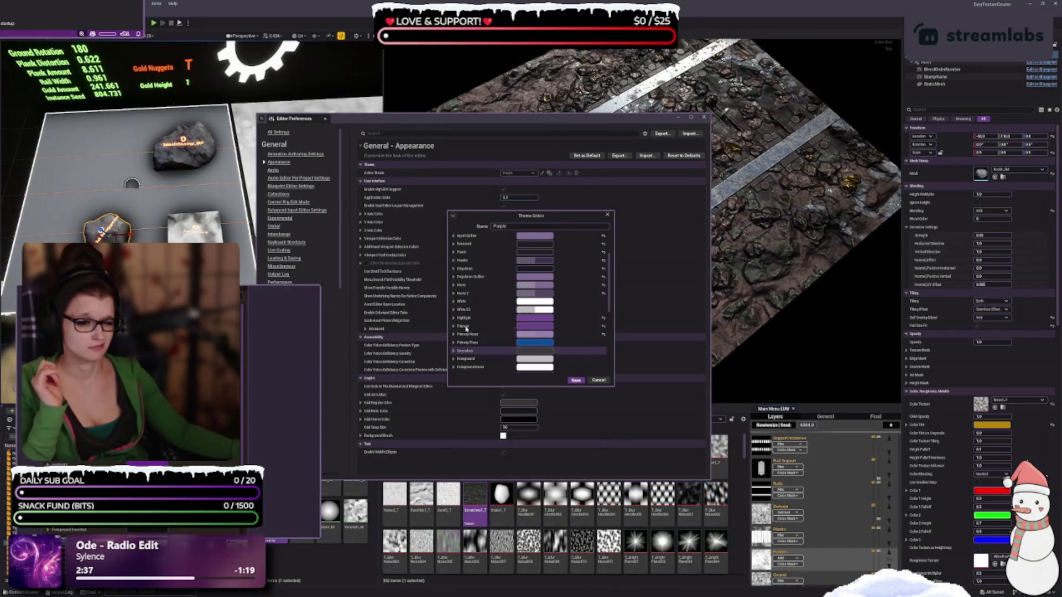
pyautogui.scroll(-1, 470, 331)
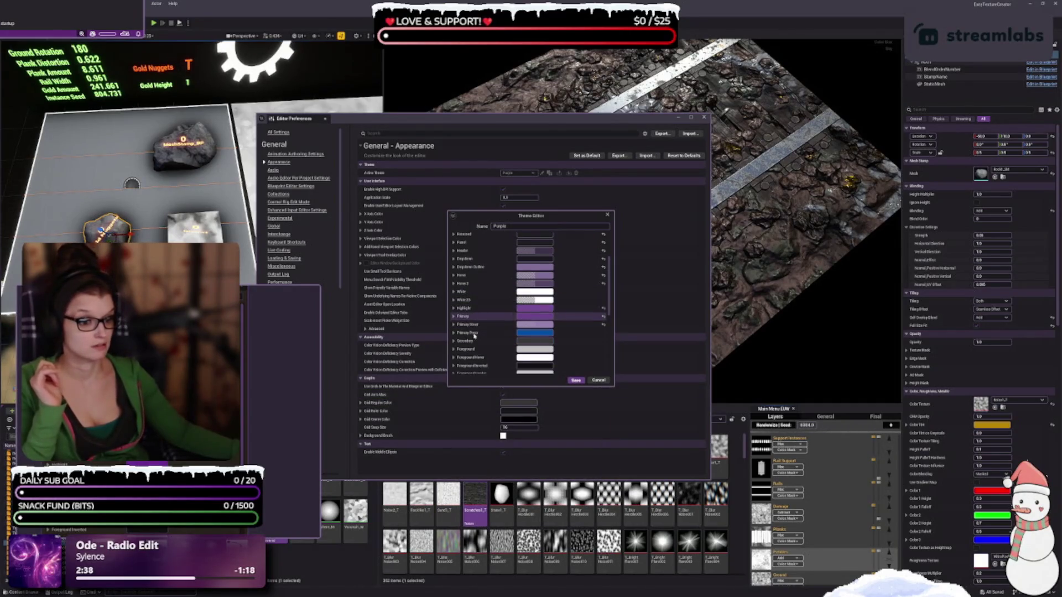
pyautogui.click(535, 334)
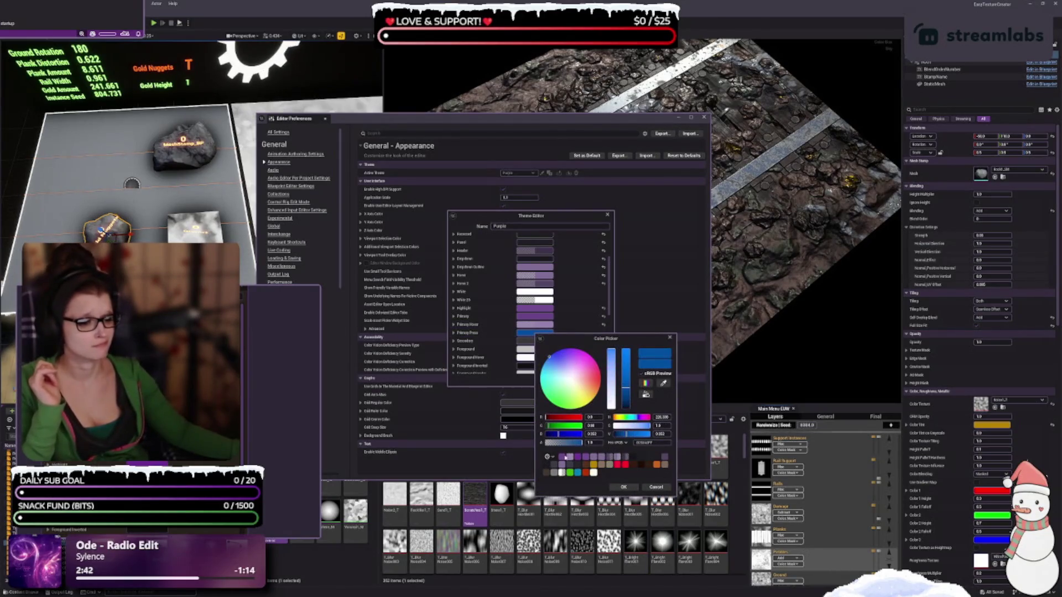
# Change the Primary Press colour from blue to a slightly darkened purple
pyautogui.click(569, 457)
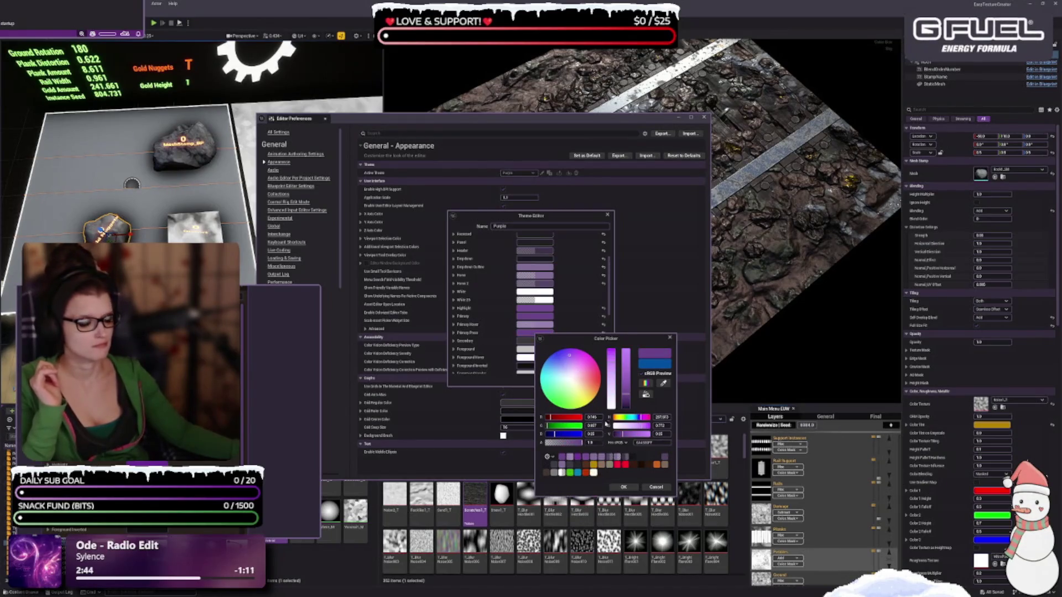
pyautogui.click(627, 404)
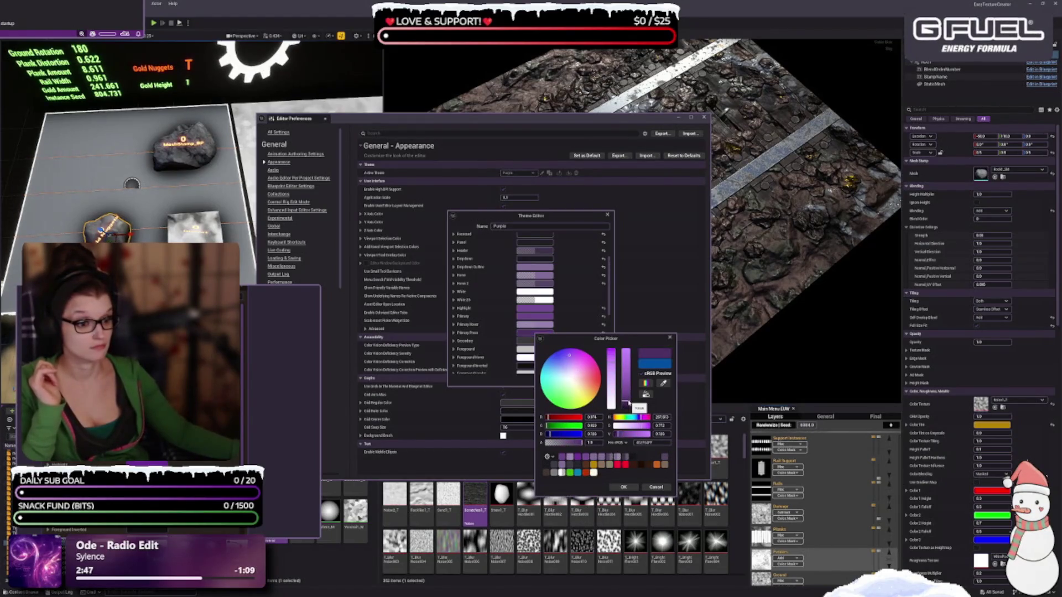
pyautogui.moveTo(626, 402); pyautogui.dragTo(628, 405)
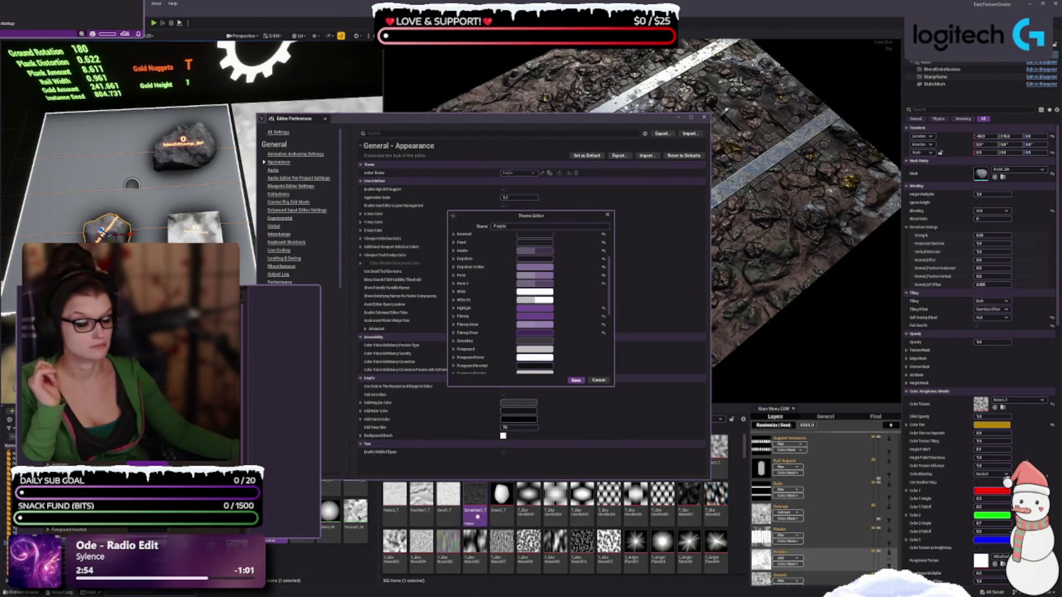
# Drop Scratches1_T onto Stone1_T without copying, then edit the Secondary colour
pyautogui.moveTo(477, 516); pyautogui.dragTo(504, 513)
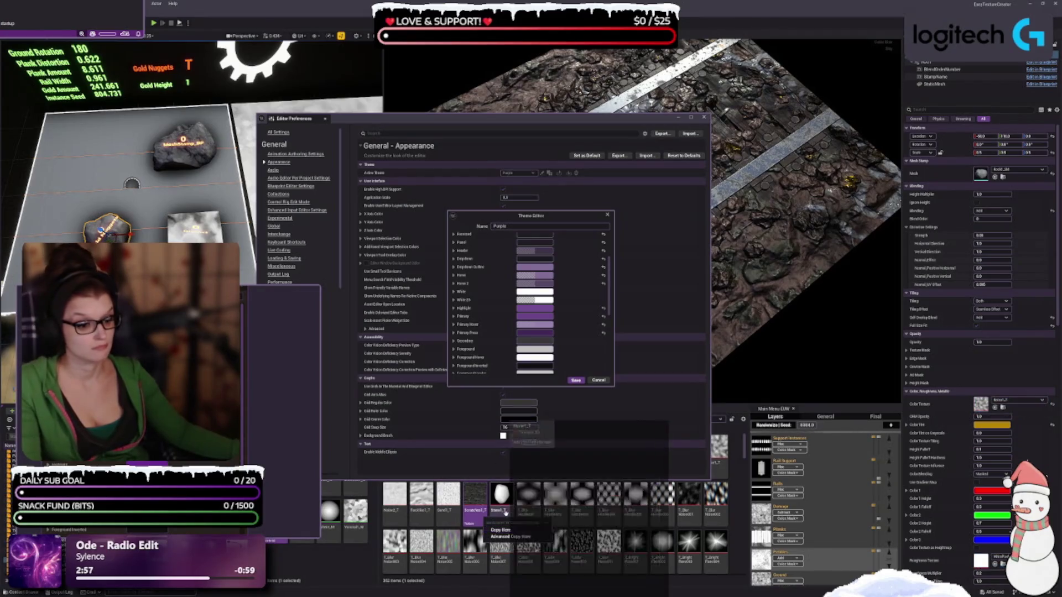
pyautogui.press('Escape')
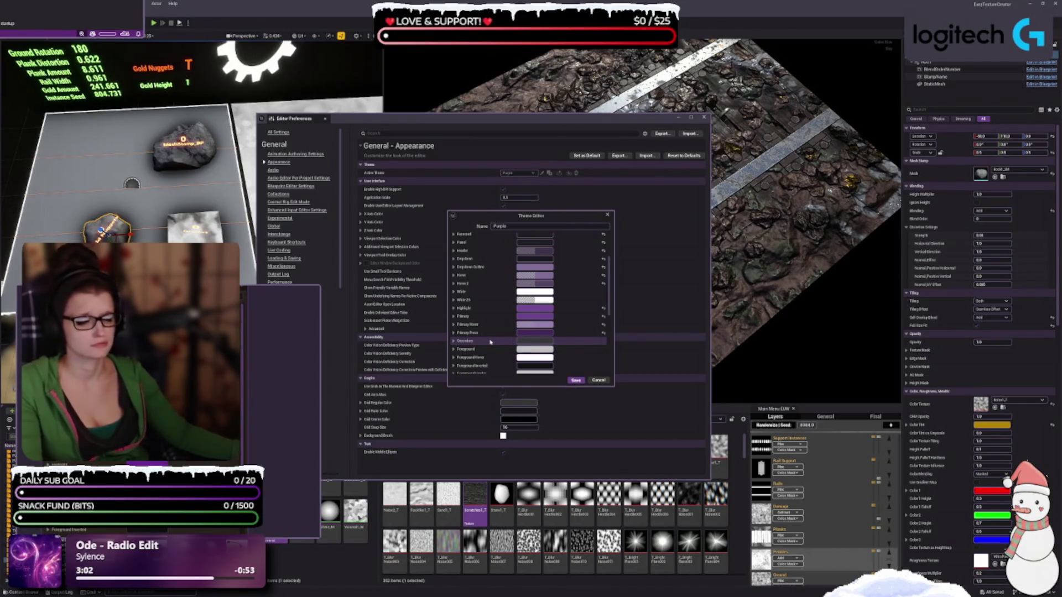
pyautogui.click(521, 341)
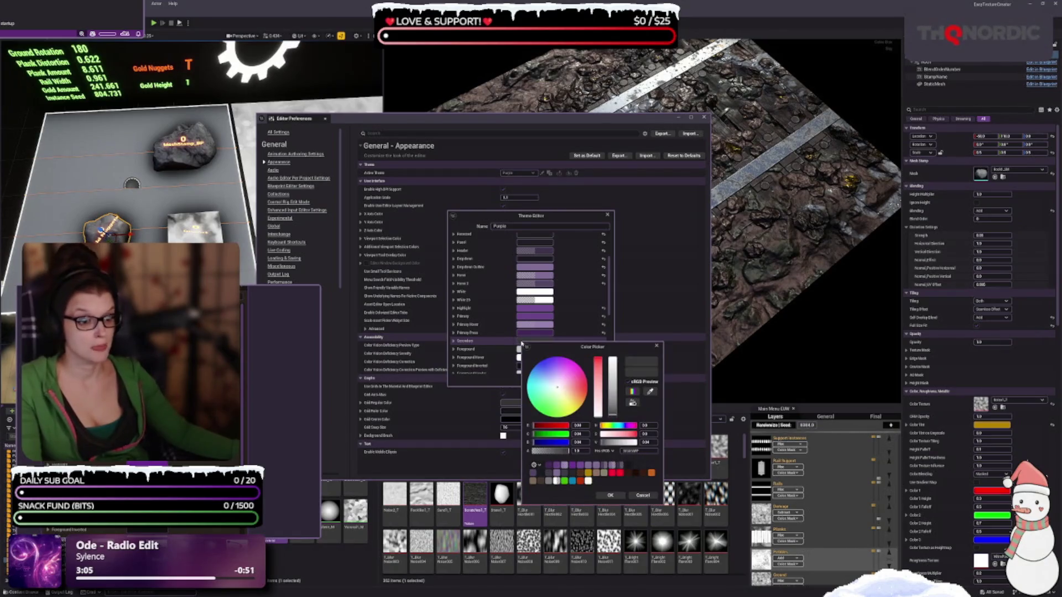
# Give the Secondary colour a darker purple, comparing saved purples and nudging its Value
pyautogui.click(558, 466)
pyautogui.click(557, 466)
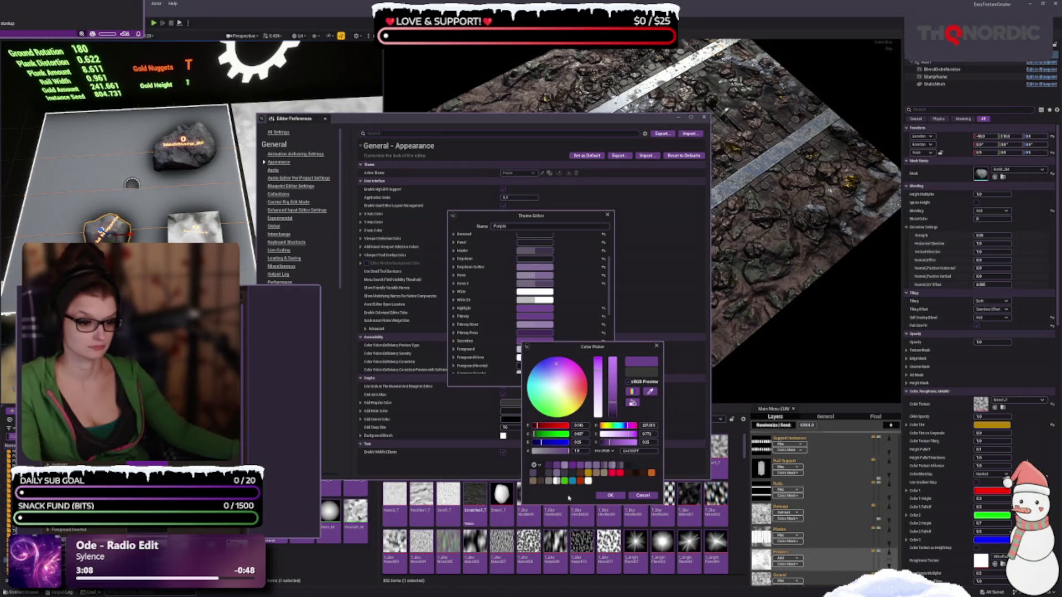
pyautogui.click(548, 465)
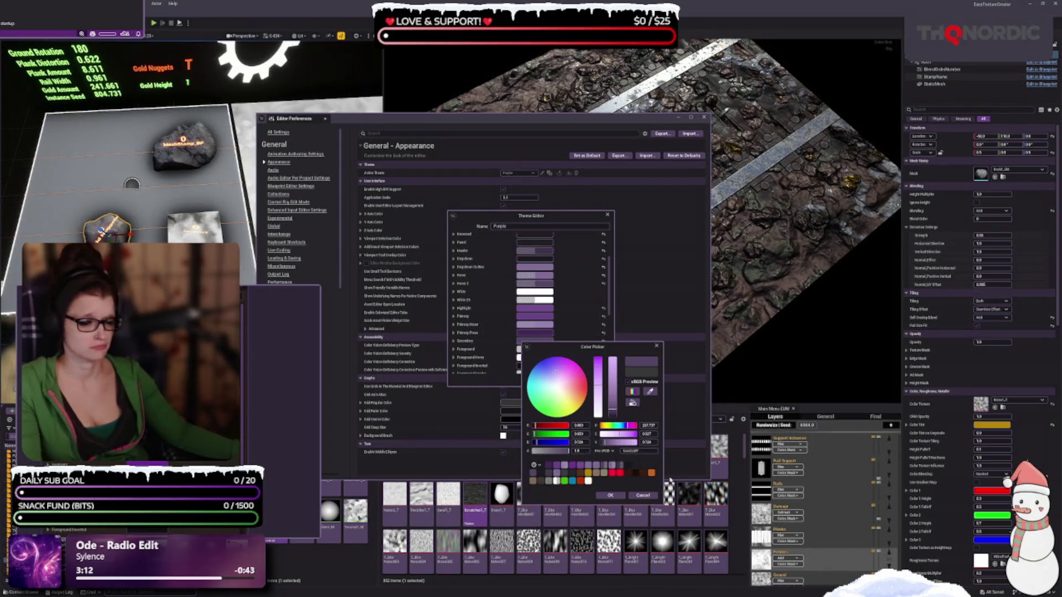
pyautogui.click(589, 465)
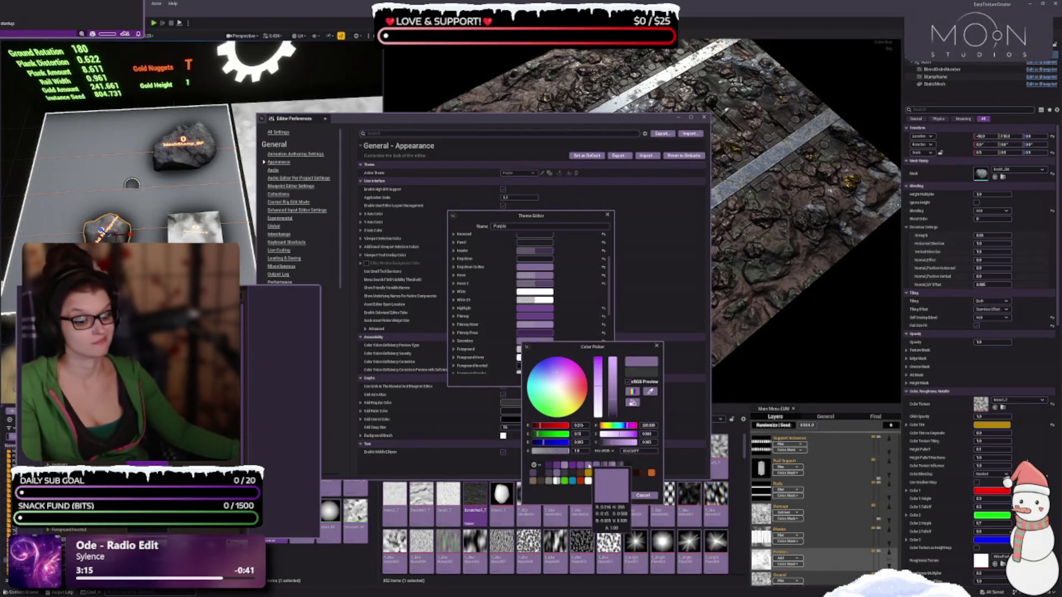
pyautogui.click(533, 474)
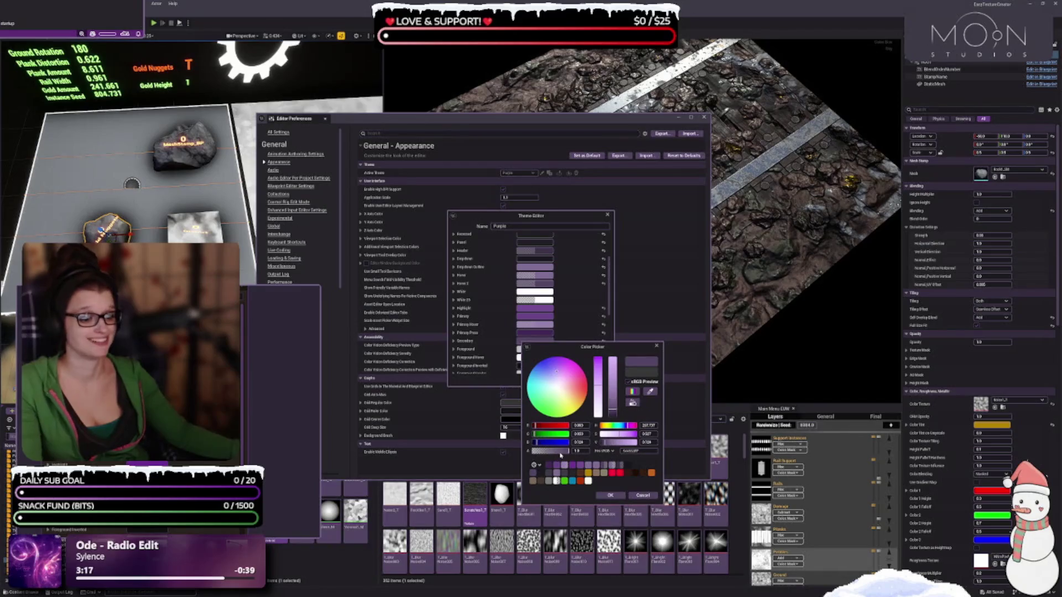
pyautogui.click(613, 415)
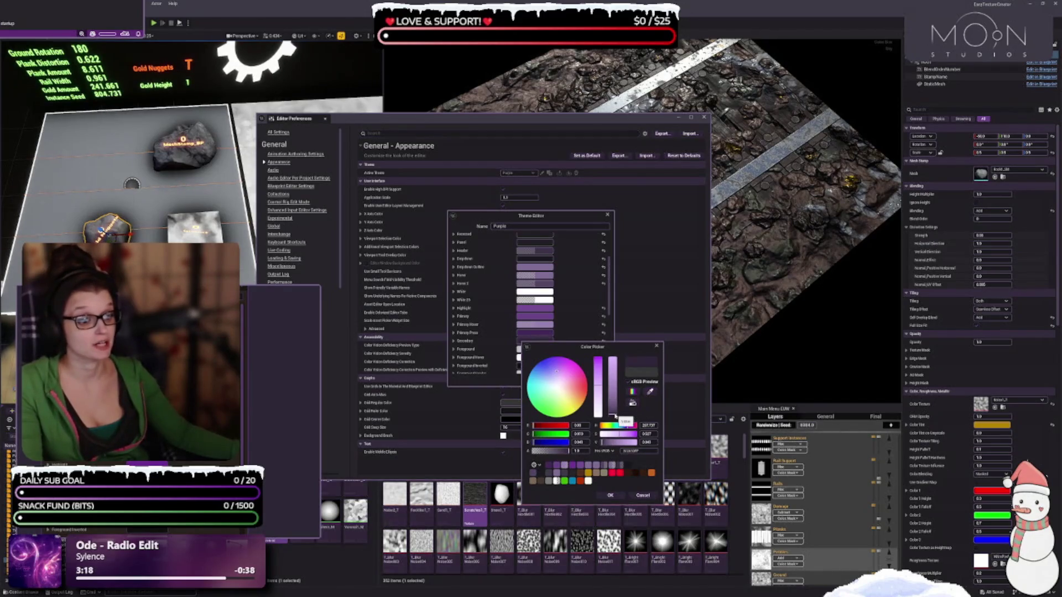
pyautogui.click(614, 413)
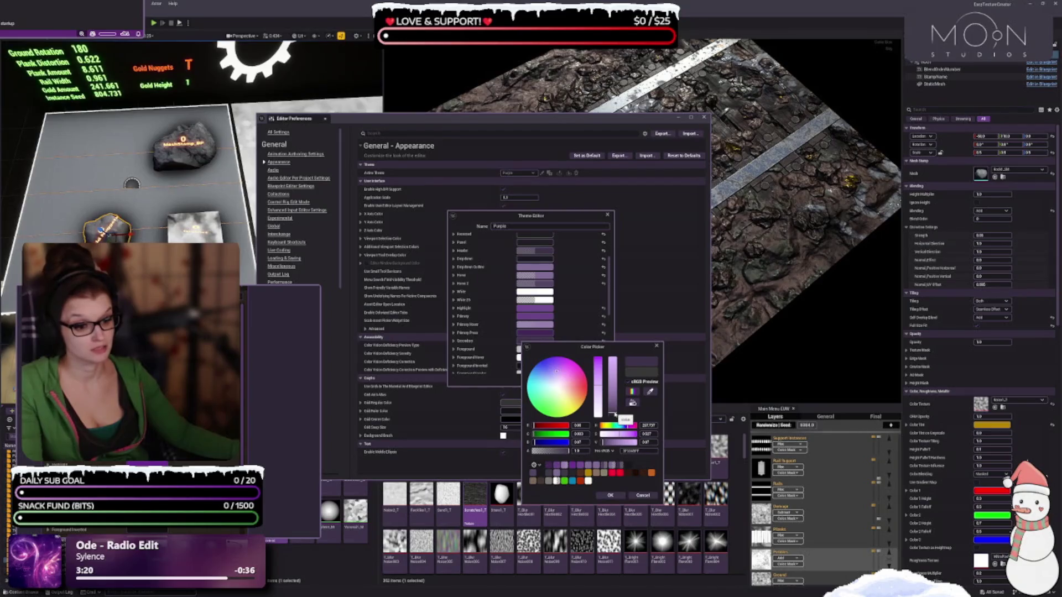
pyautogui.click(614, 411)
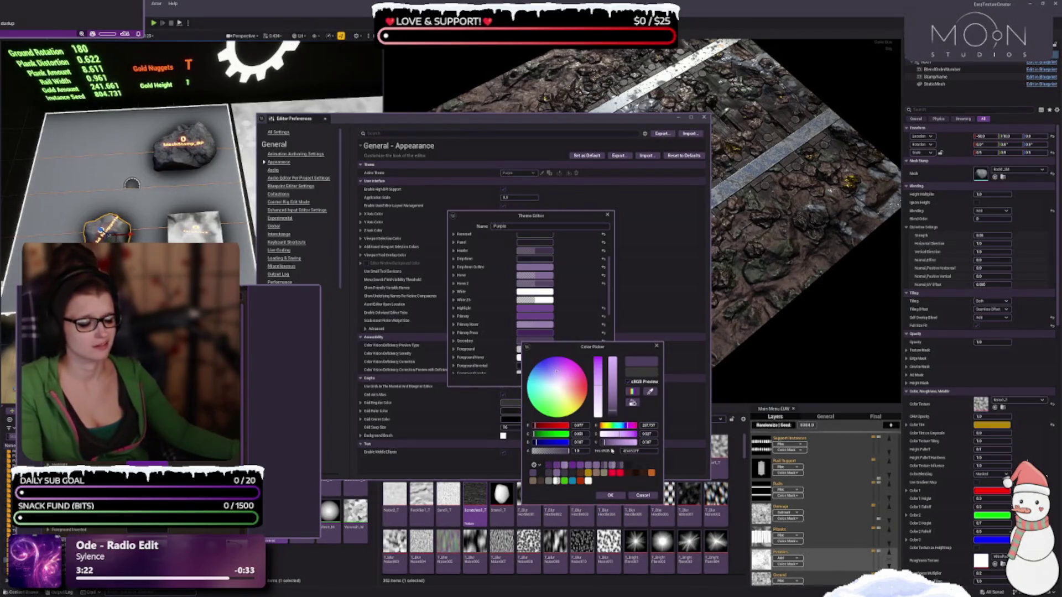
# Switch Secondary to a saved dark greyish purple, then a darker saved purple, darkened further
pyautogui.click(547, 479)
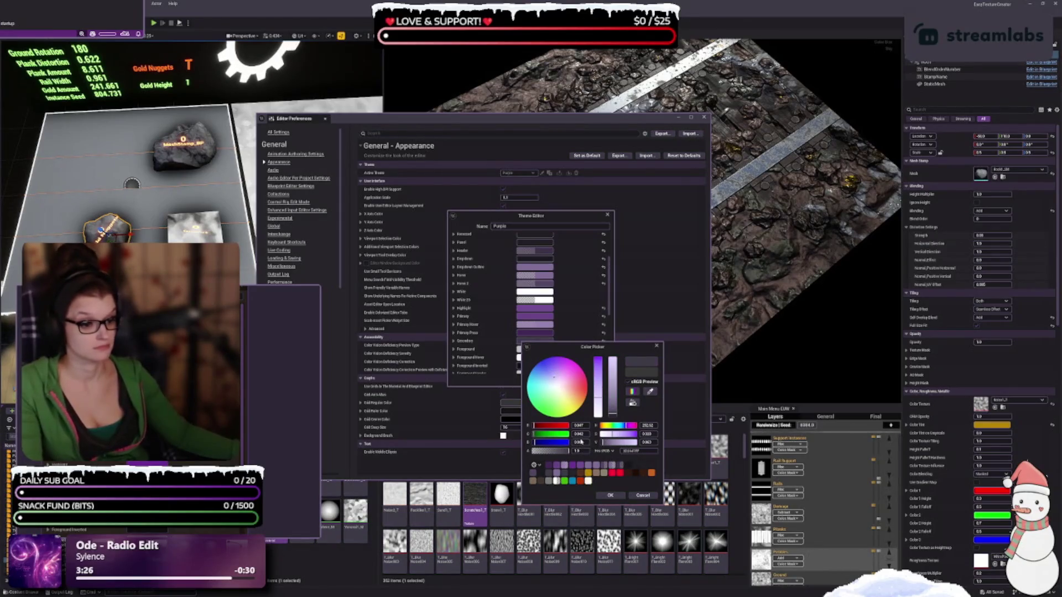
pyautogui.click(563, 476)
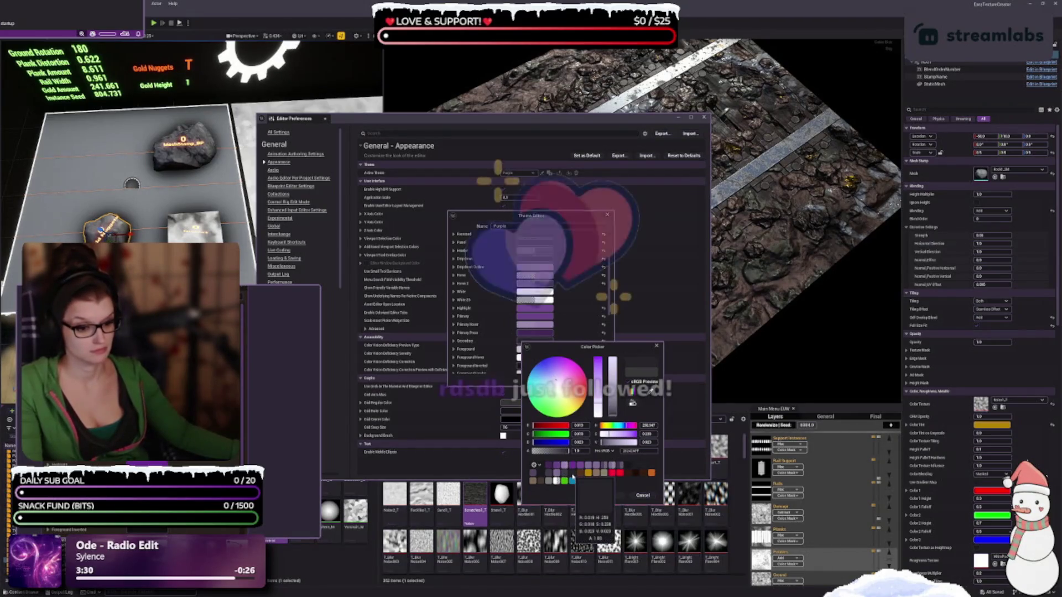
pyautogui.click(556, 474)
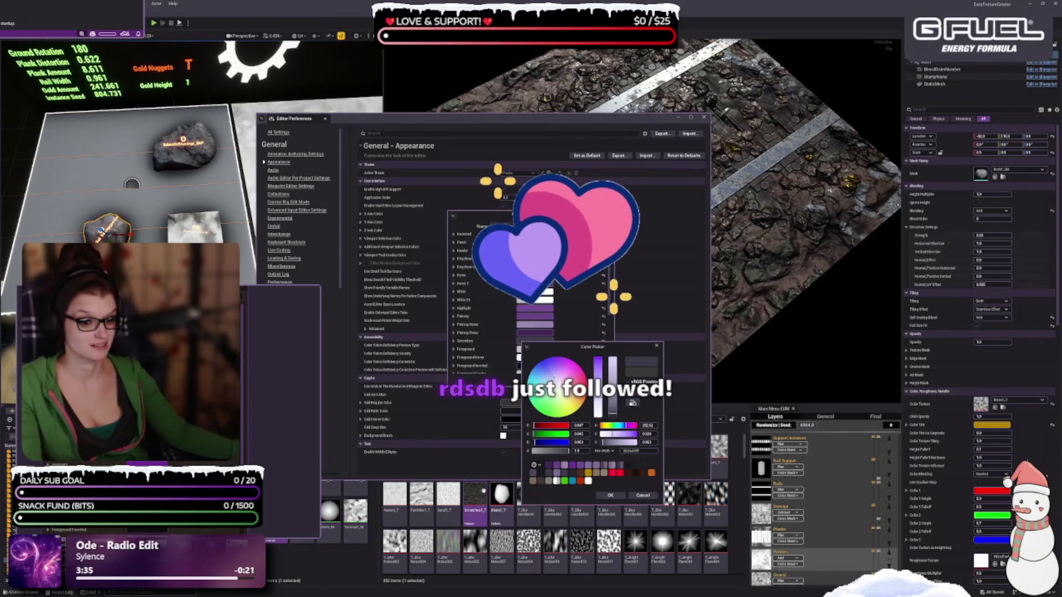
pyautogui.moveTo(481, 491)
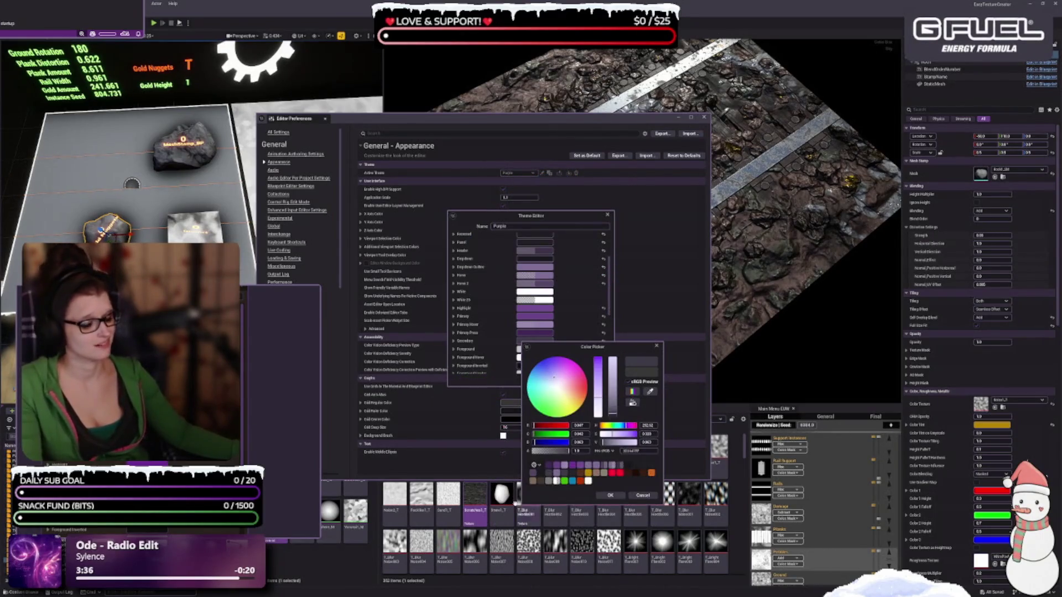
pyautogui.click(653, 467)
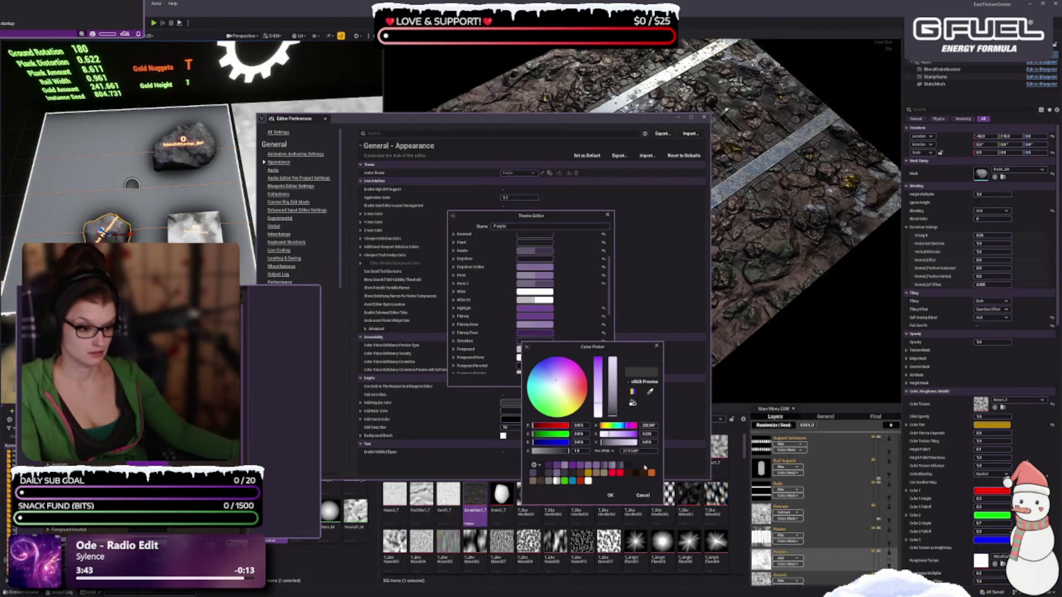
pyautogui.click(637, 466)
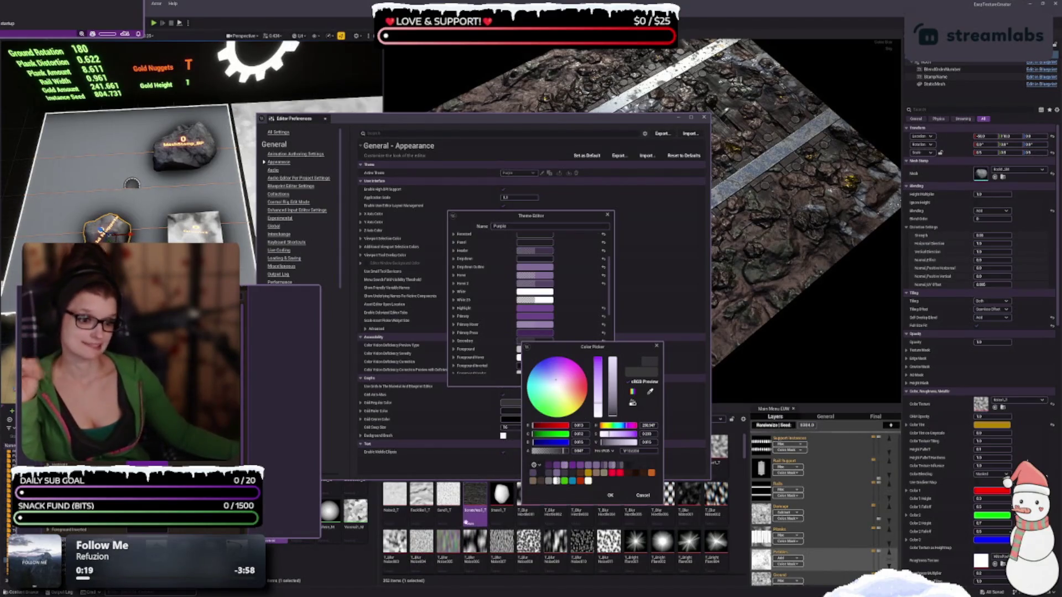
pyautogui.scroll(-2, 465, 338)
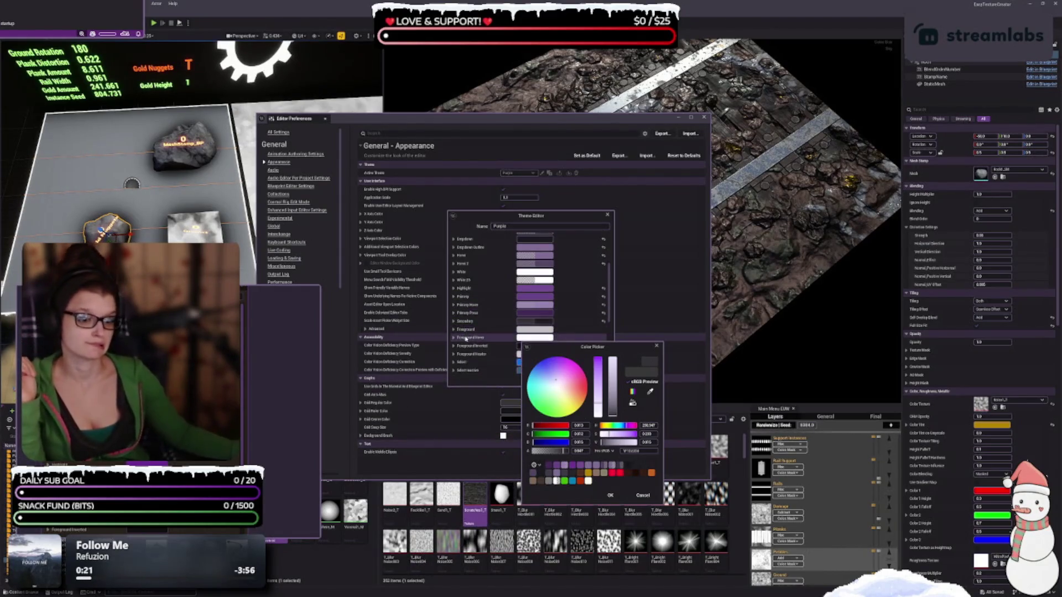
# Desaturate the Secondary colour, compare near-black and dark grey swatches, then close the picker
pyautogui.scroll(-3, 475, 326)
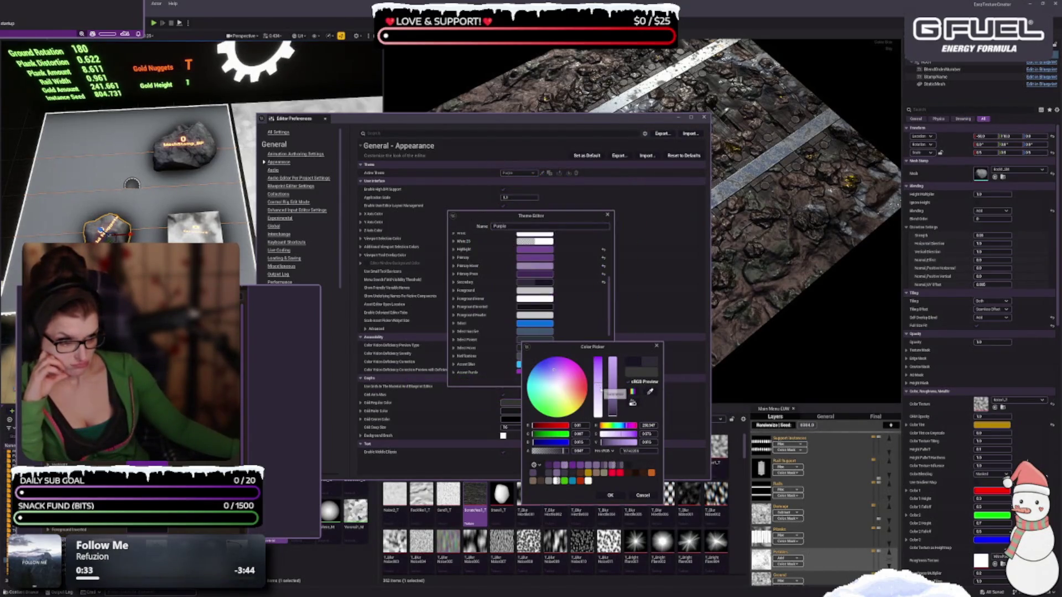
pyautogui.moveTo(599, 392); pyautogui.dragTo(599, 403)
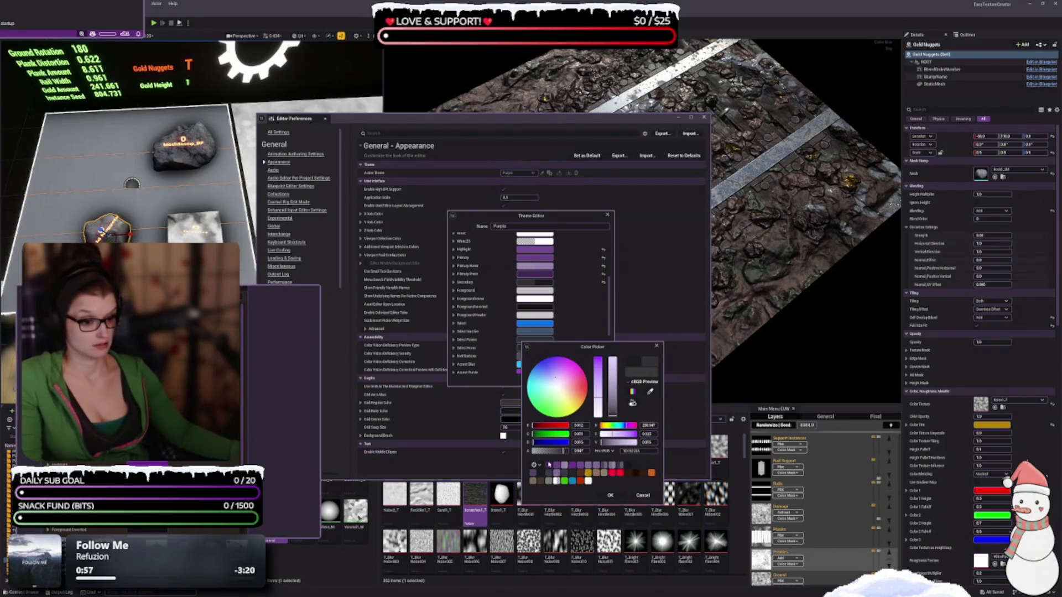
pyautogui.click(551, 477)
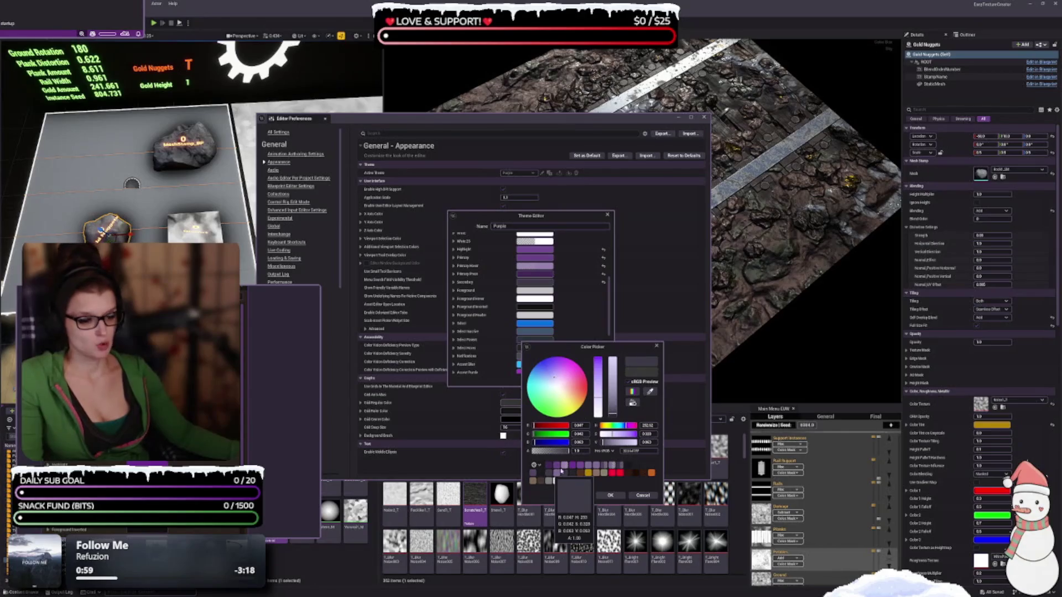
pyautogui.click(642, 468)
pyautogui.click(644, 471)
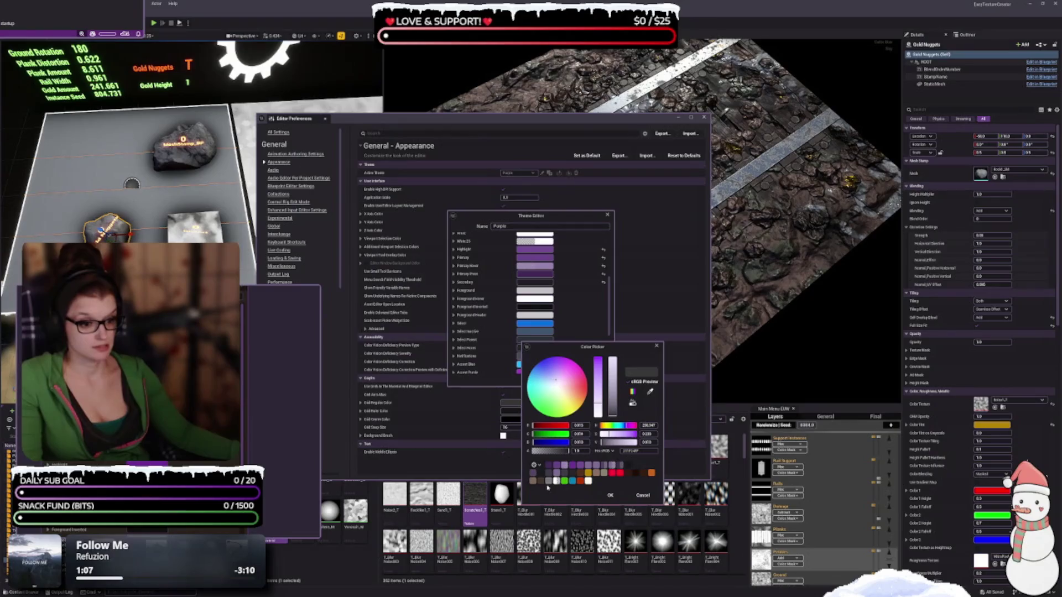
pyautogui.click(573, 475)
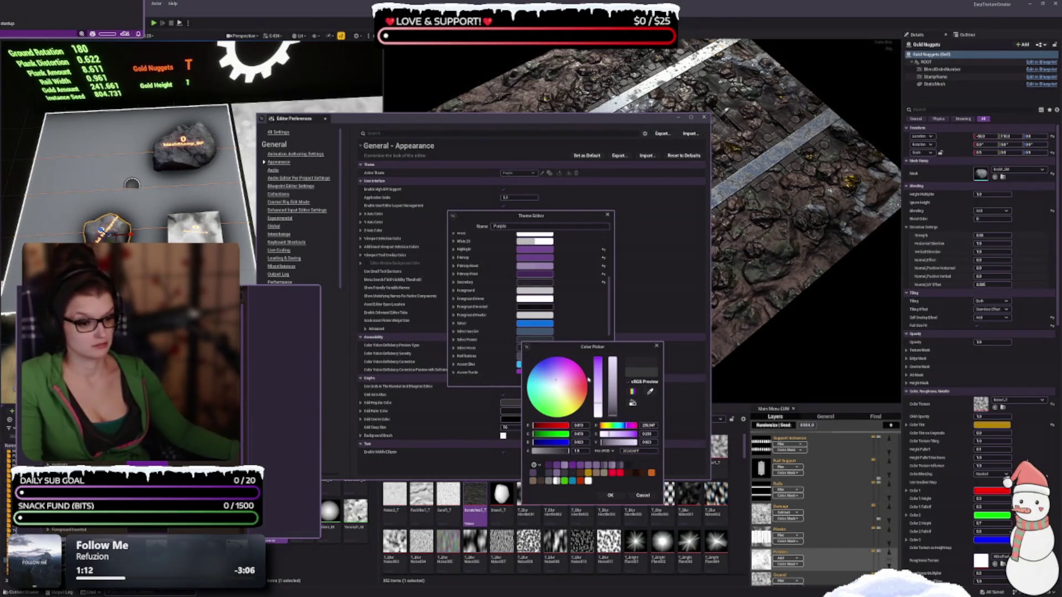
pyautogui.click(642, 495)
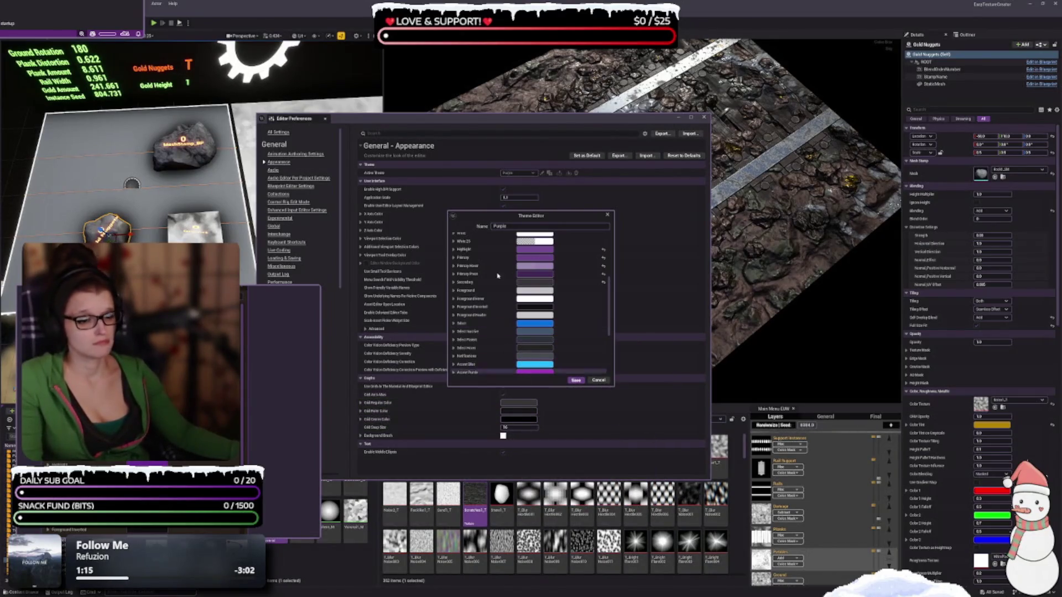
# Sample the editor panel's dark purple with the eyedropper as the Secondary colour
pyautogui.click(531, 284)
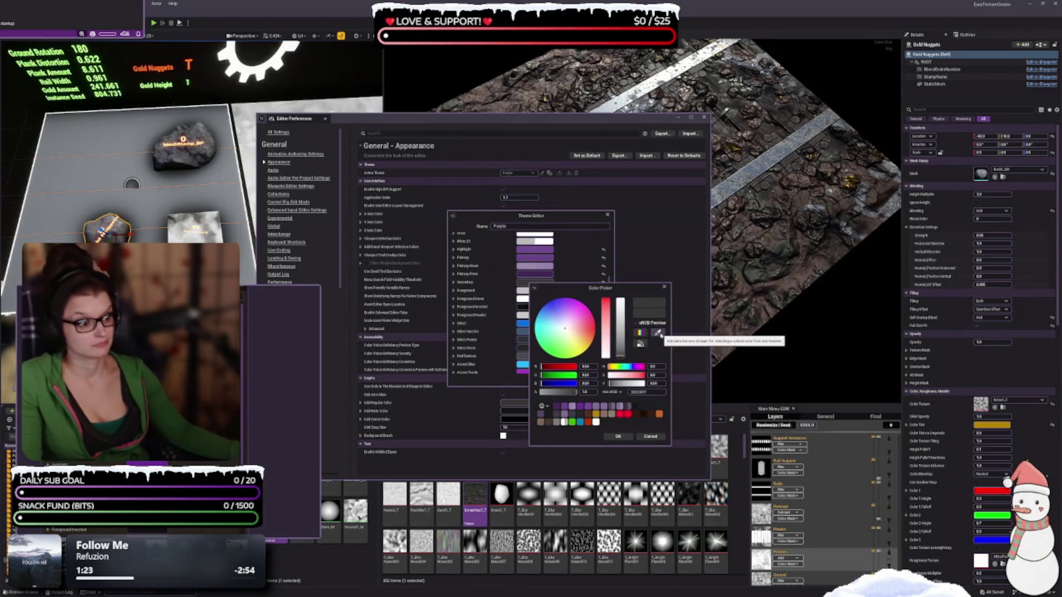
pyautogui.click(657, 333)
pyautogui.click(295, 325)
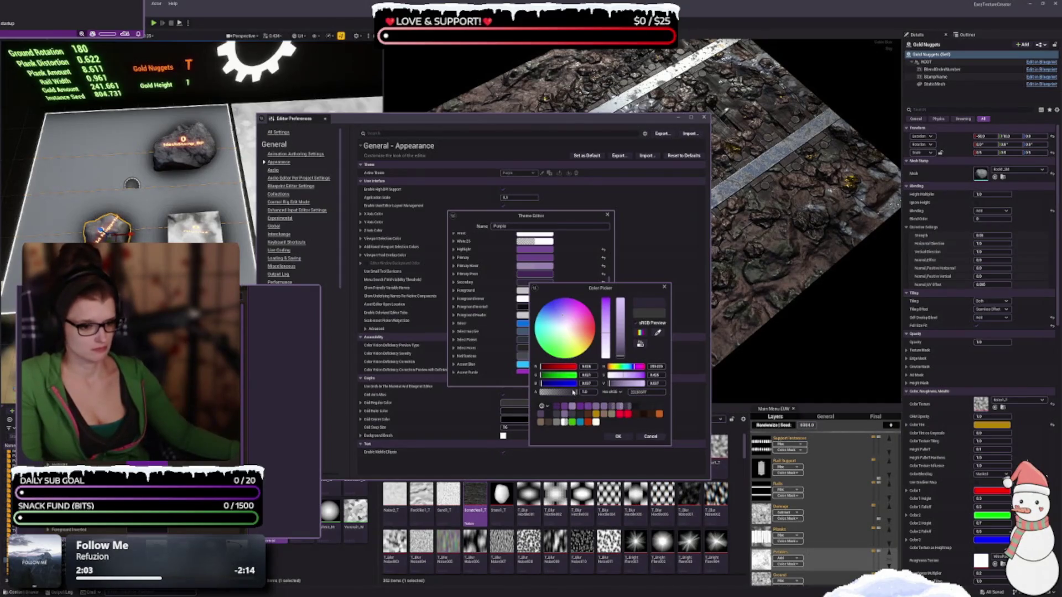
# Make the sampled Secondary colour slightly transparent and darken its brightness a little
pyautogui.moveTo(574, 394); pyautogui.dragTo(571, 392)
pyautogui.moveTo(622, 358); pyautogui.dragTo(623, 355)
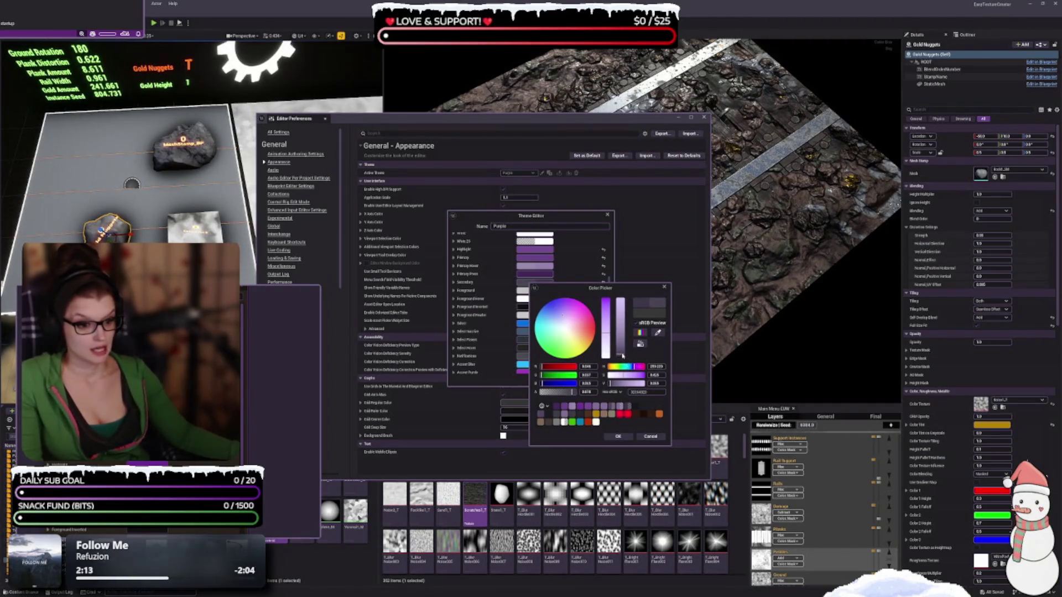
pyautogui.moveTo(623, 355); pyautogui.dragTo(623, 356)
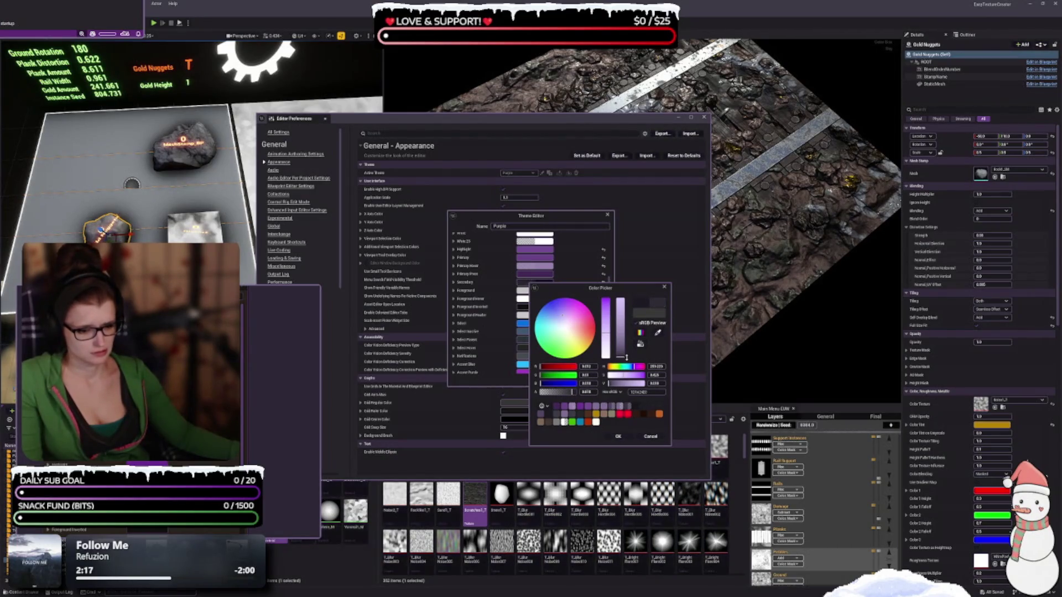
pyautogui.moveTo(626, 357); pyautogui.dragTo(624, 355)
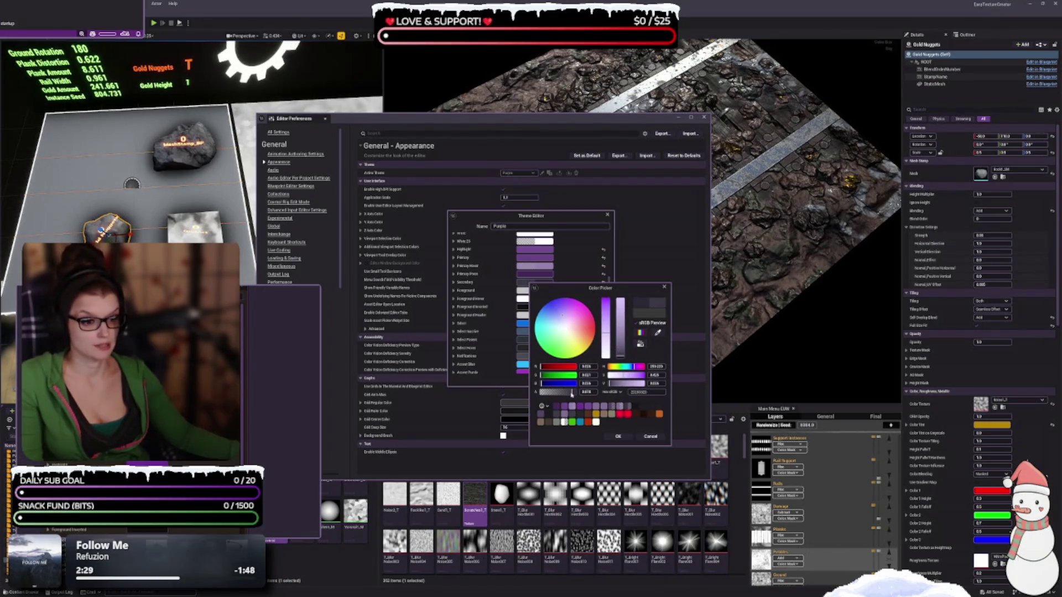
pyautogui.moveTo(571, 394); pyautogui.dragTo(569, 392)
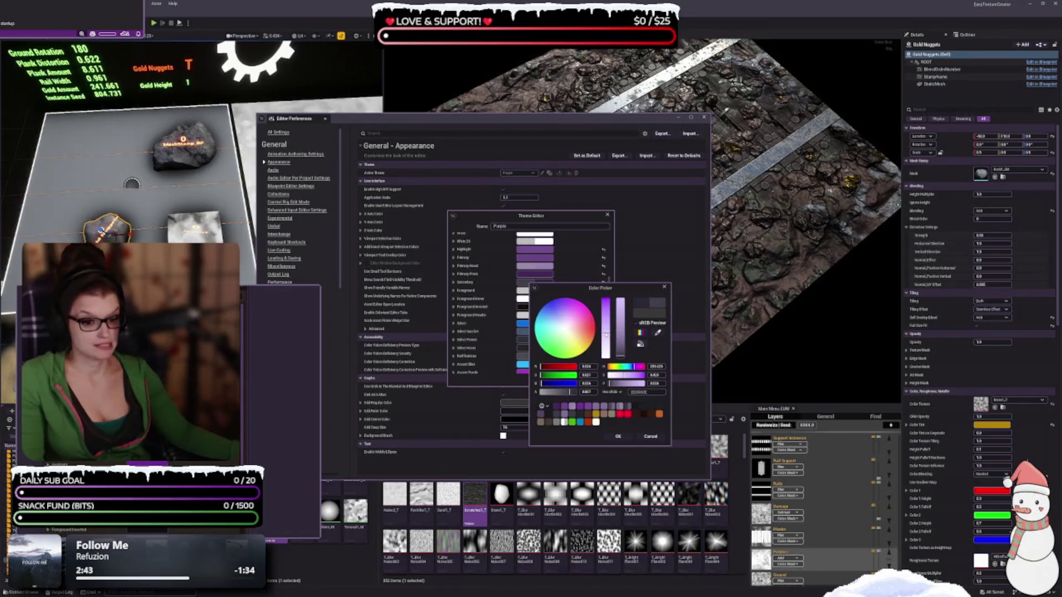
# Fine-tune the colour's brightness and saturation, accept it, and reposition the theme editor window
pyautogui.click(605, 328)
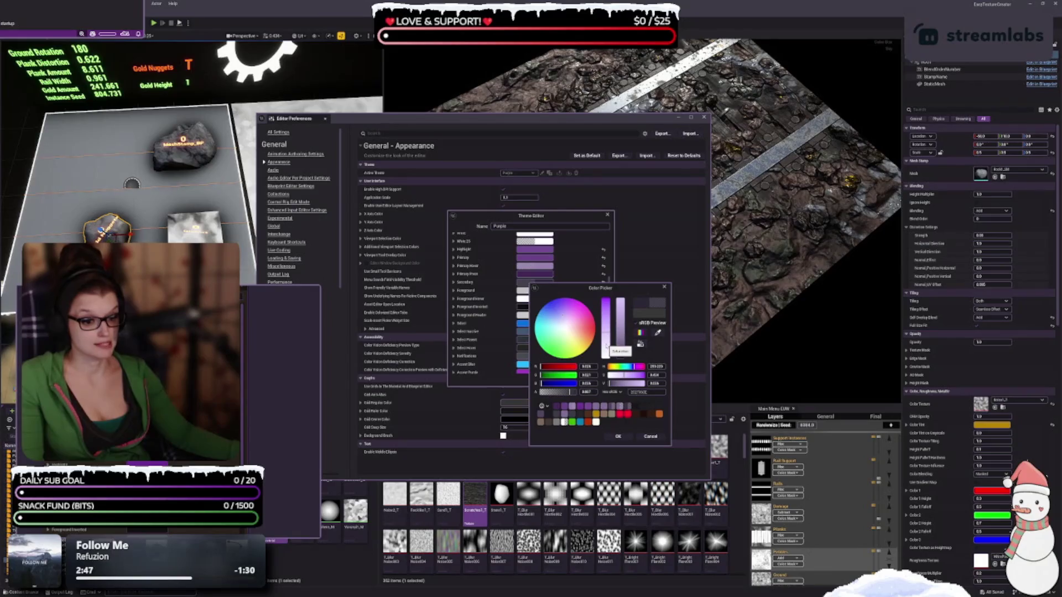
pyautogui.click(607, 346)
pyautogui.click(606, 344)
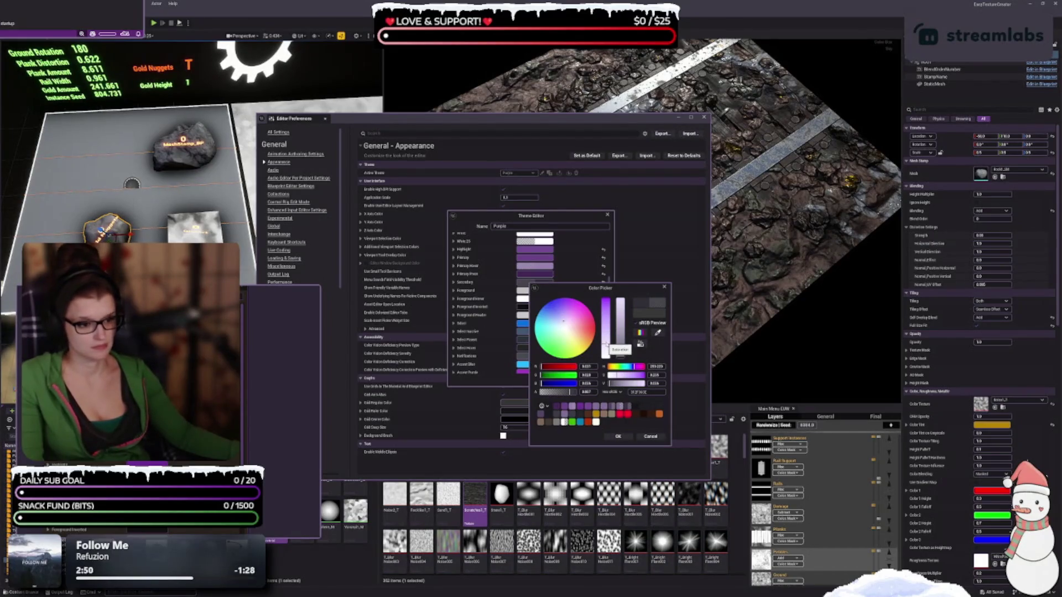
pyautogui.click(606, 340)
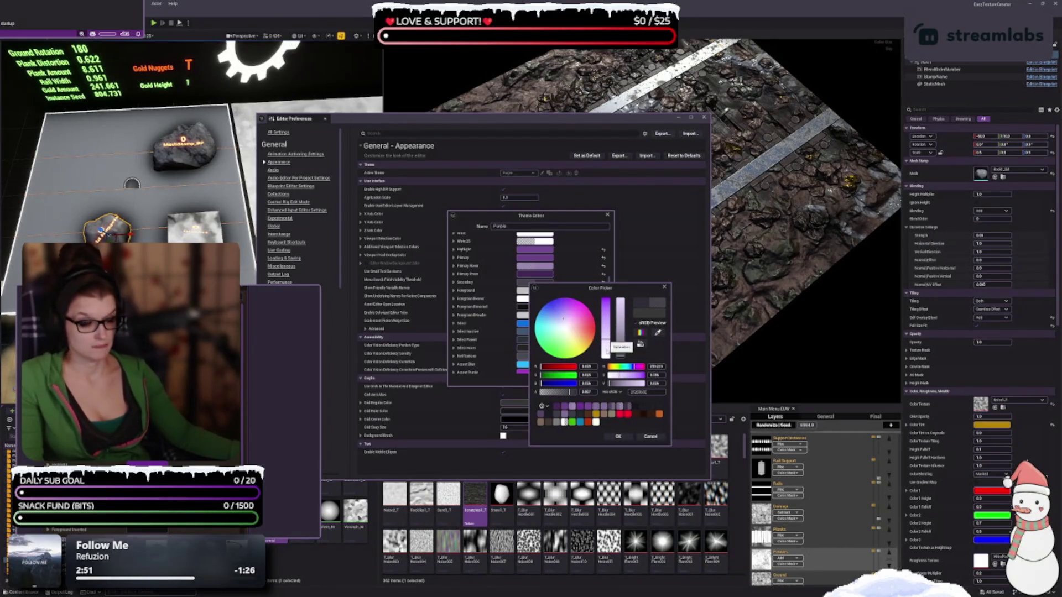
pyautogui.click(606, 341)
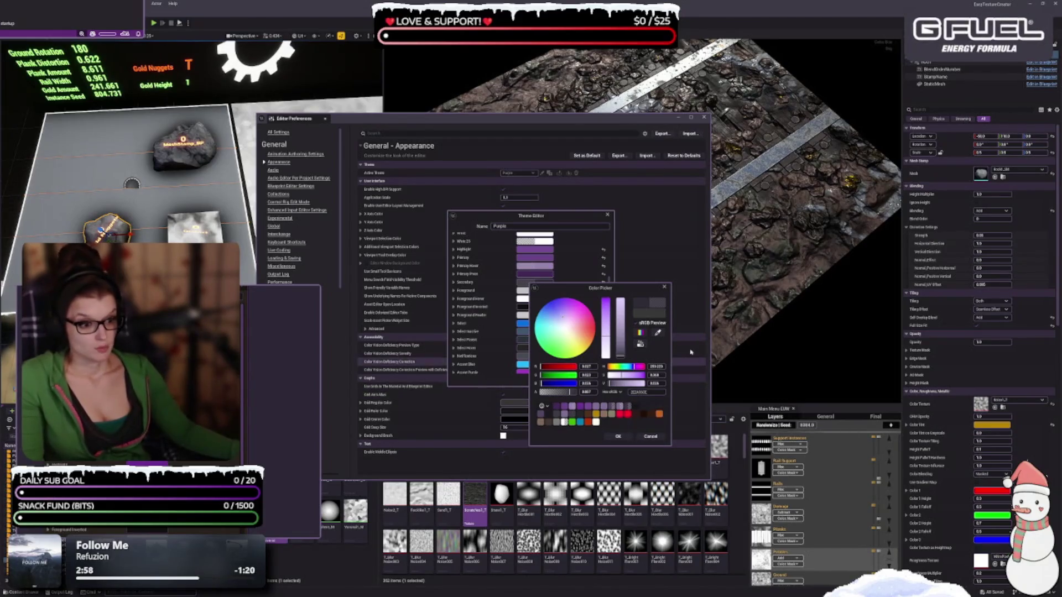
pyautogui.click(606, 337)
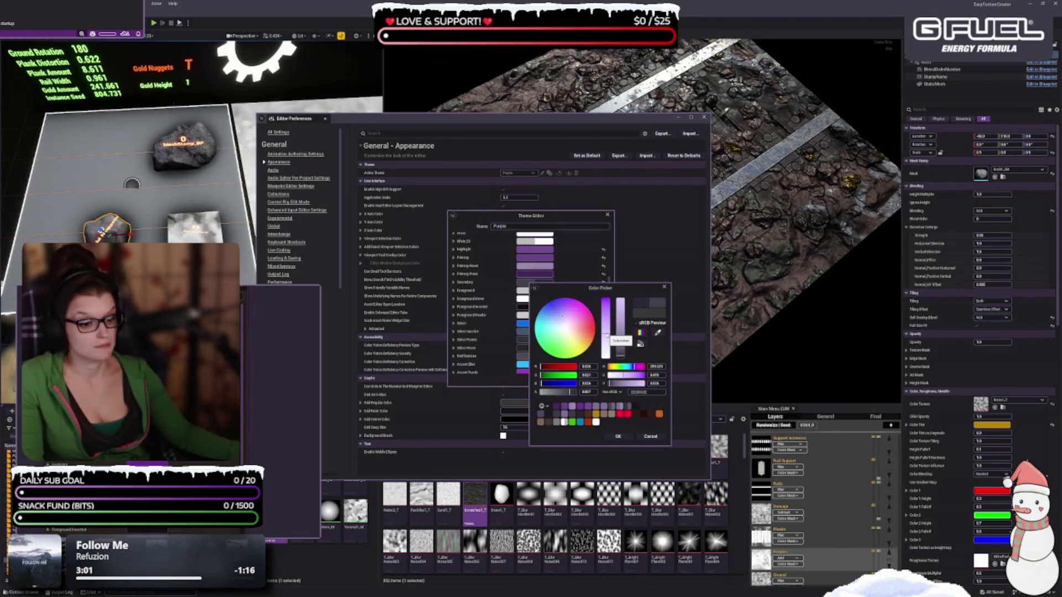
pyautogui.click(619, 437)
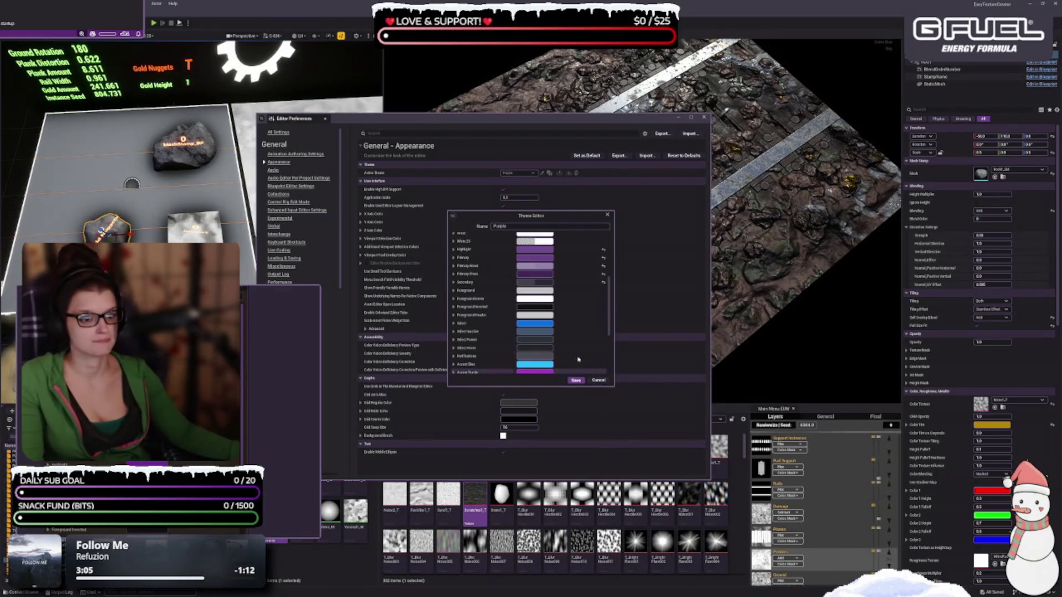
pyautogui.moveTo(487, 219); pyautogui.dragTo(491, 217)
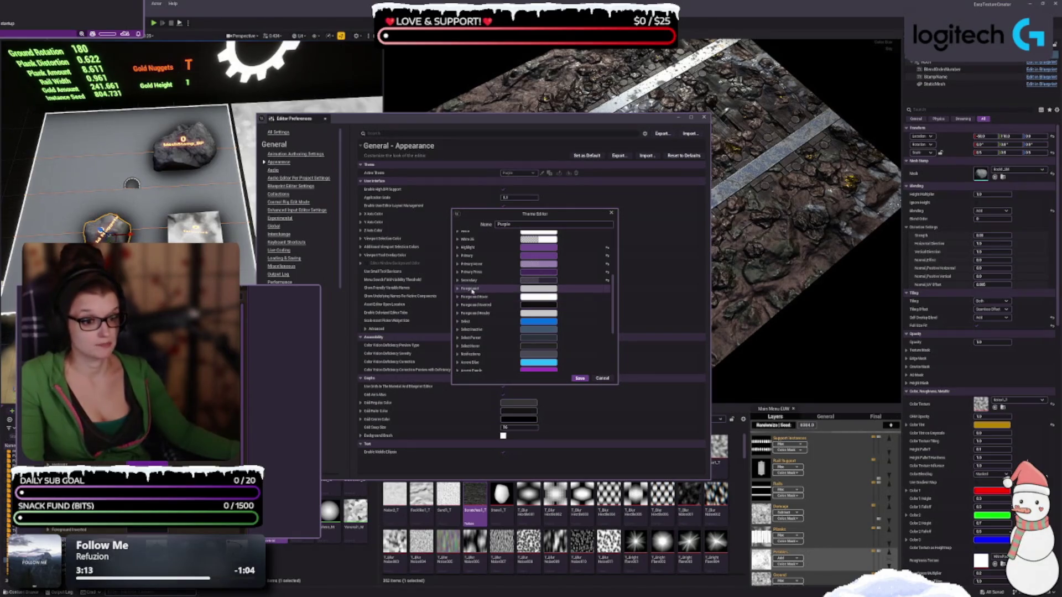
# Set Foreground to a lighter purple preset, brighten and desaturate it, and accept
pyautogui.click(540, 289)
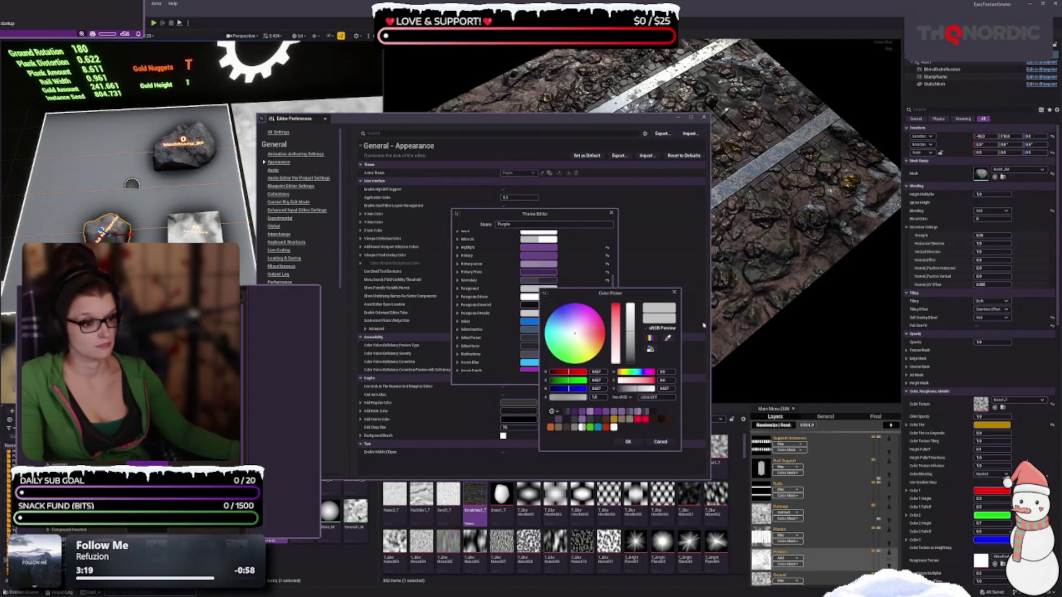
pyautogui.click(583, 410)
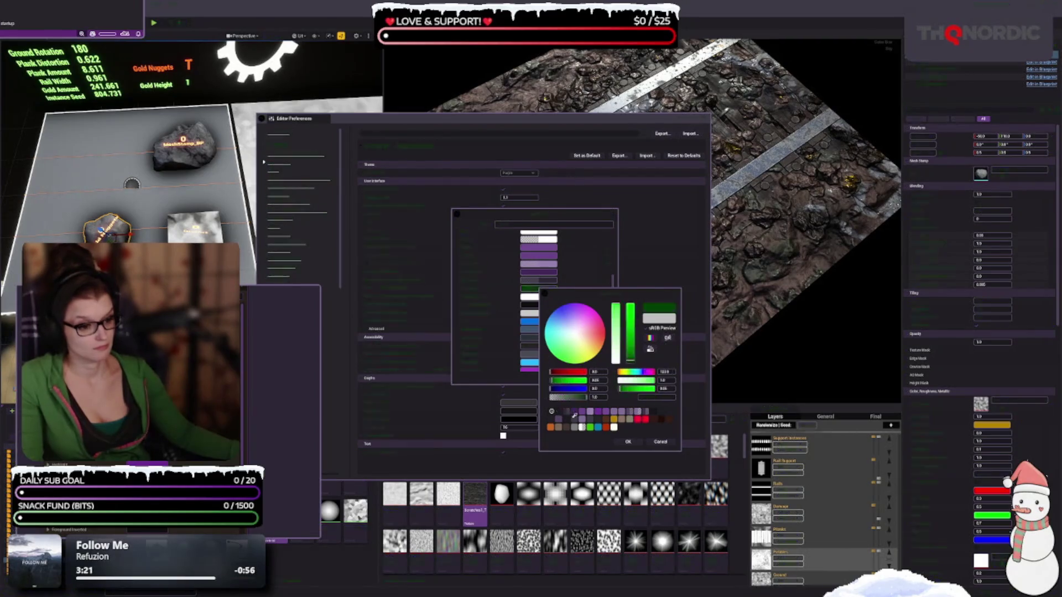
pyautogui.click(626, 410)
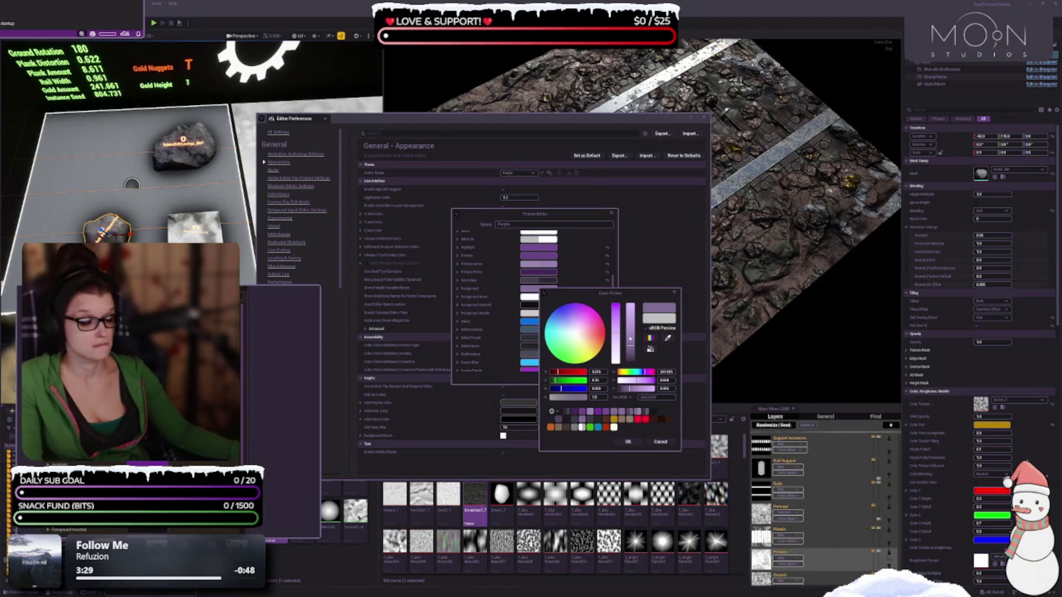
pyautogui.moveTo(630, 338); pyautogui.dragTo(631, 310)
pyautogui.click(616, 352)
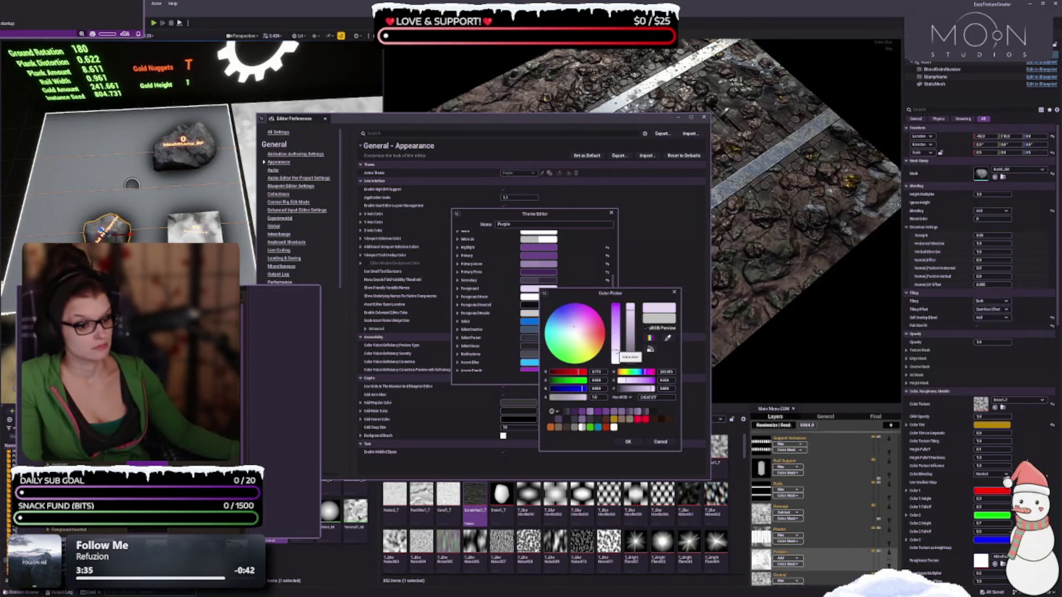
pyautogui.click(630, 441)
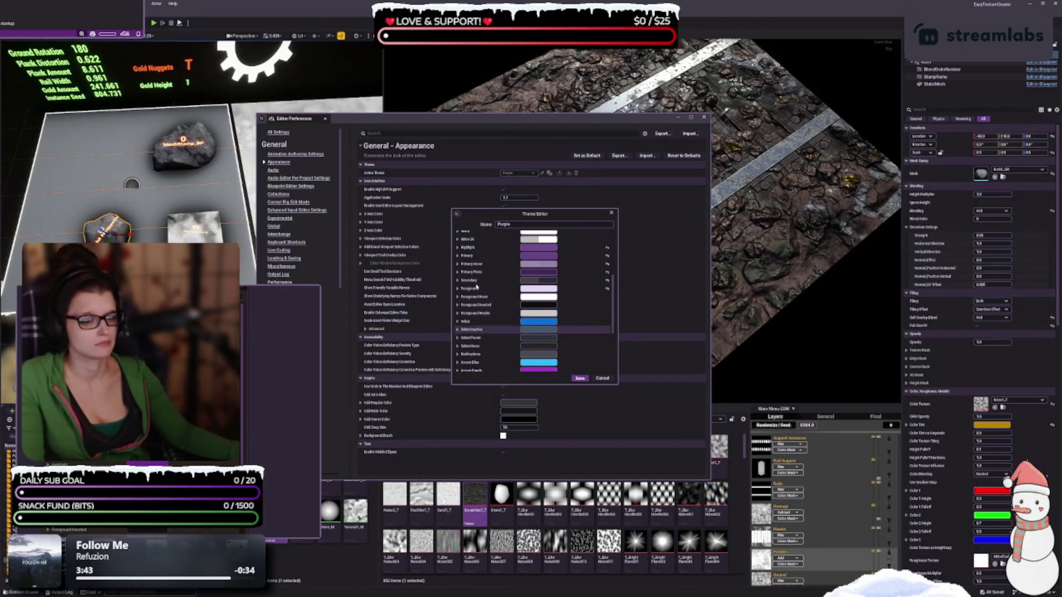
# Give Foreground Hover a greyish purple preset, then brighten and saturate it
pyautogui.click(537, 297)
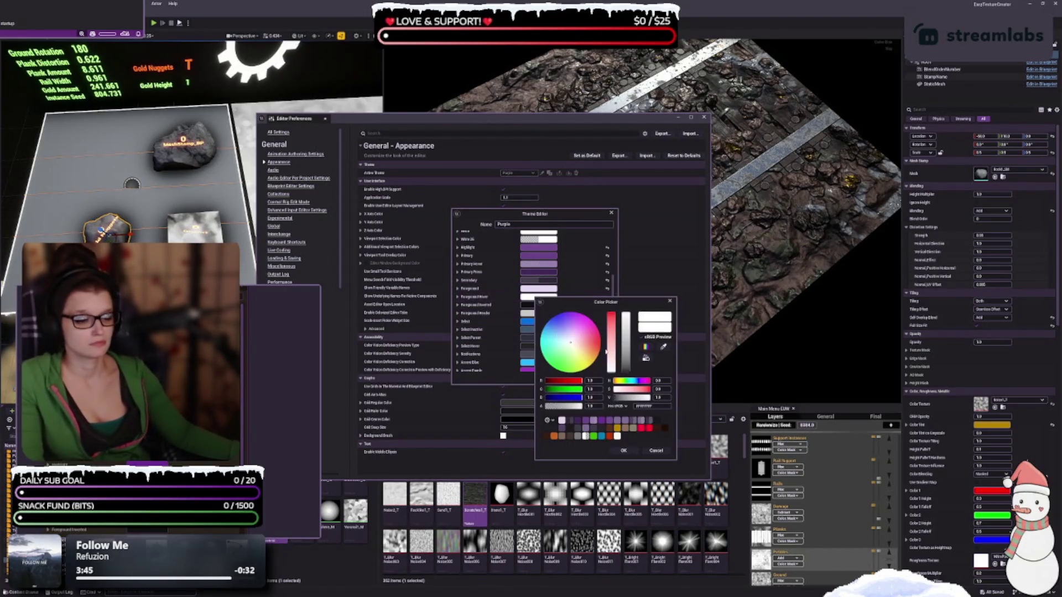
pyautogui.click(612, 424)
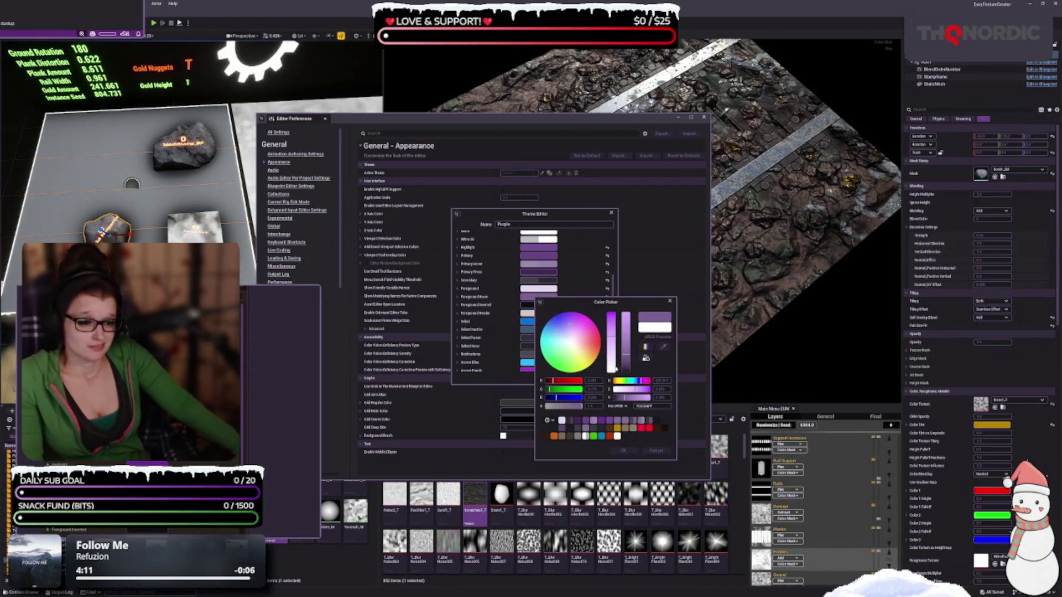
pyautogui.click(562, 420)
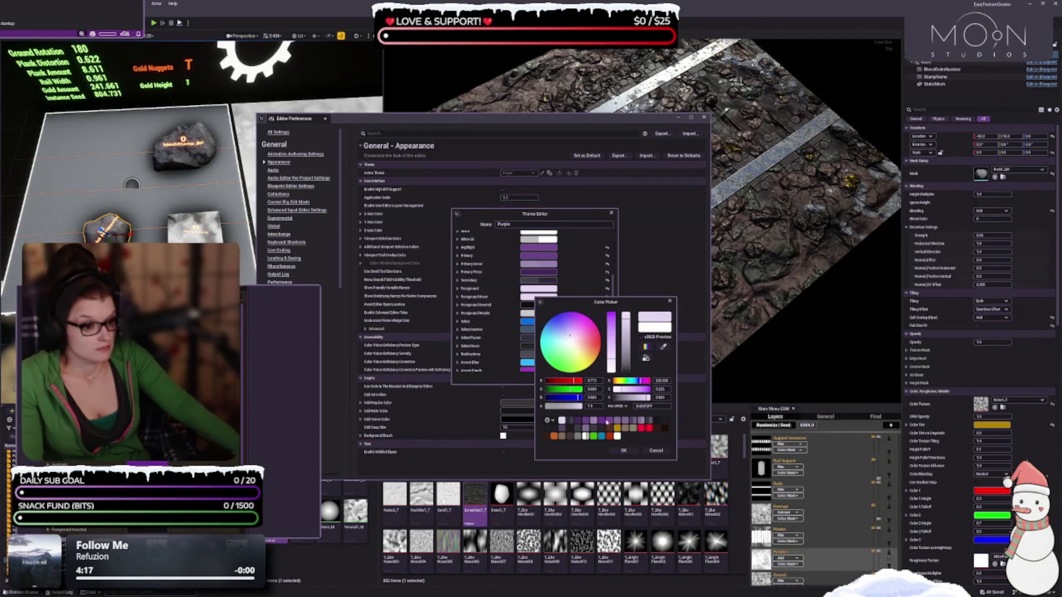
pyautogui.click(617, 424)
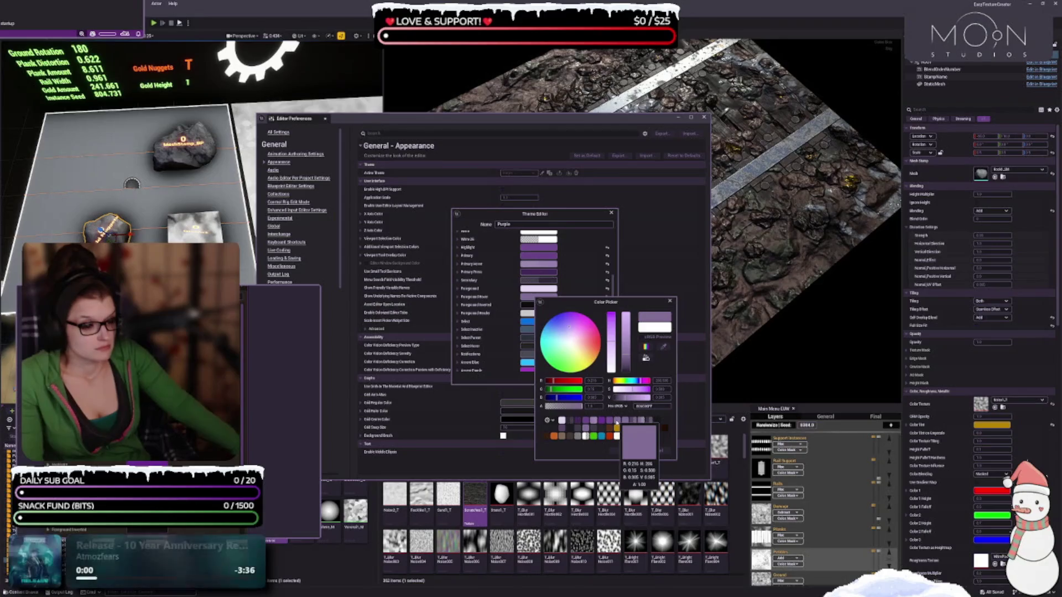
pyautogui.moveTo(624, 351); pyautogui.dragTo(624, 339)
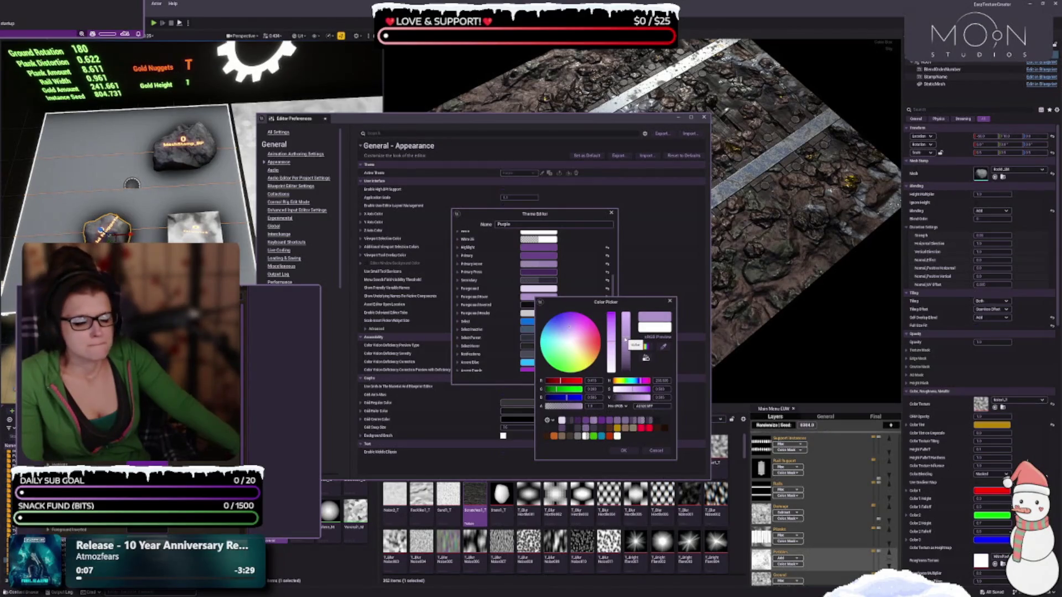
pyautogui.moveTo(610, 336); pyautogui.dragTo(610, 313)
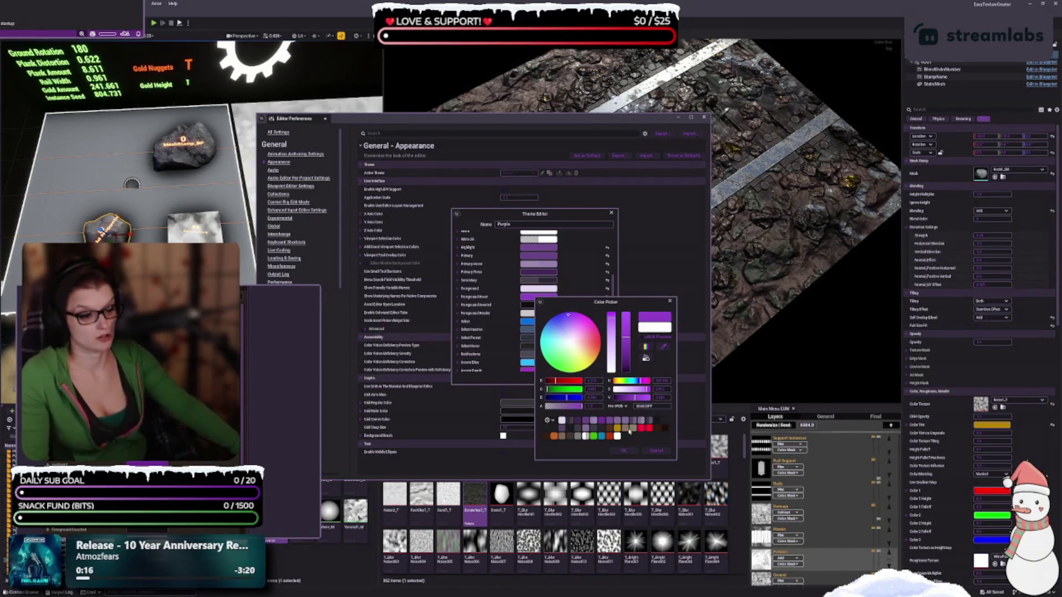
# Compare presets and brightness around 0.465, settling Foreground Hover on the saved light lavender
pyautogui.click(617, 429)
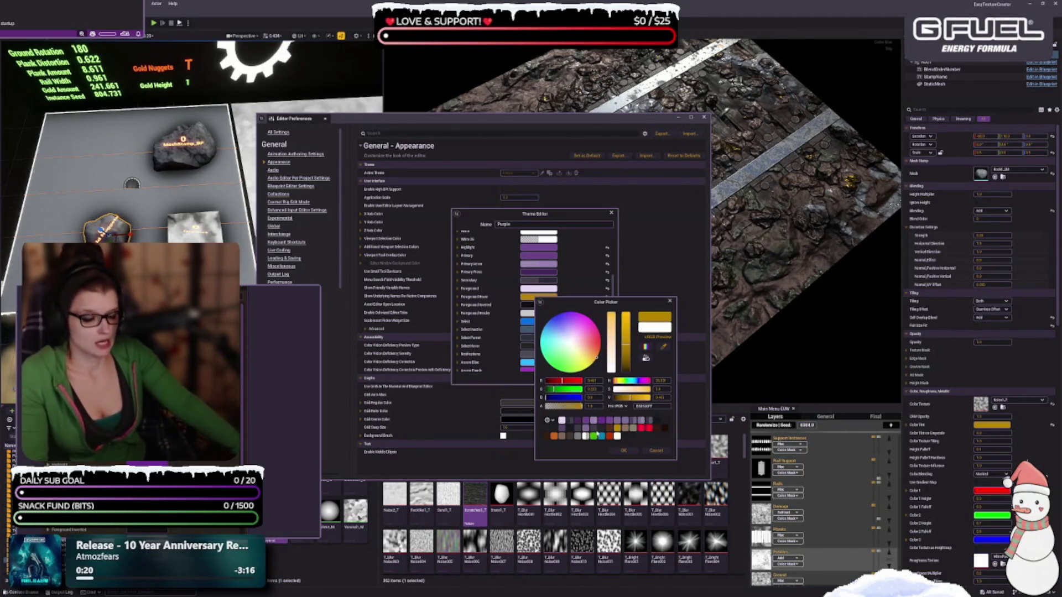
pyautogui.click(563, 433)
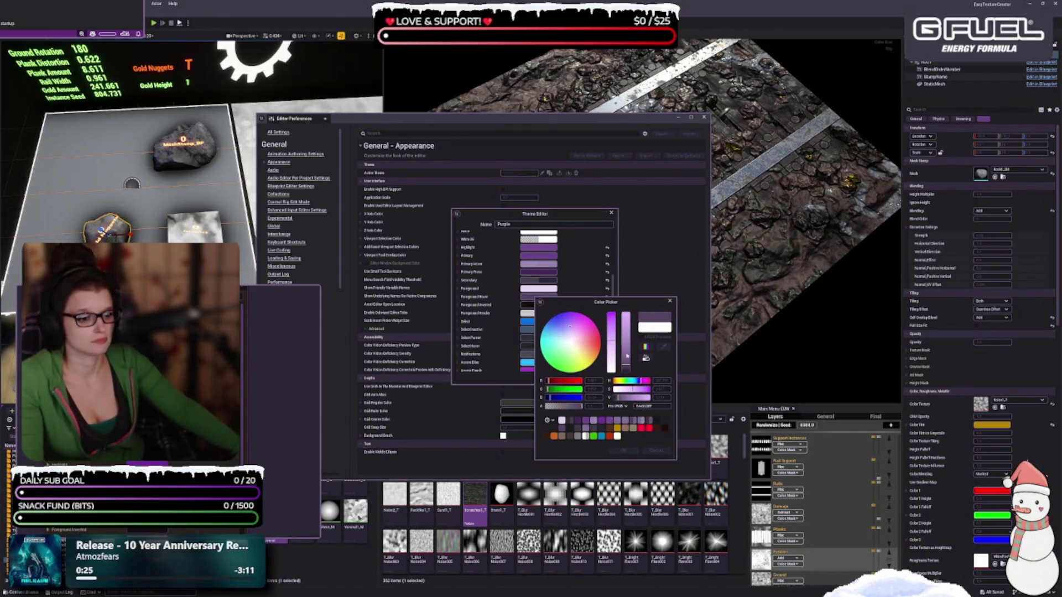
pyautogui.moveTo(610, 348)
pyautogui.mouseDown()
pyautogui.moveTo(610, 335)
pyautogui.moveTo(611, 363)
pyautogui.mouseUp()
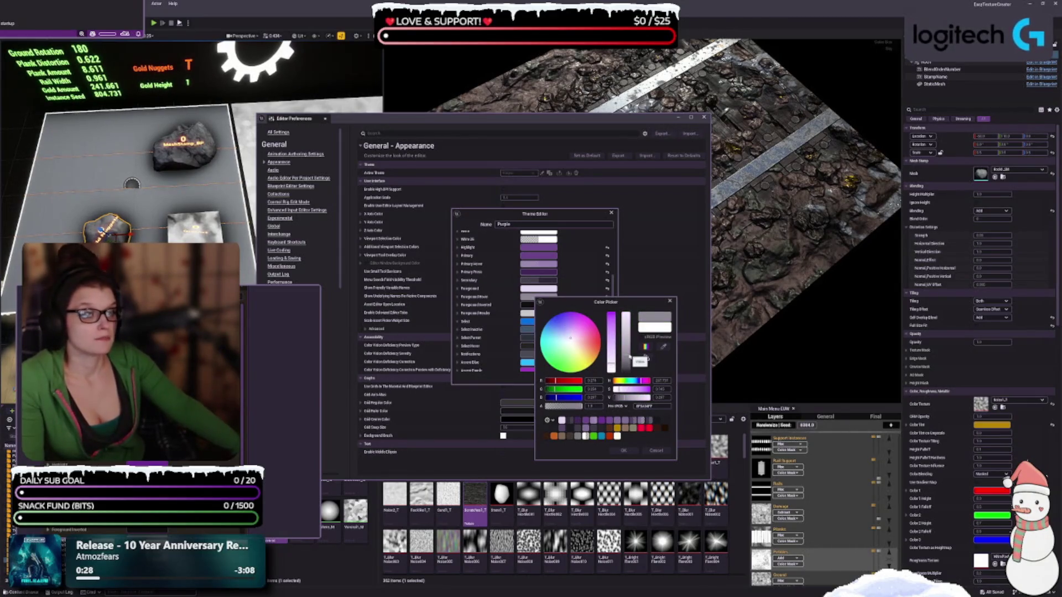
pyautogui.click(628, 347)
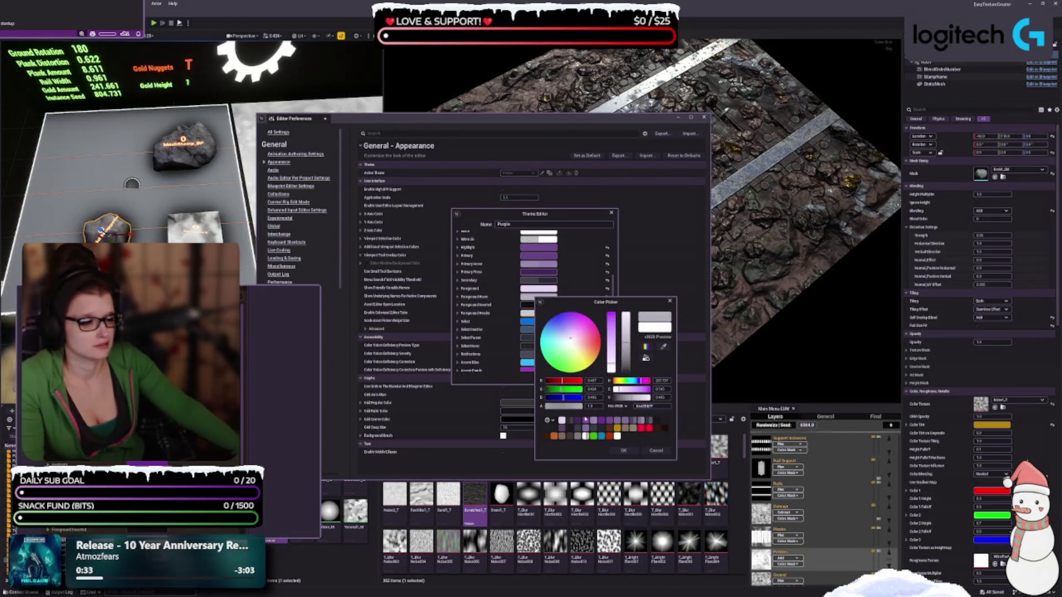
pyautogui.click(620, 422)
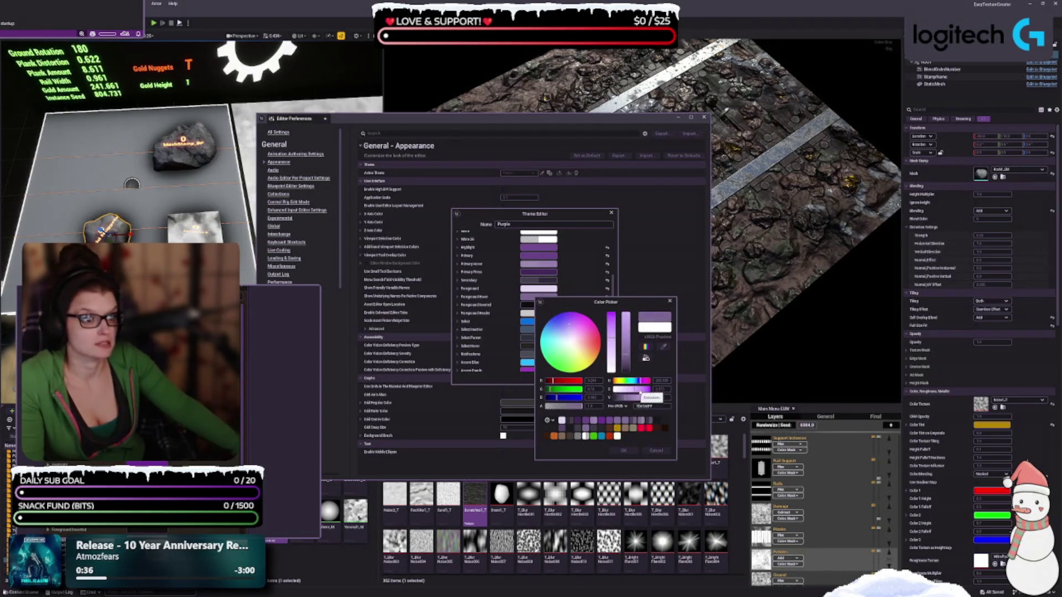
pyautogui.moveTo(628, 389); pyautogui.dragTo(640, 392)
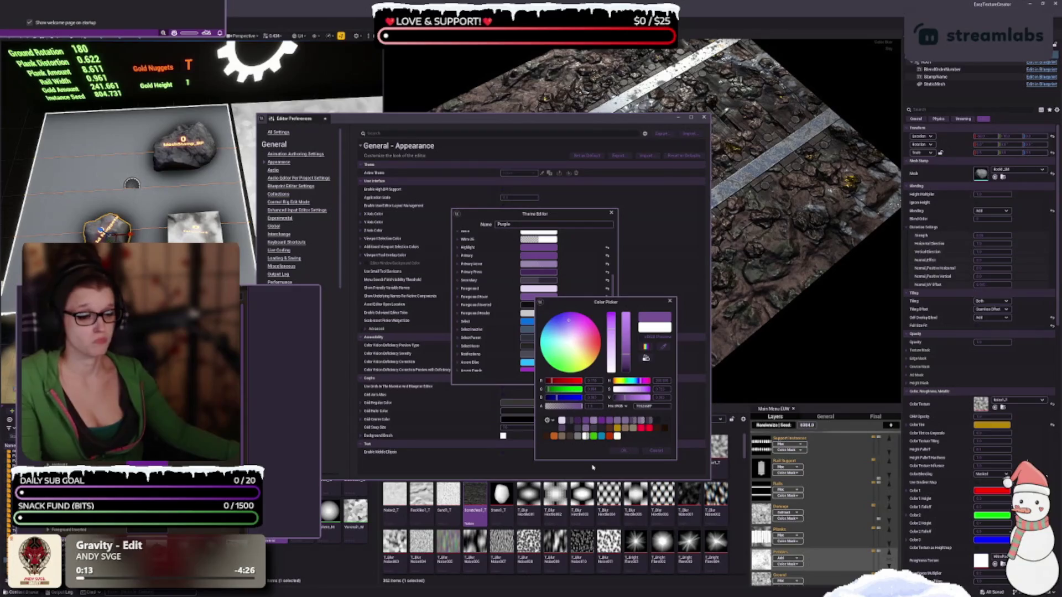
pyautogui.click(562, 420)
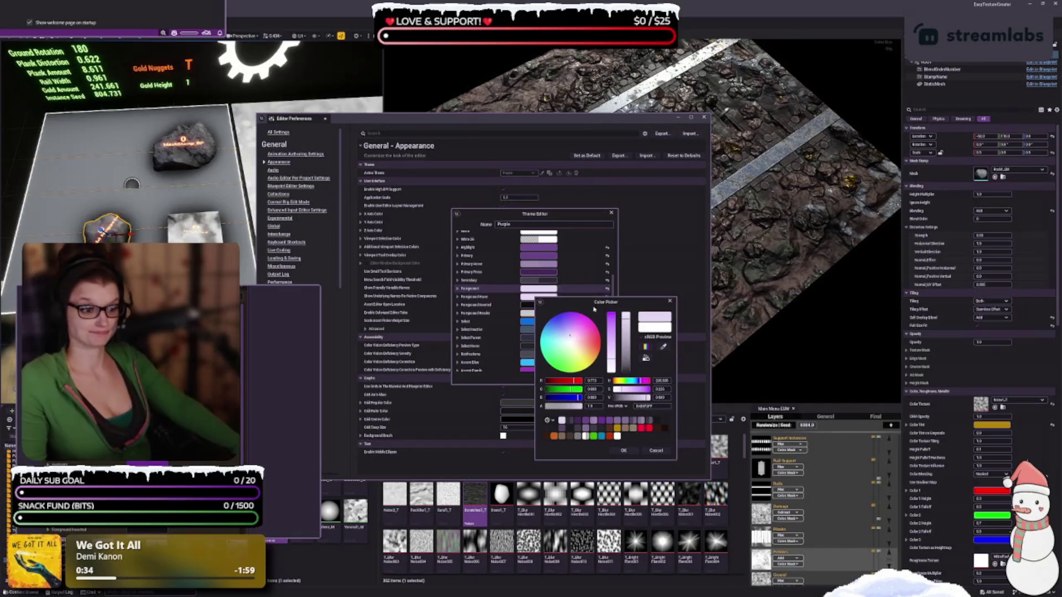
# Nudge the Color Picker window slightly aside
pyautogui.moveTo(593, 309); pyautogui.dragTo(587, 307)
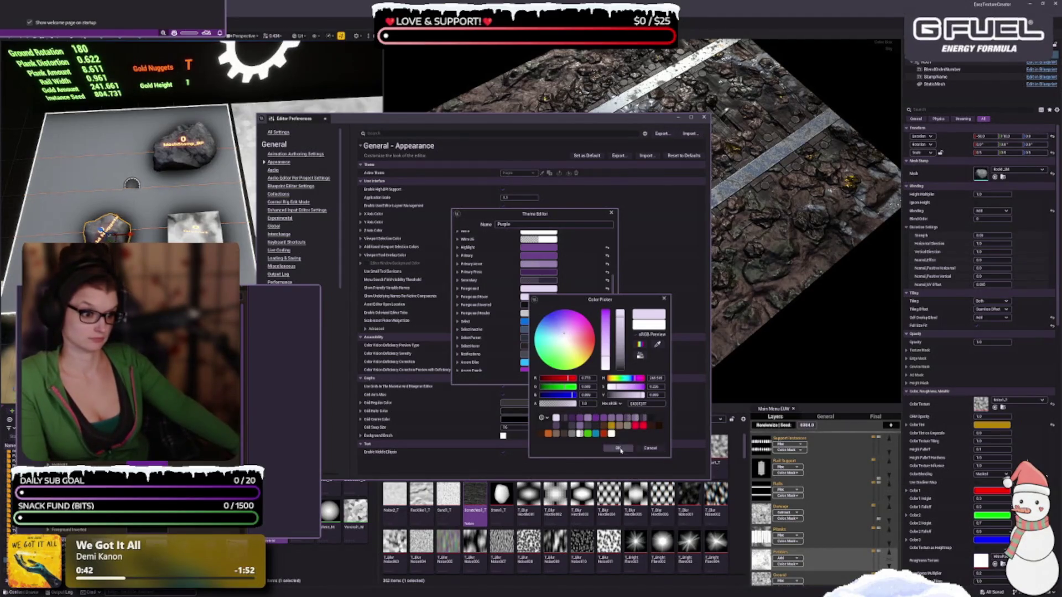
# Accept the light lavender Foreground Hover colour and scroll down the theme colour list
pyautogui.click(650, 448)
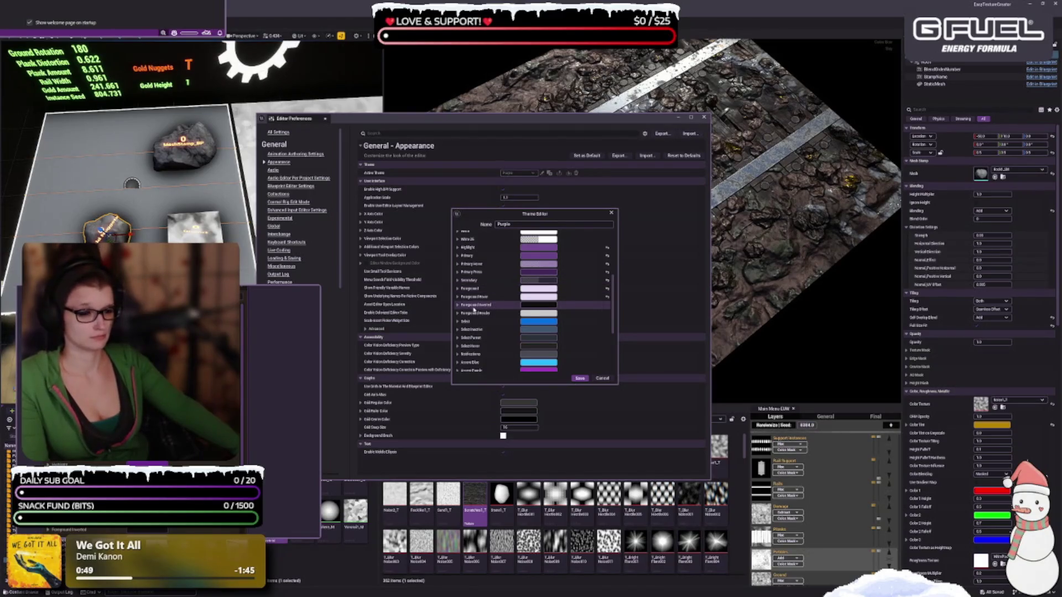
pyautogui.scroll(-2, 481, 311)
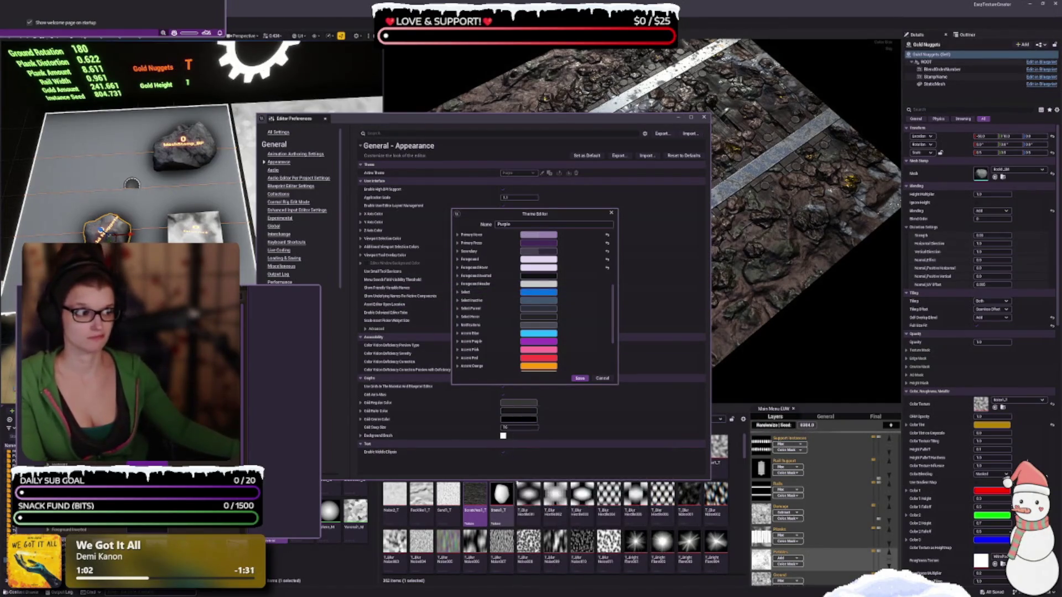
# Change the Select colour from blue to a purple palette swatch
pyautogui.click(533, 292)
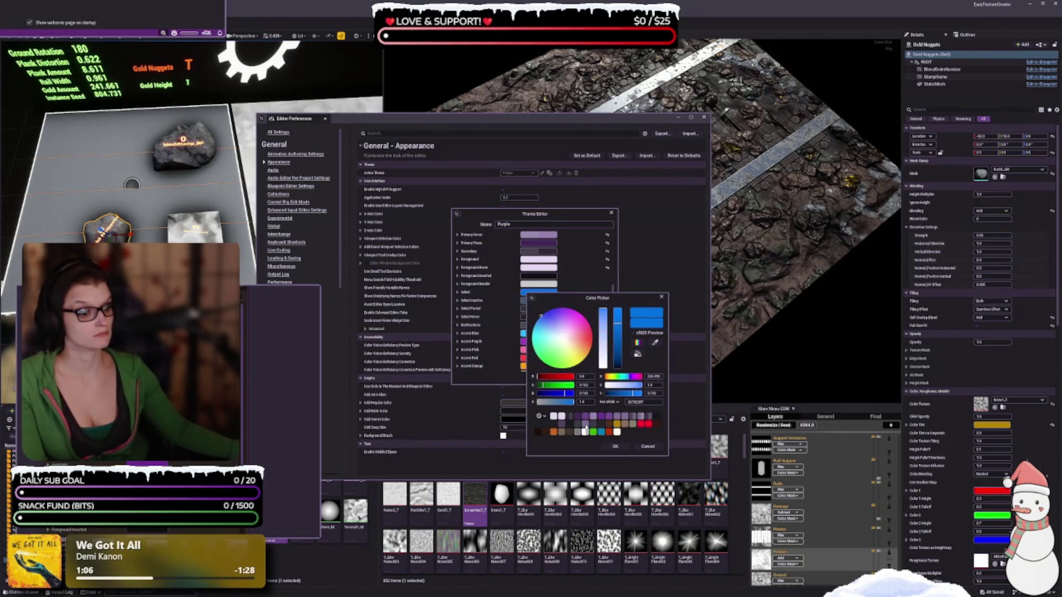
pyautogui.click(585, 431)
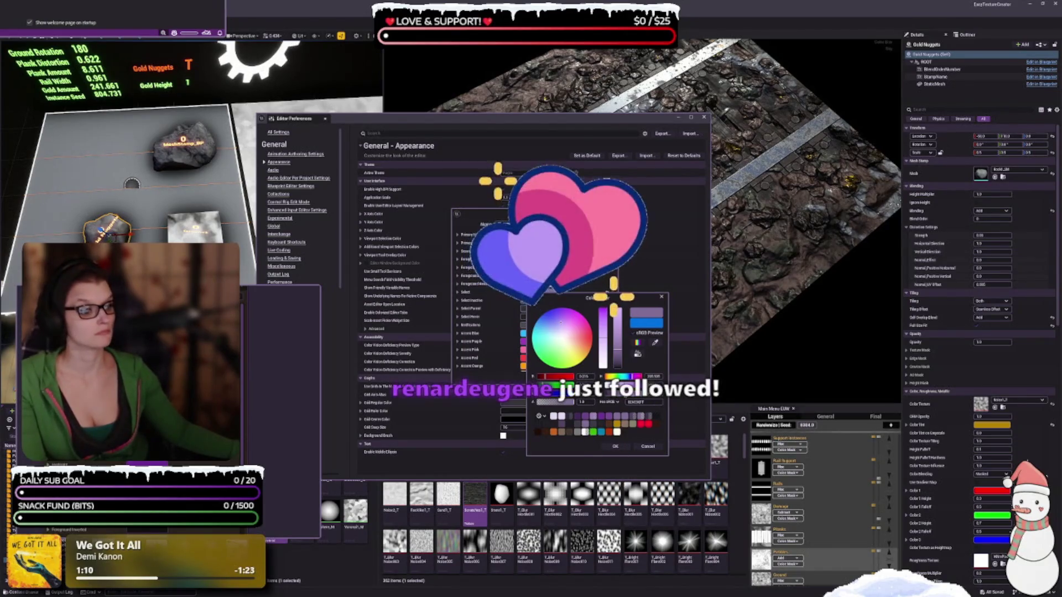
pyautogui.moveTo(595, 301); pyautogui.dragTo(620, 295)
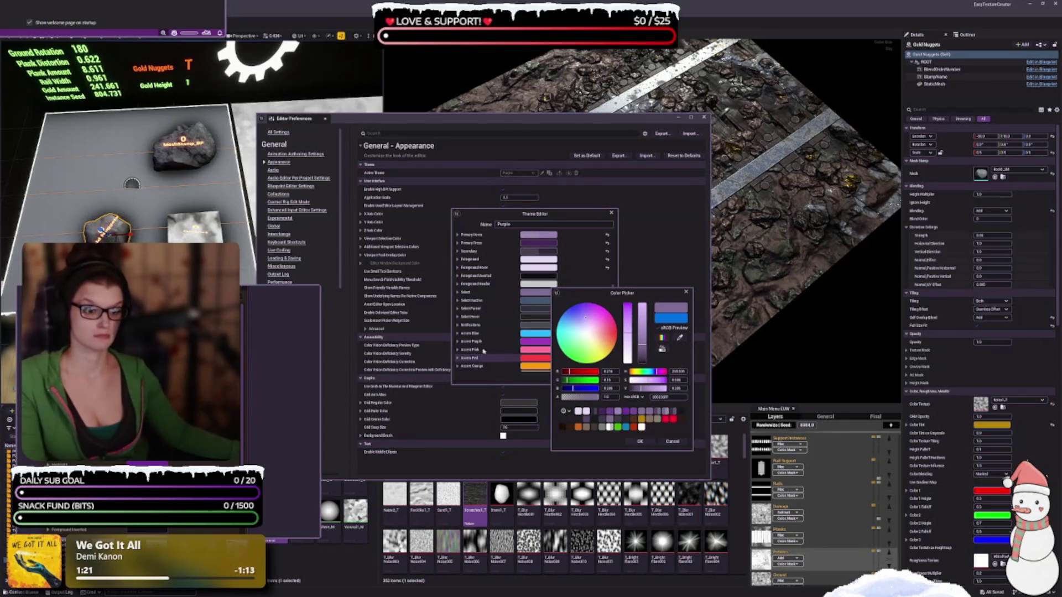
pyautogui.scroll(2, 505, 339)
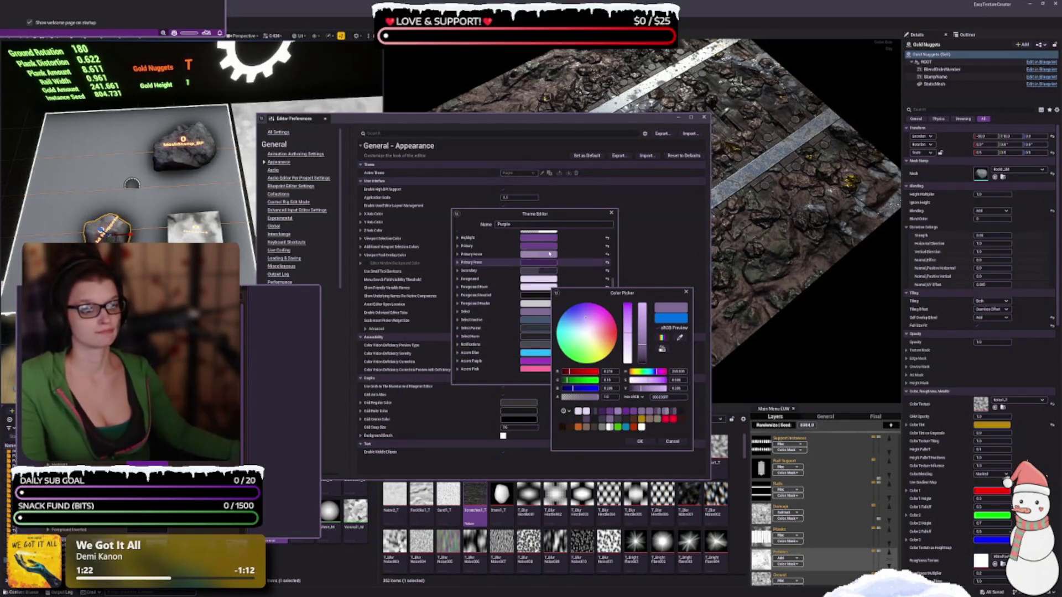
# Apply a darker saved purple with raised saturation as the Primary colour
pyautogui.click(612, 411)
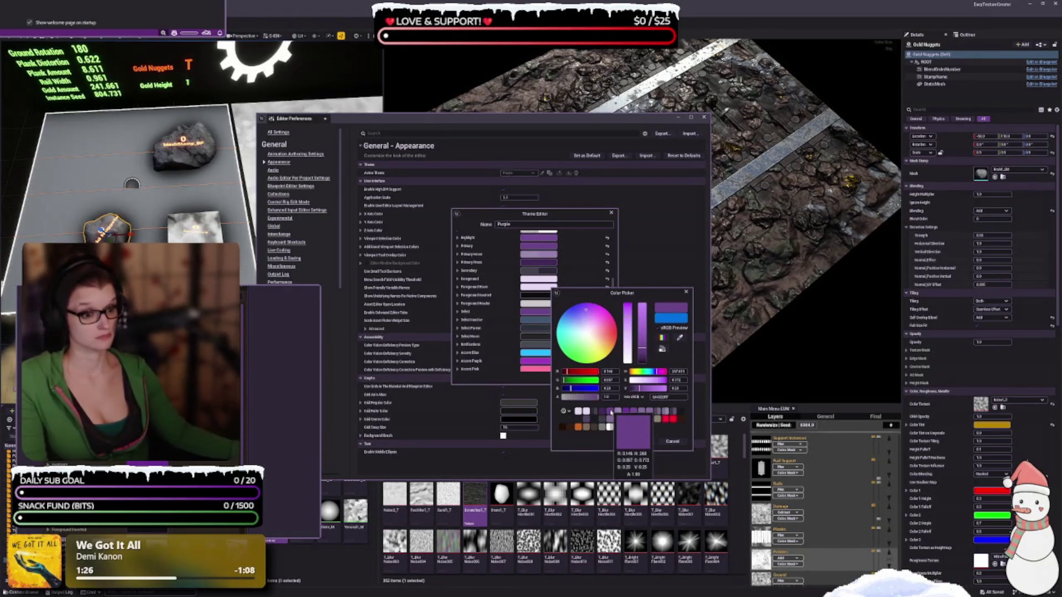
pyautogui.click(627, 314)
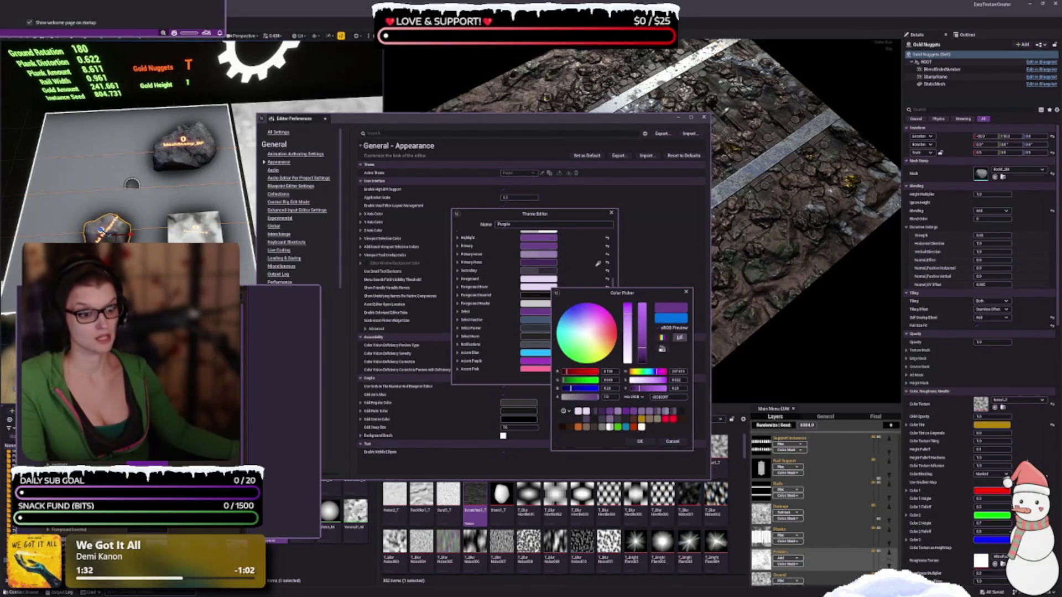
pyautogui.click(547, 246)
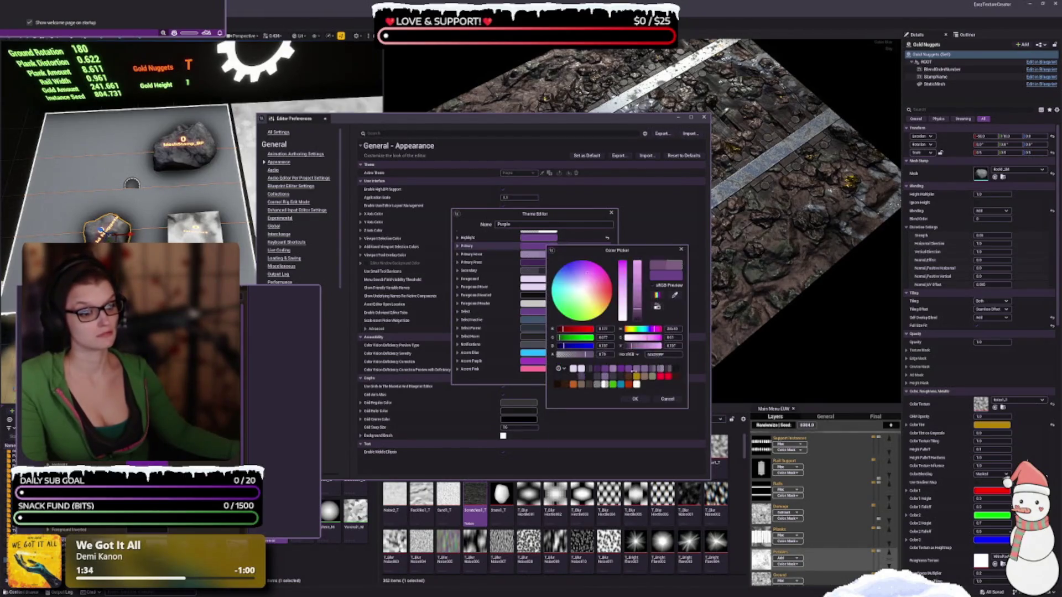
pyautogui.click(635, 399)
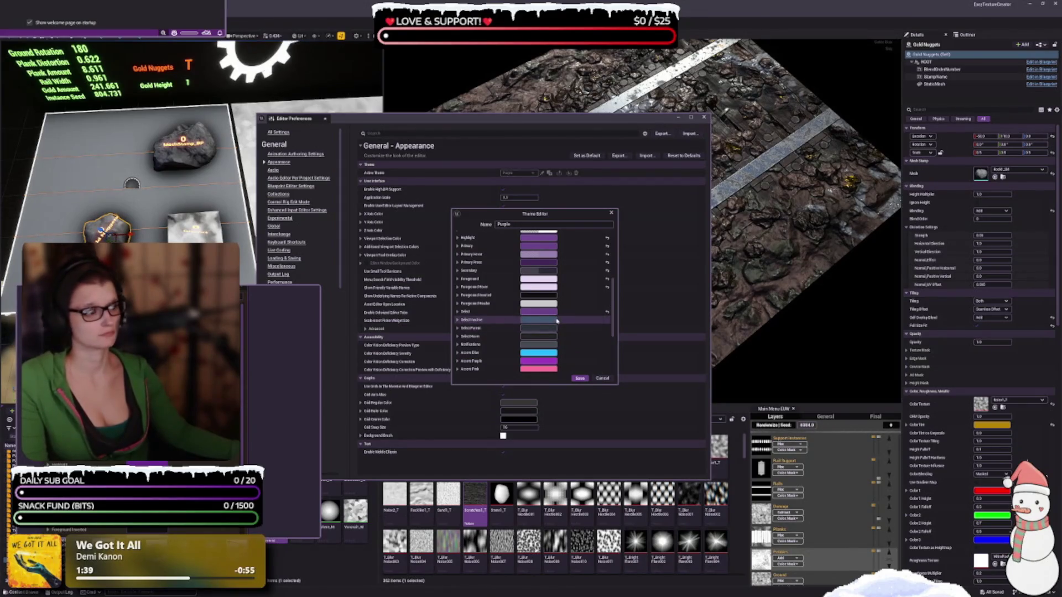
# Switch Select Inactive to a dark purple and fine-tune its transparency
pyautogui.click(553, 321)
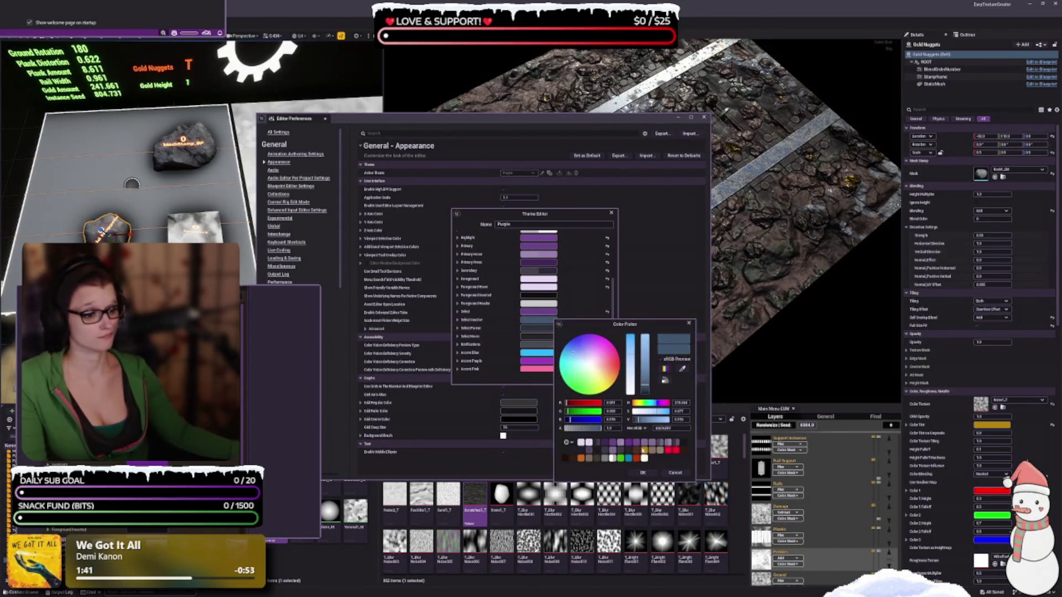
pyautogui.click(590, 449)
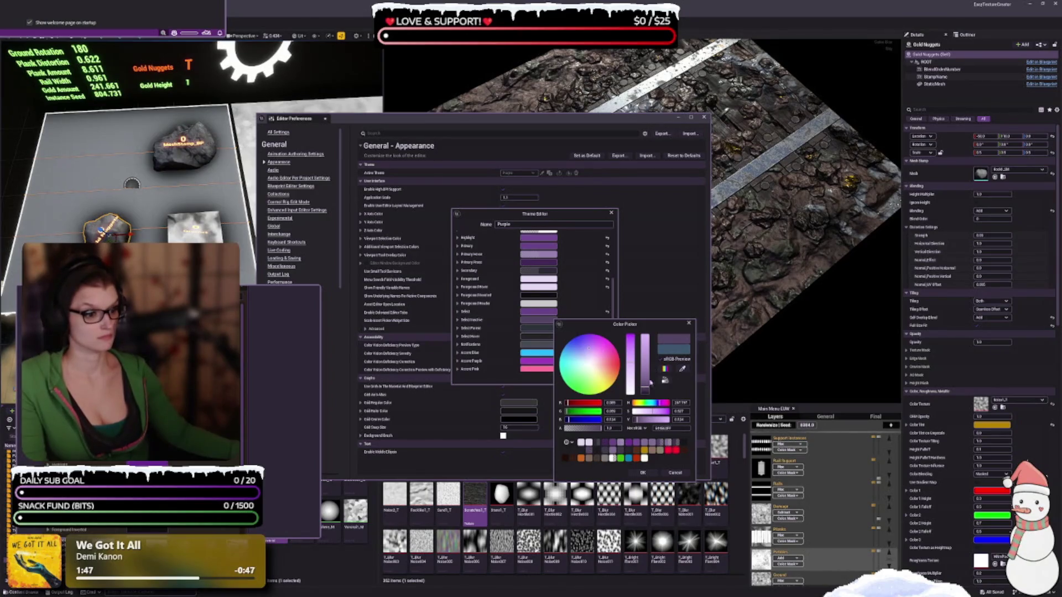
pyautogui.click(595, 428)
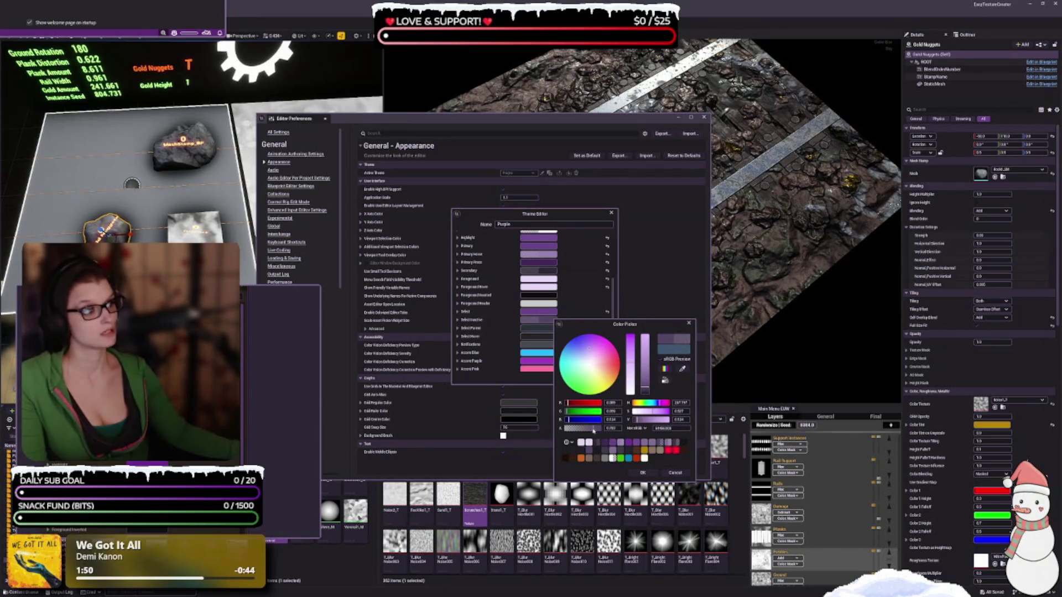
pyautogui.click(592, 429)
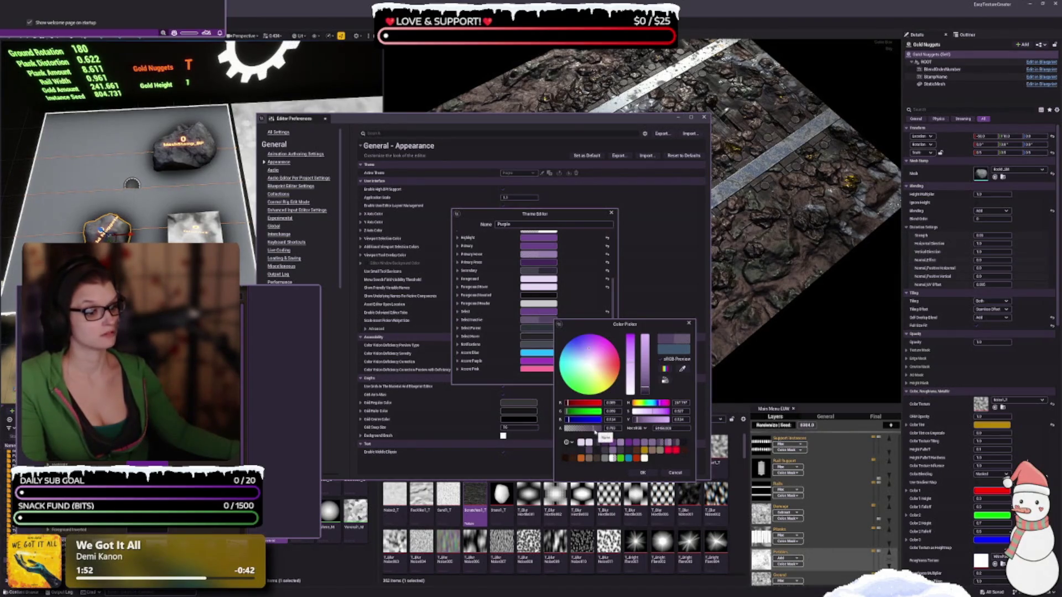
# Darken the Select Inactive purple slightly and shift its hue pinker, then accept it
pyautogui.moveTo(553, 500)
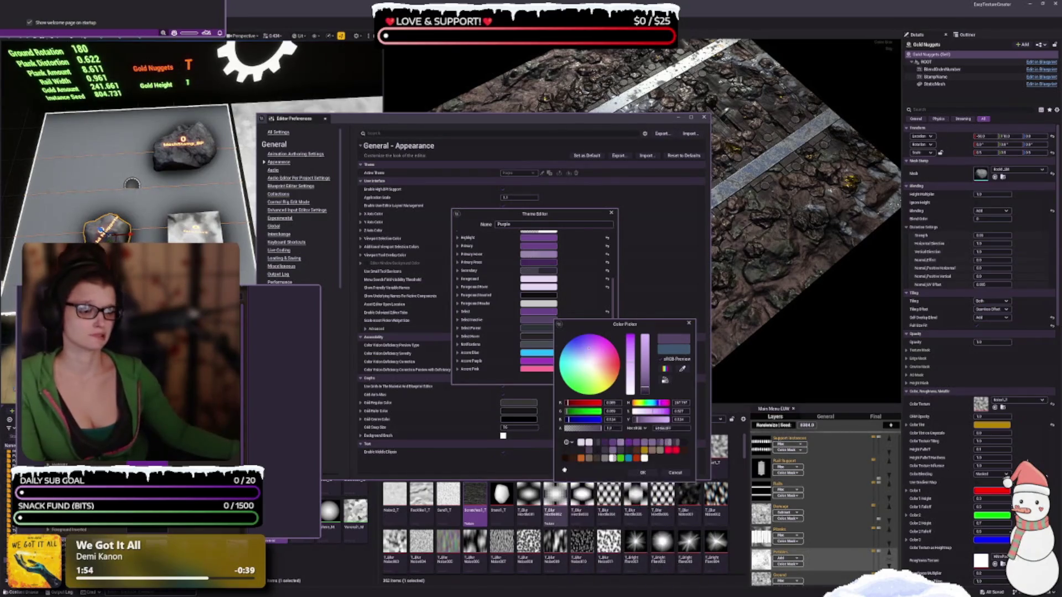
pyautogui.click(647, 392)
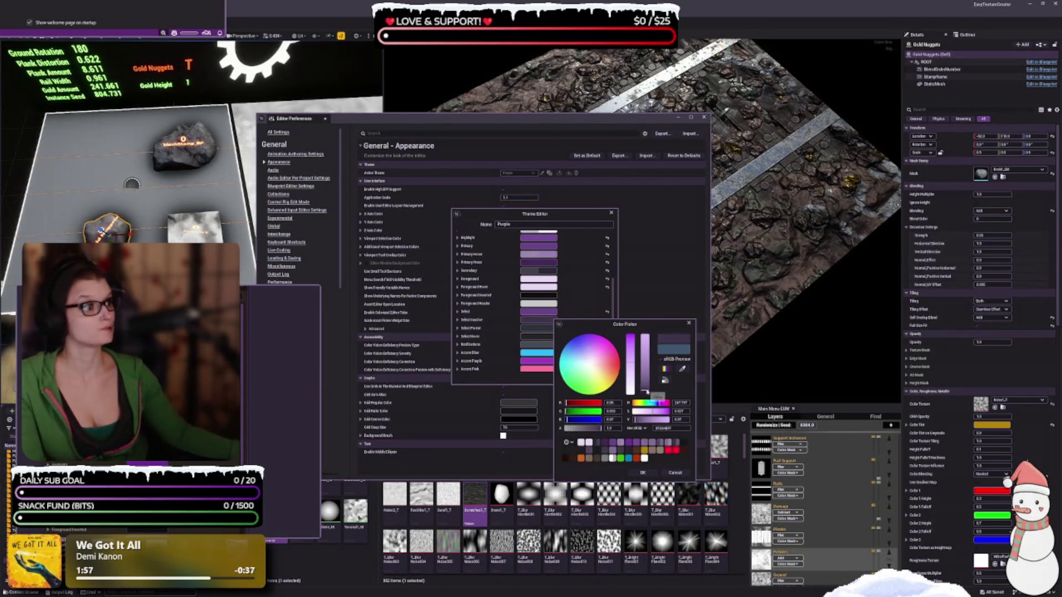
pyautogui.click(648, 388)
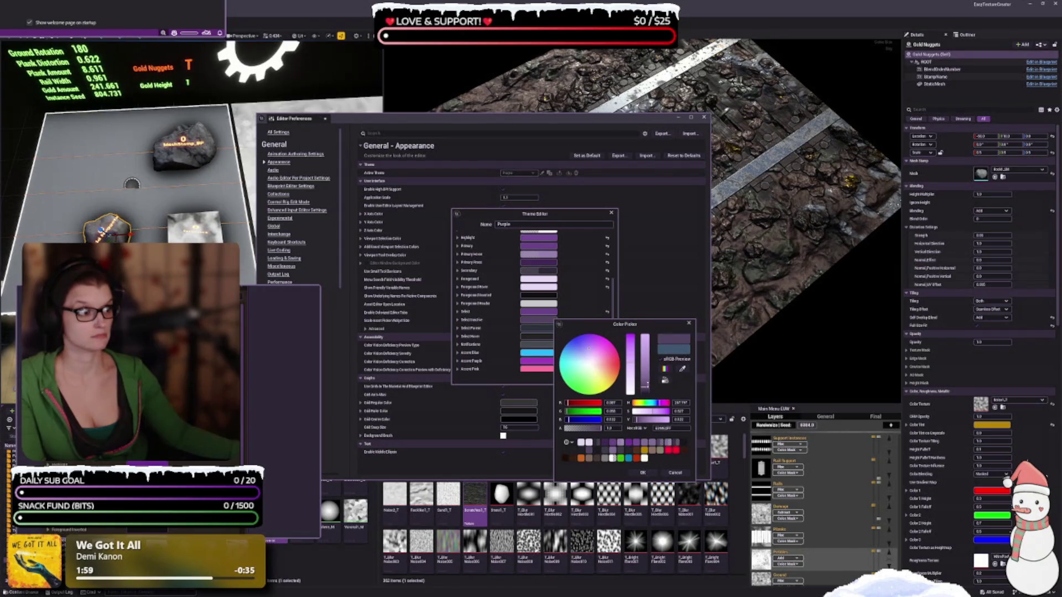
pyautogui.click(648, 387)
pyautogui.click(648, 390)
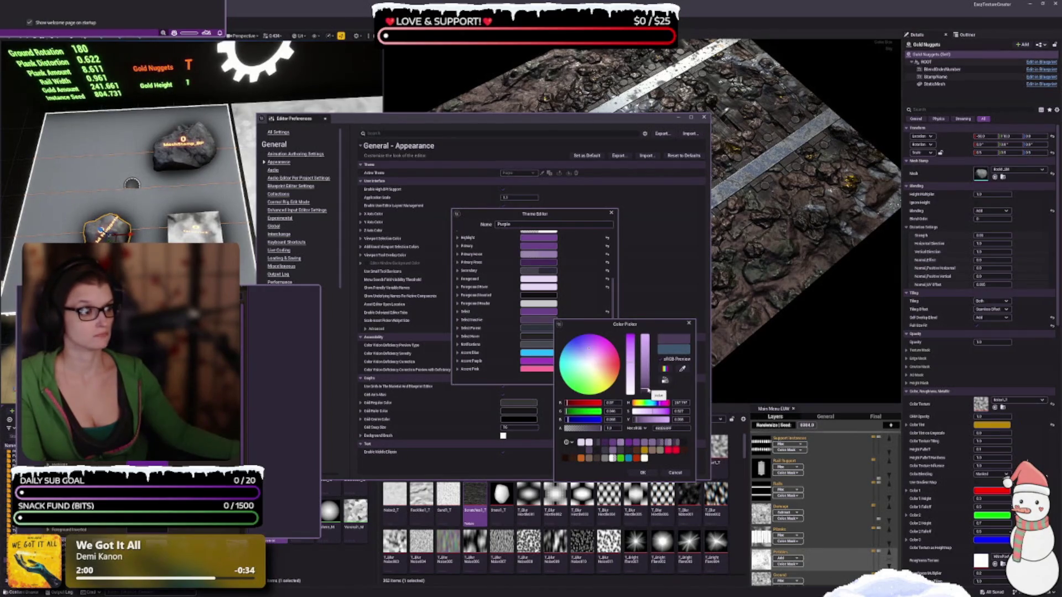
pyautogui.click(648, 390)
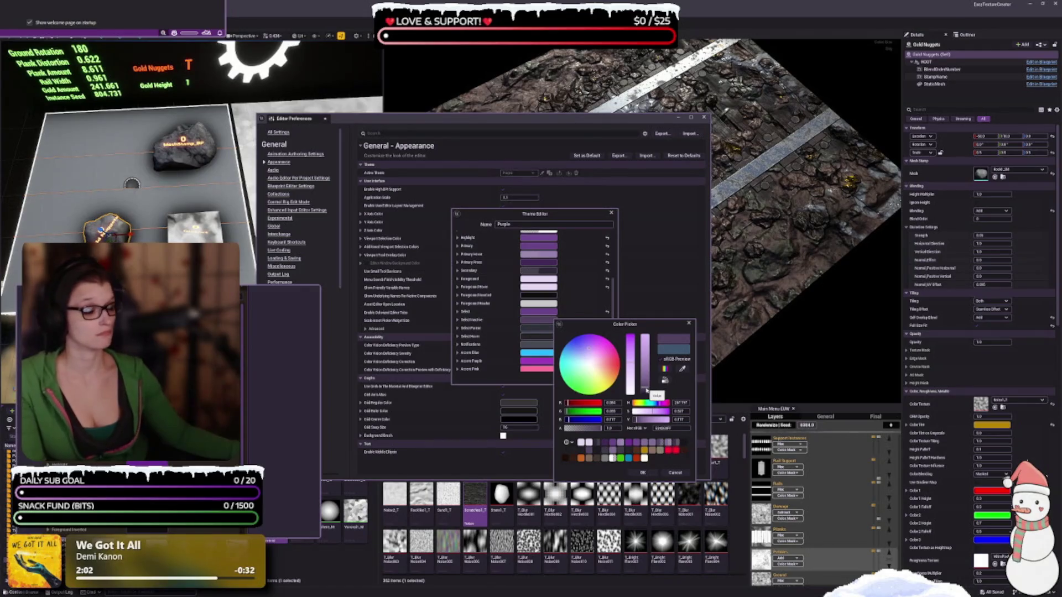
pyautogui.click(589, 347)
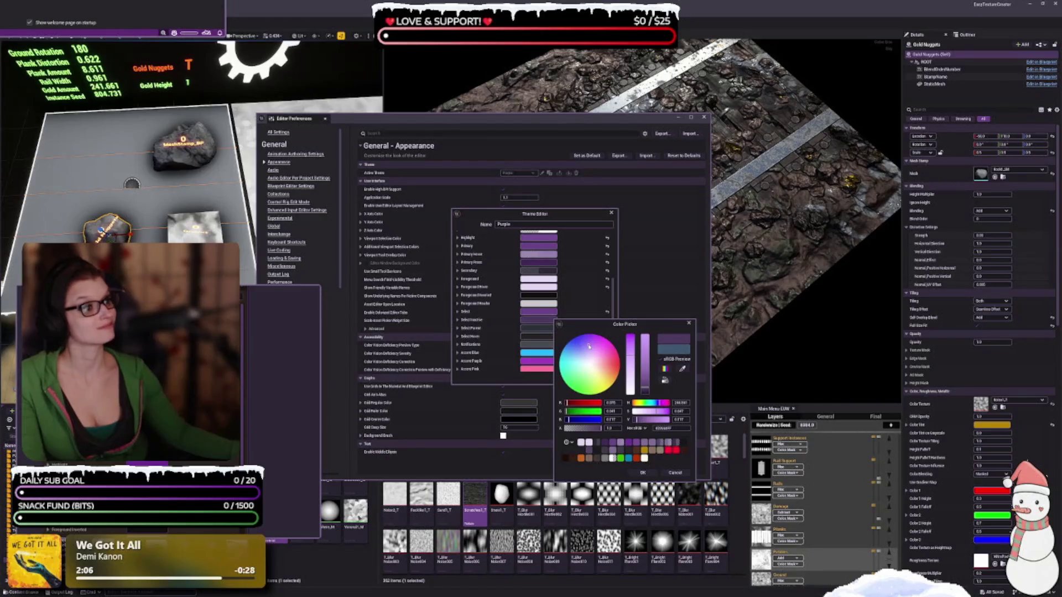
pyautogui.click(589, 347)
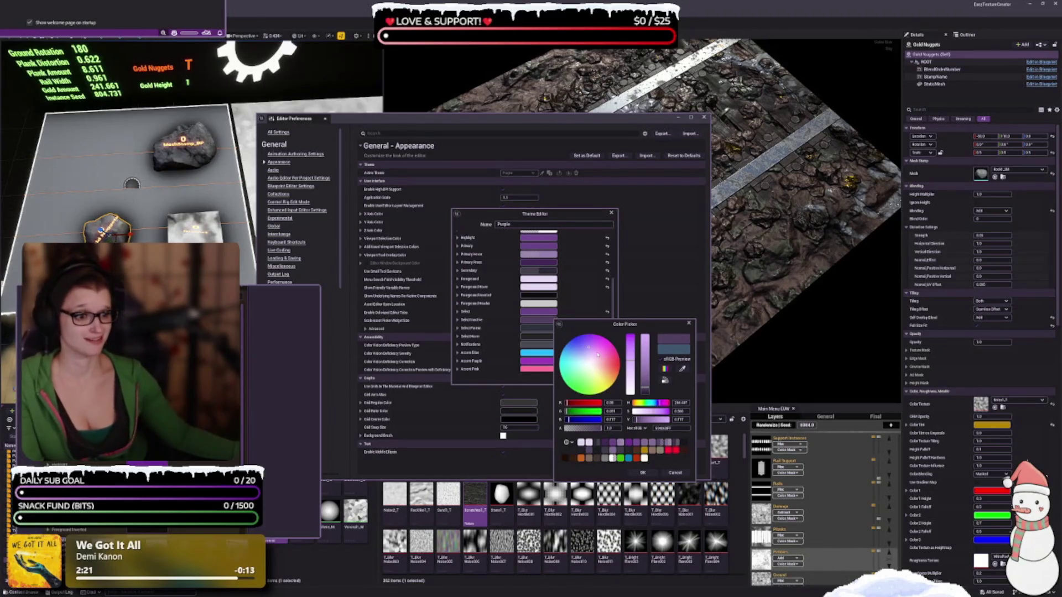
pyautogui.moveTo(597, 354); pyautogui.dragTo(596, 352)
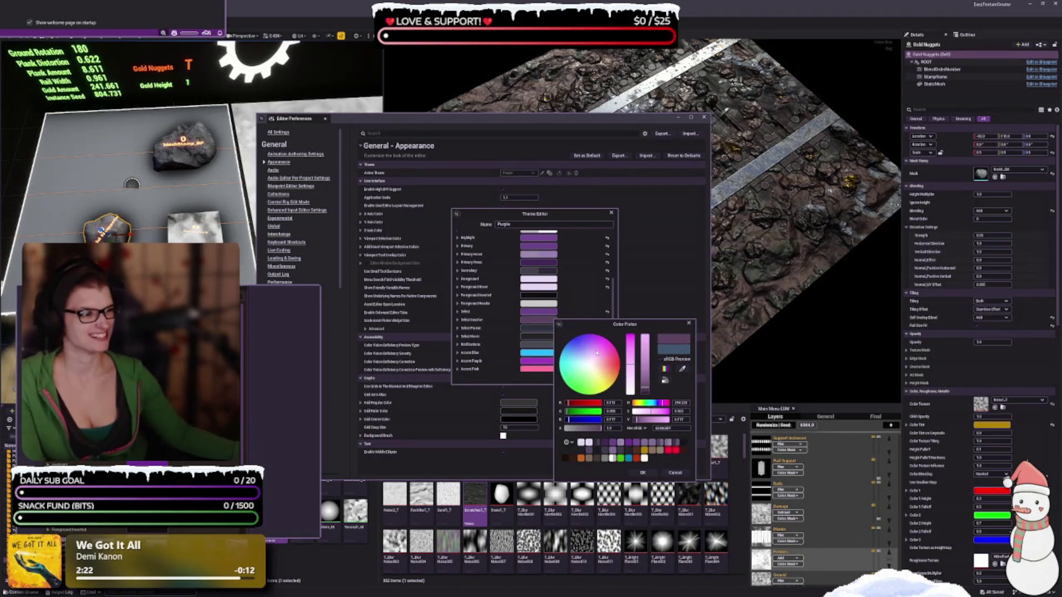
pyautogui.click(647, 474)
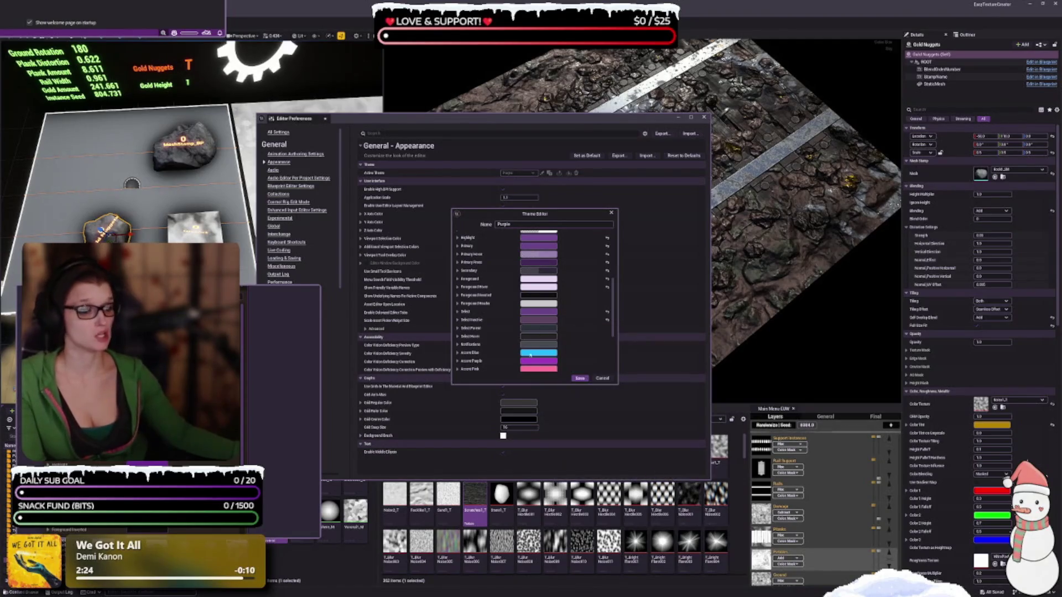
# Make Select Parent a darker, muted purple
pyautogui.scroll(-1, 500, 323)
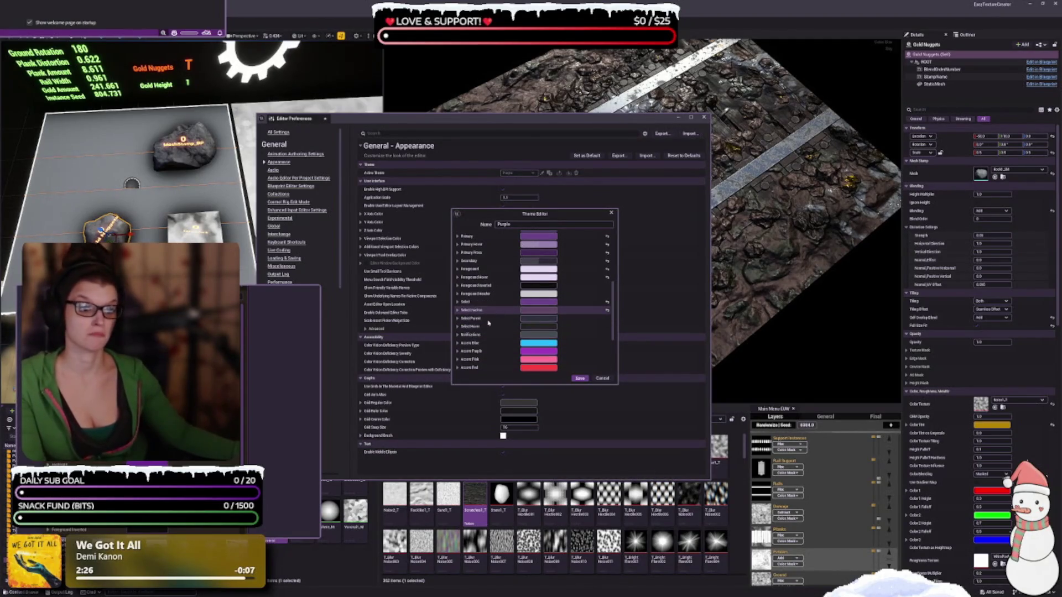
pyautogui.click(528, 323)
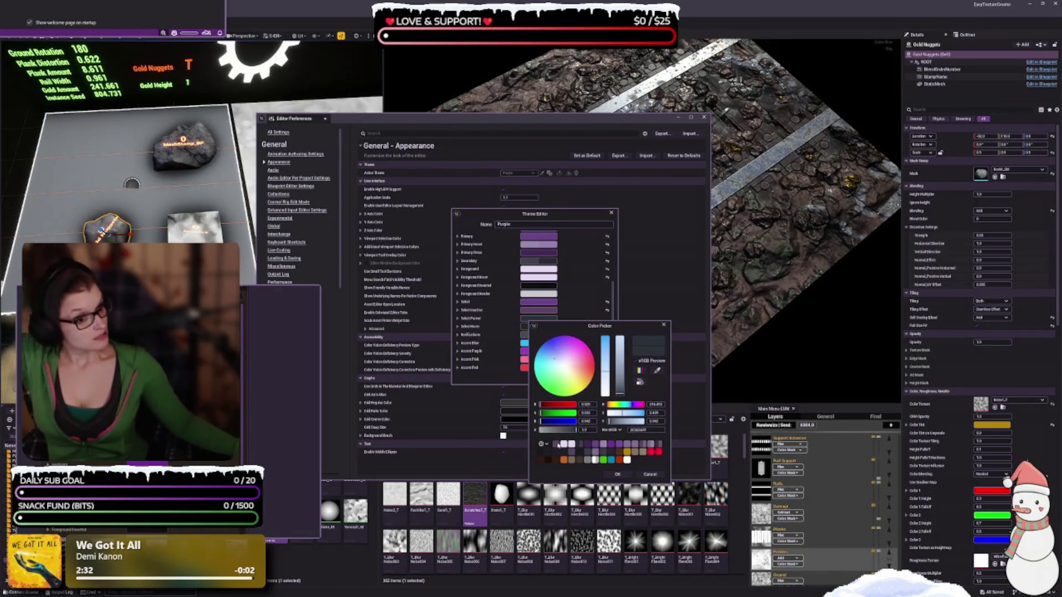
pyautogui.click(558, 444)
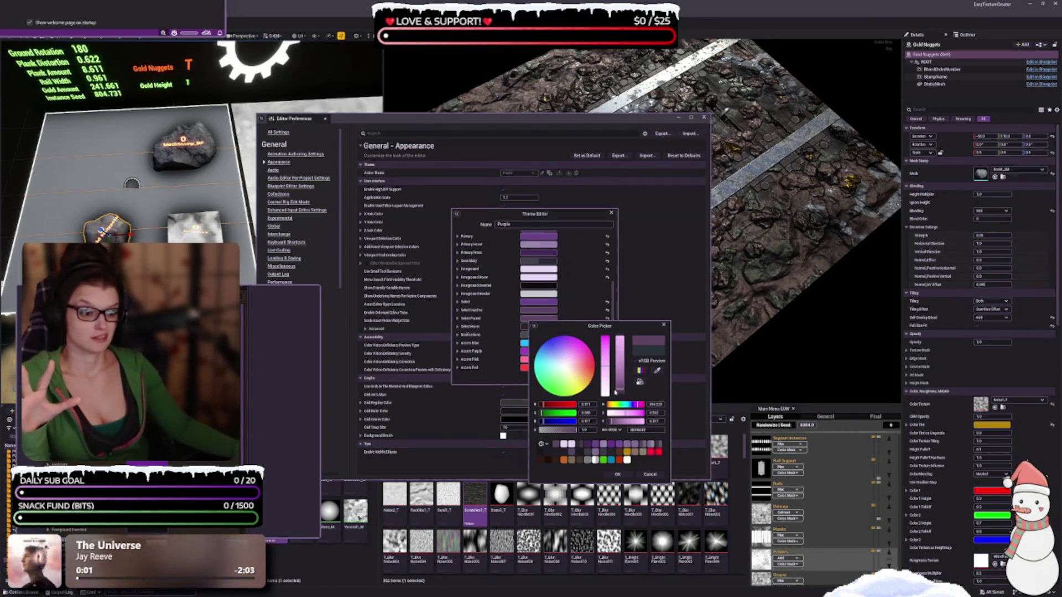
pyautogui.click(619, 392)
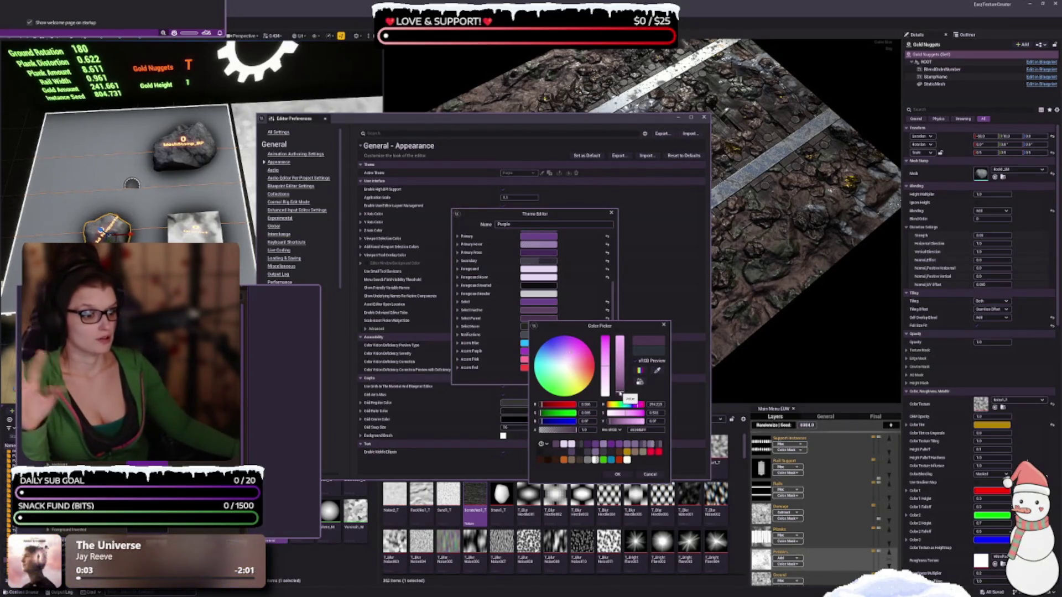
pyautogui.click(619, 475)
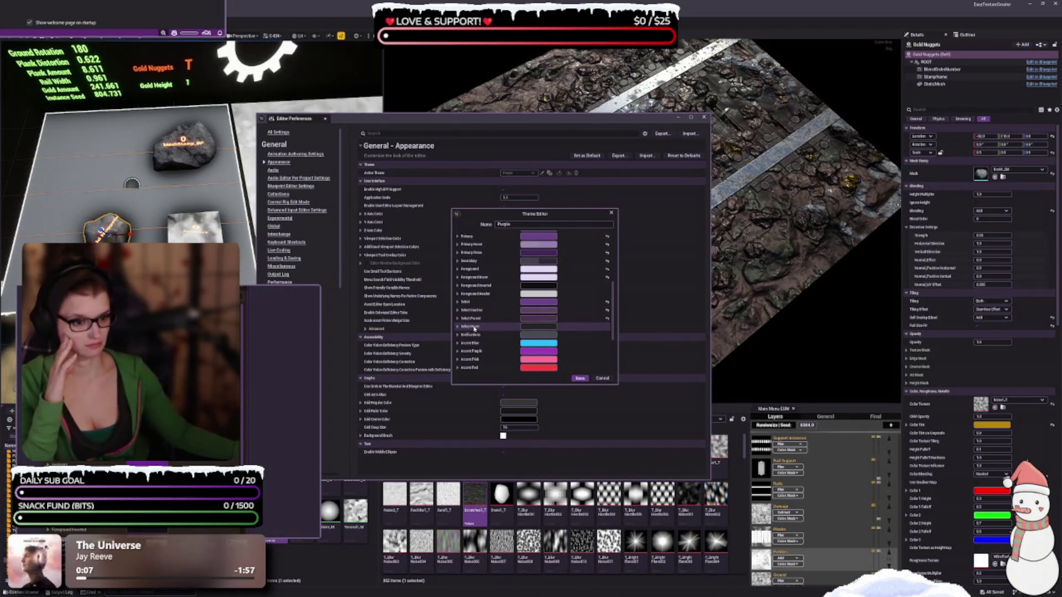
# Change Select Hover from grey to a darker purple
pyautogui.click(536, 328)
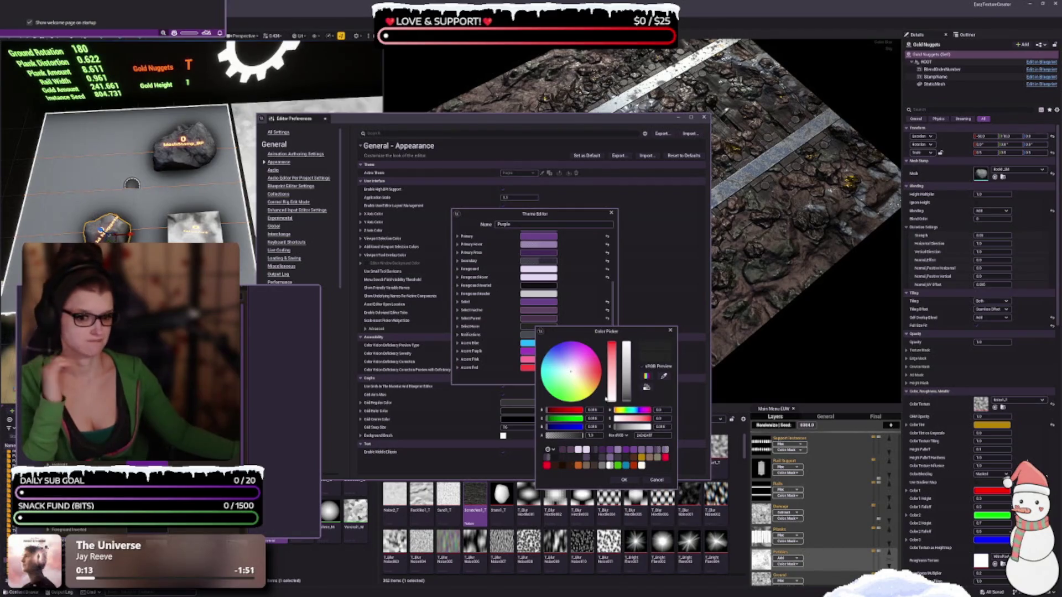
pyautogui.click(563, 450)
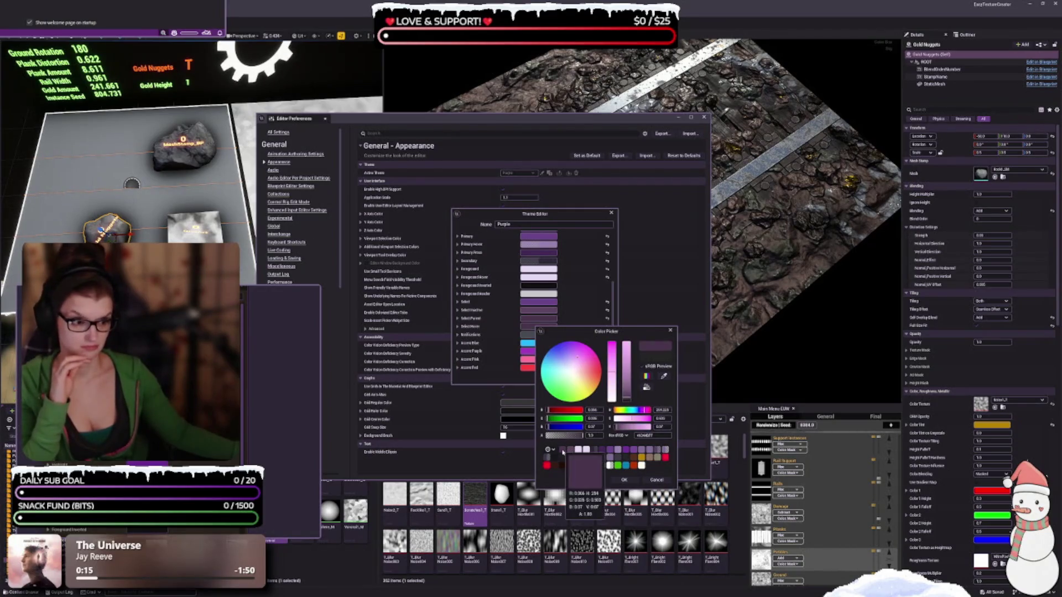
pyautogui.click(626, 401)
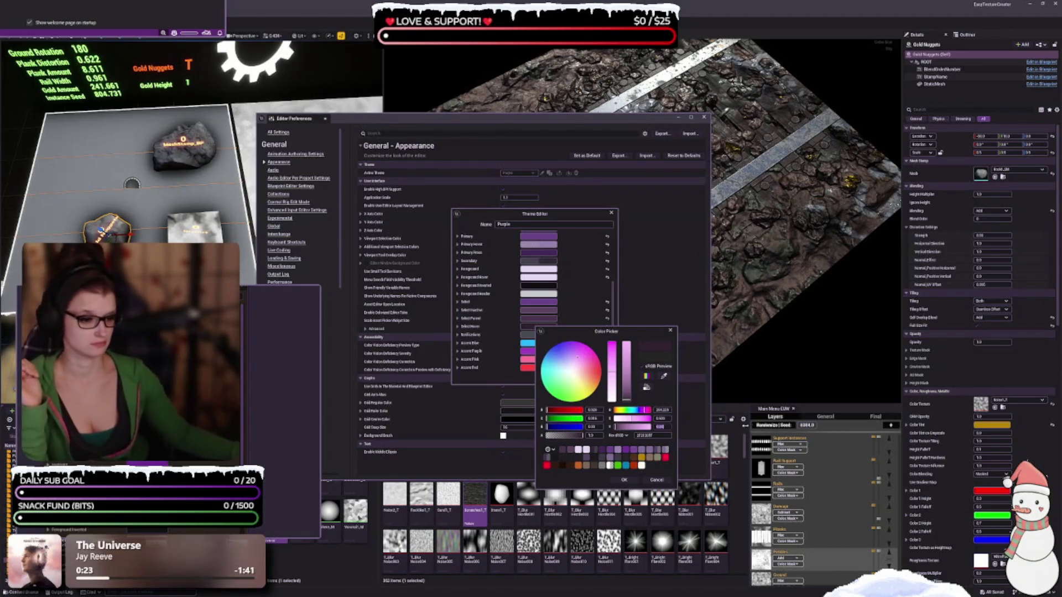
pyautogui.click(622, 481)
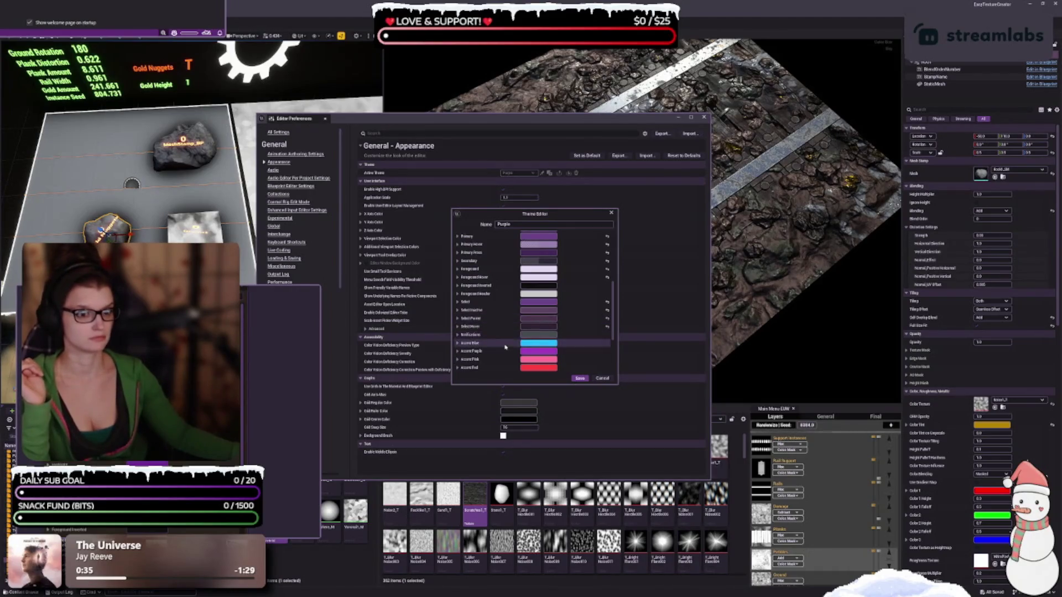
# Set the Notifications colour to a dark purple sampled from the screen
pyautogui.click(525, 334)
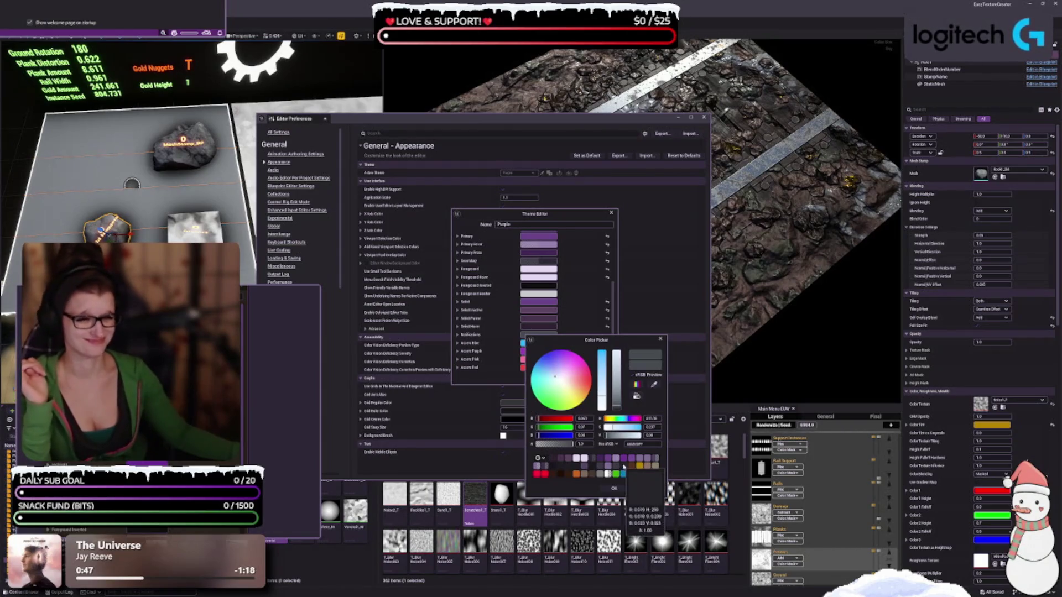
pyautogui.click(654, 386)
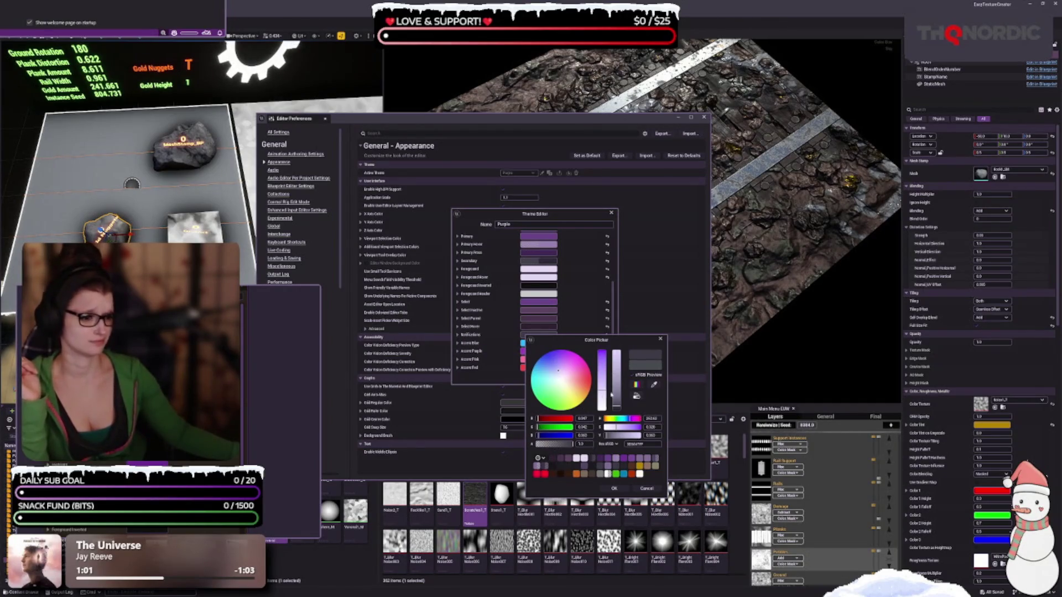
pyautogui.click(617, 489)
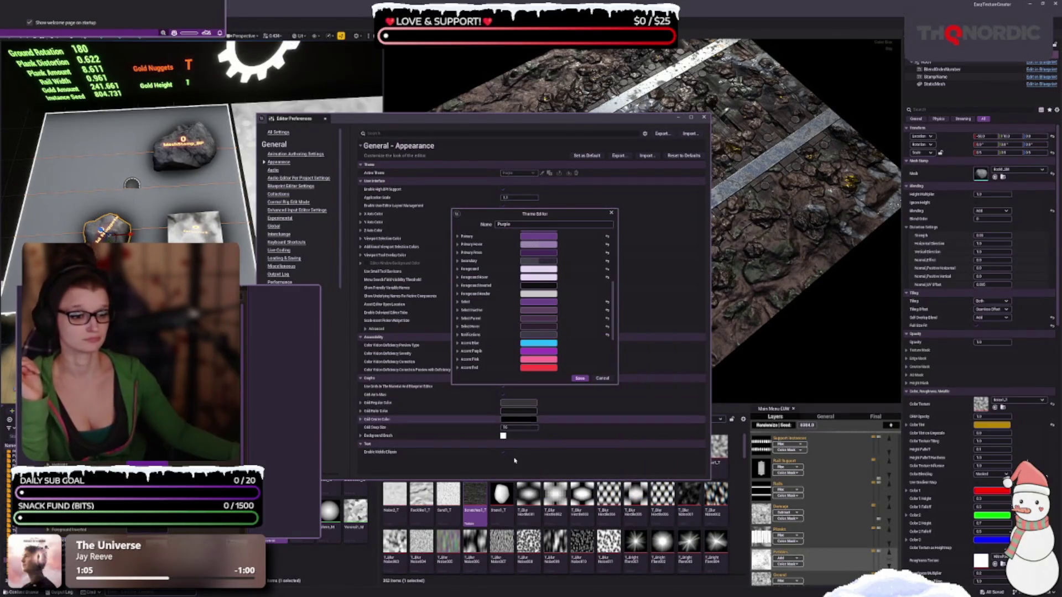
# Review the theme colour list and save the Purple theme
pyautogui.scroll(-4, 483, 343)
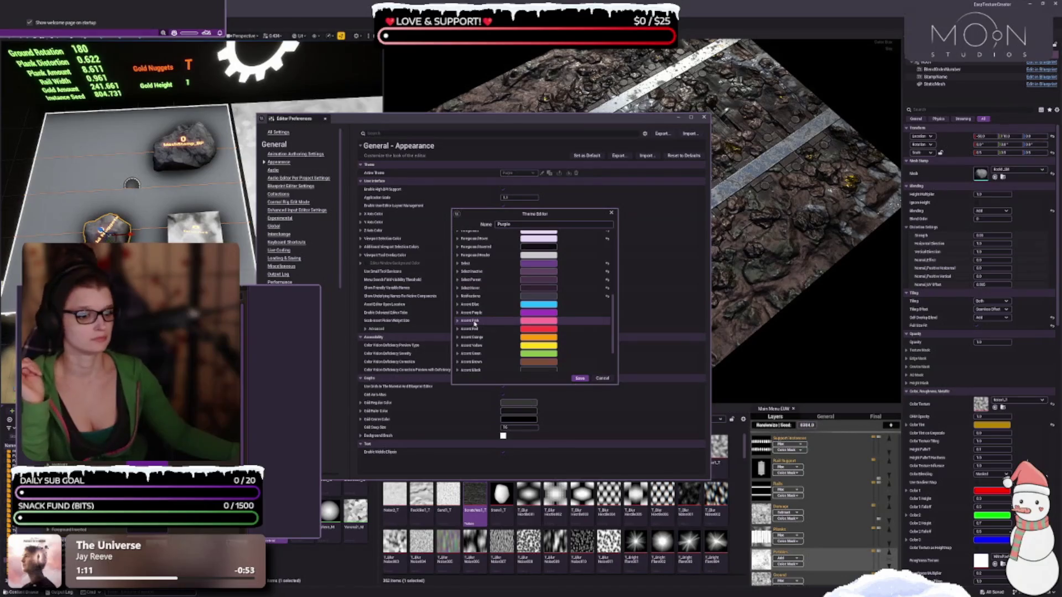
pyautogui.scroll(-5, 474, 323)
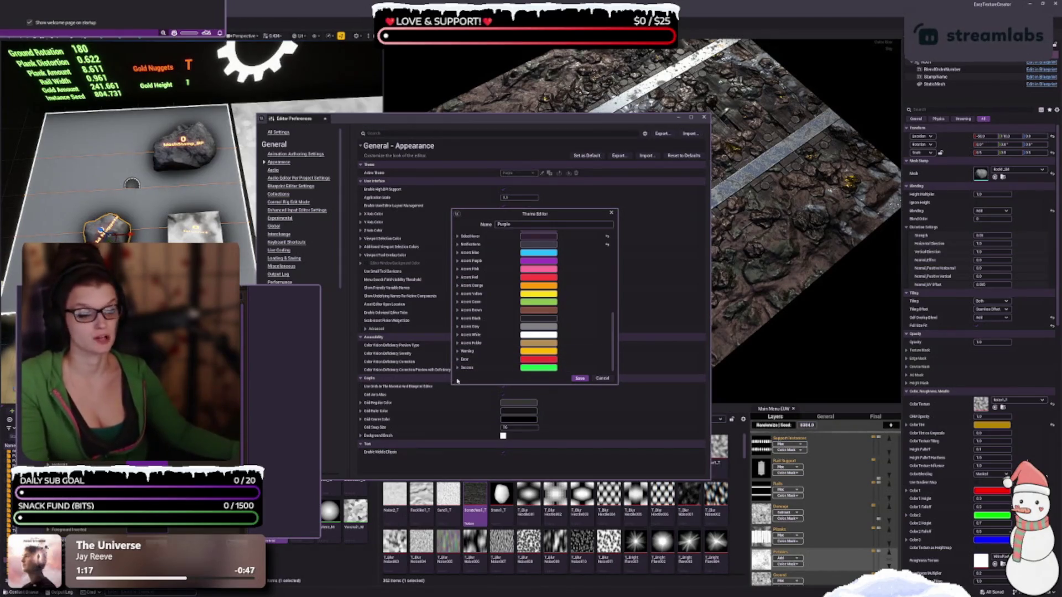
pyautogui.scroll(15, 479, 348)
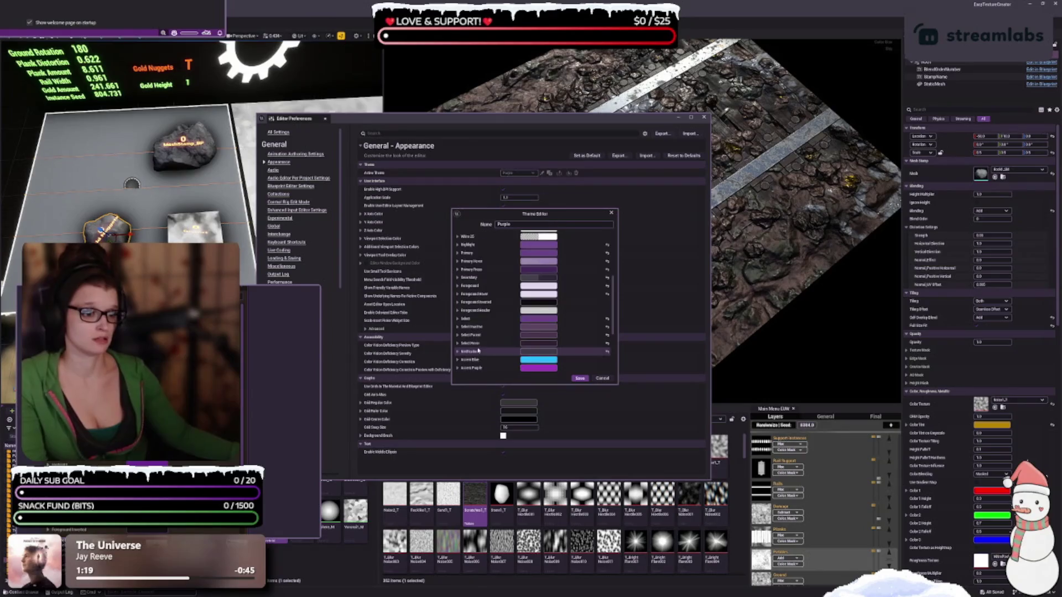
pyautogui.scroll(2, 480, 347)
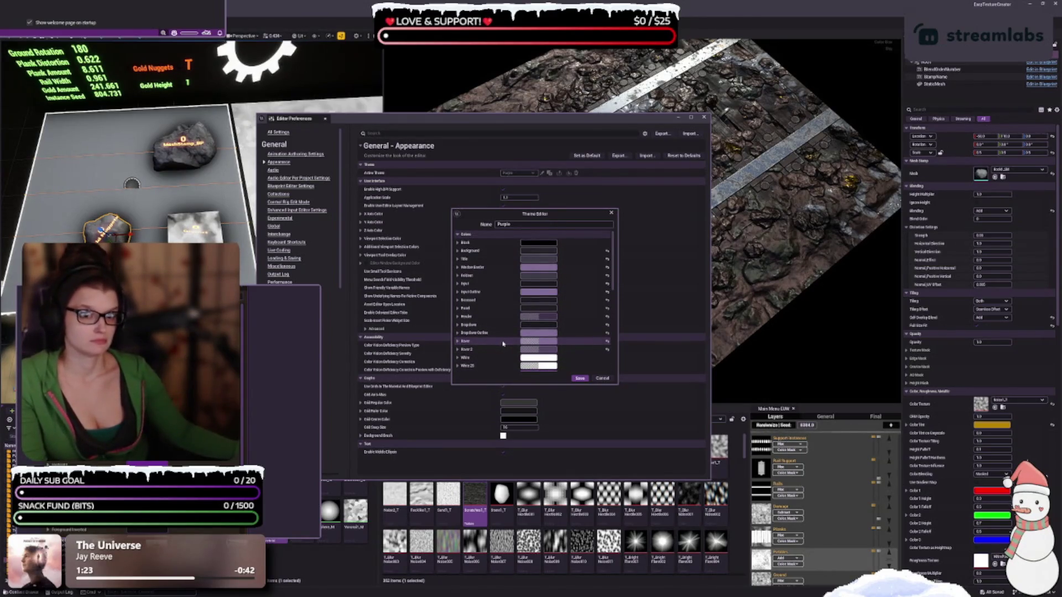
pyautogui.click(580, 379)
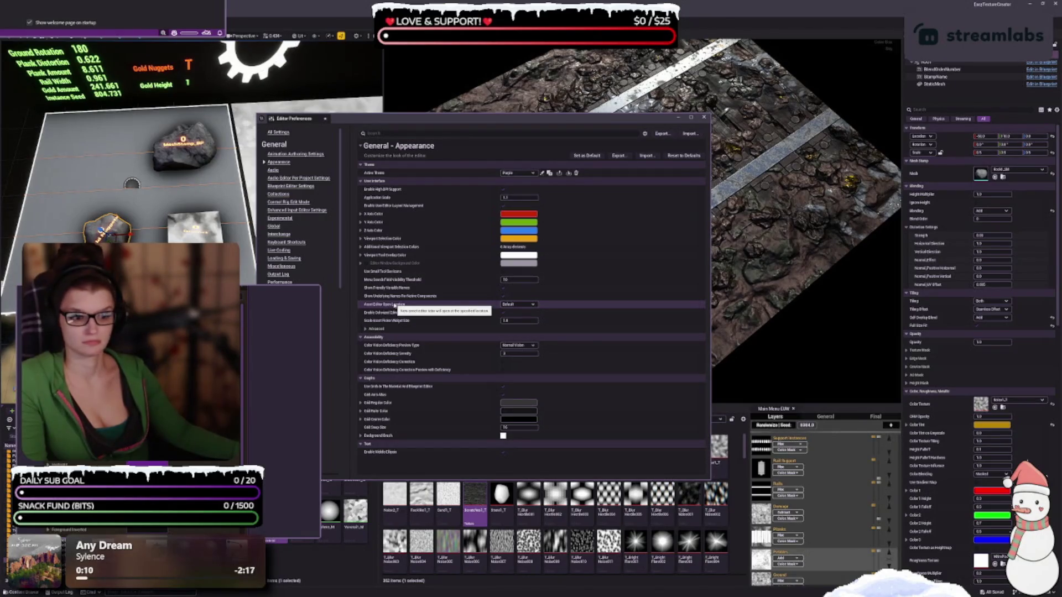
pyautogui.click(512, 305)
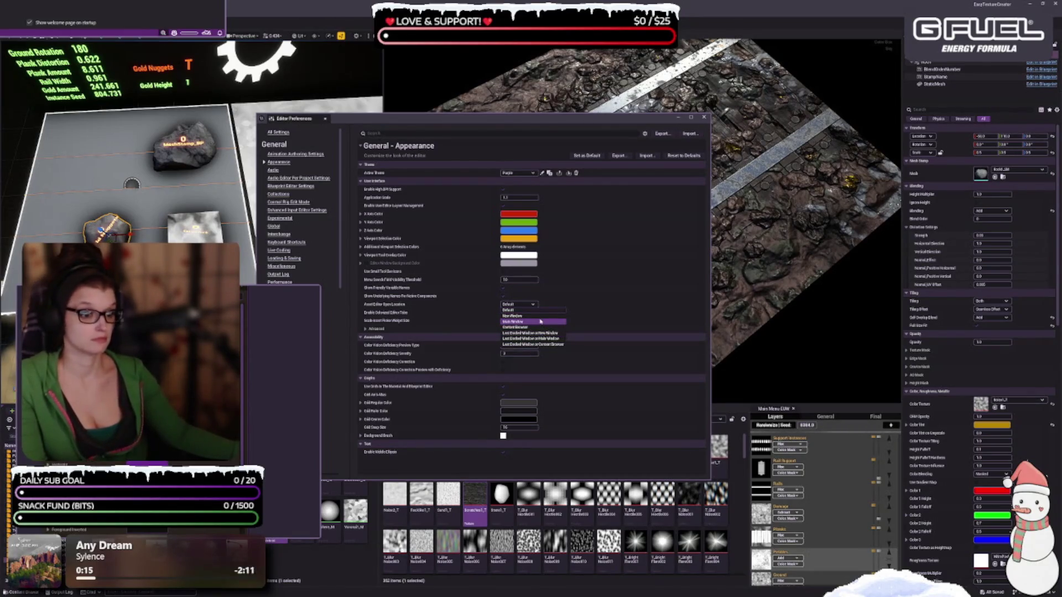
pyautogui.click(425, 305)
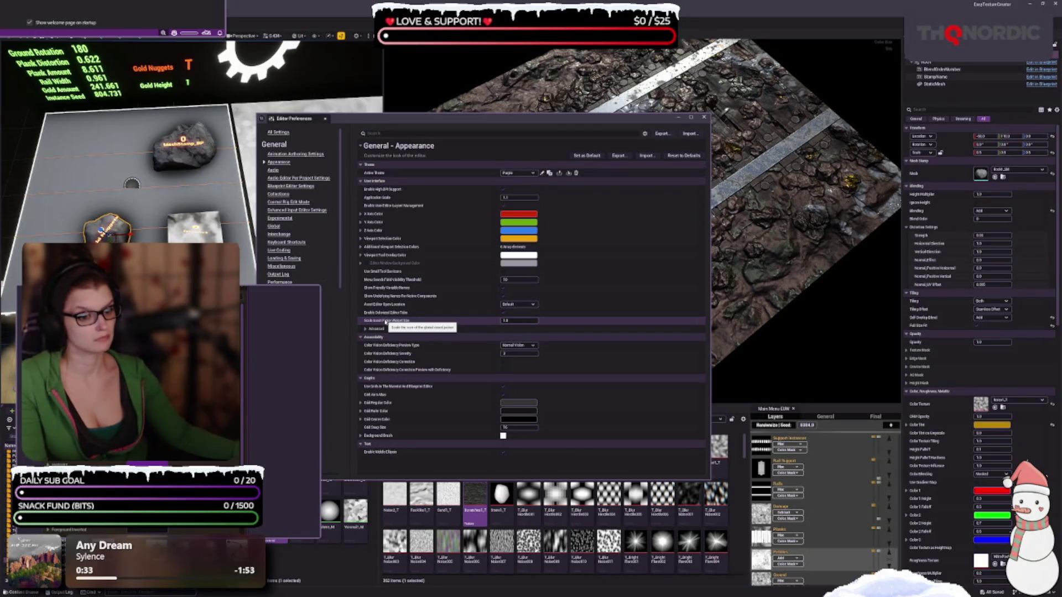
pyautogui.click(378, 329)
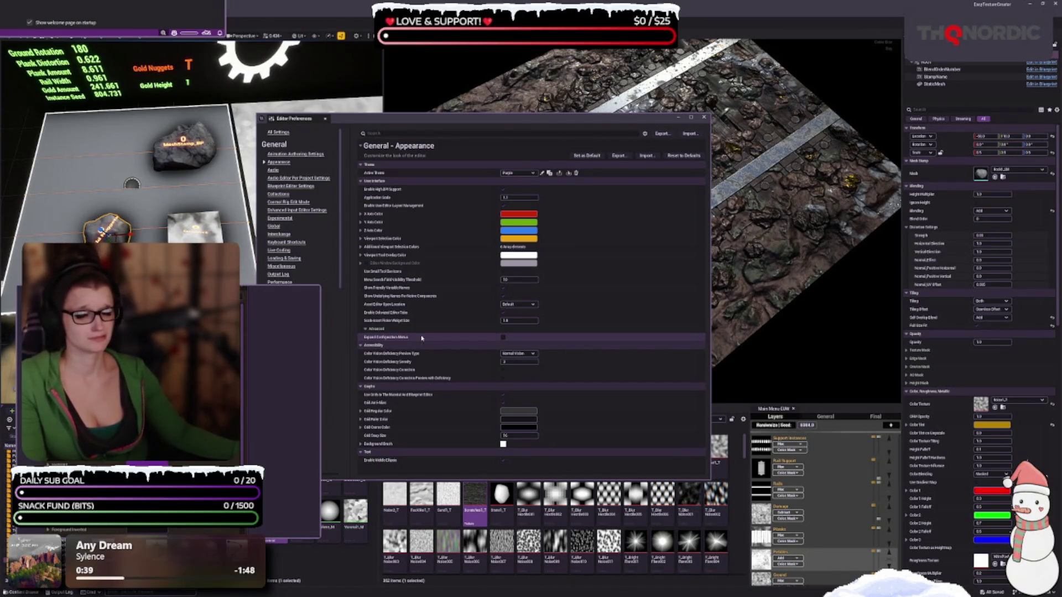
# Tick Expand Configuration Menus and dismiss the welcome-page startup popup
pyautogui.click(502, 338)
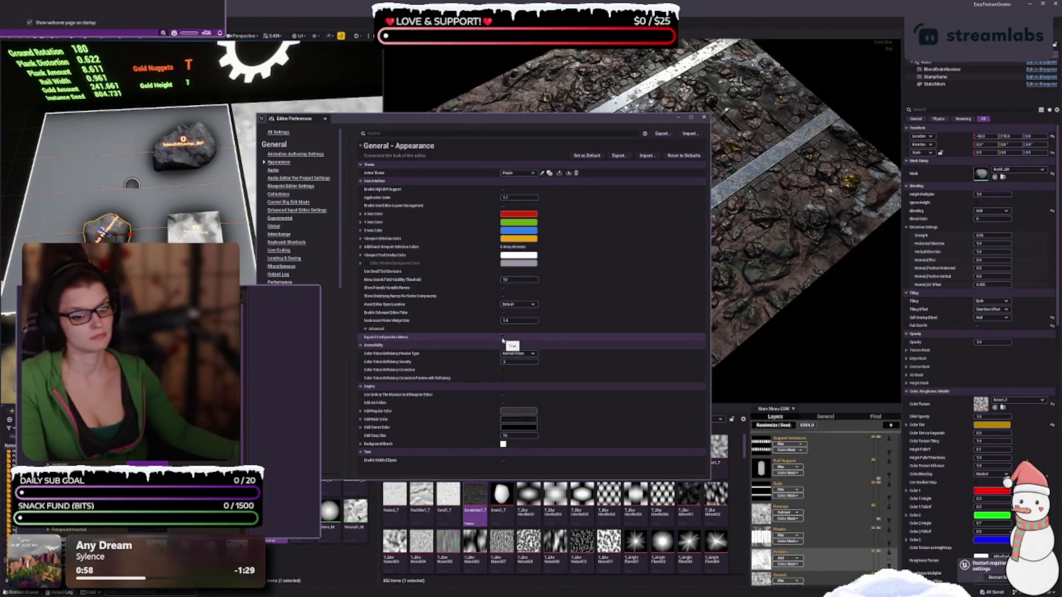
pyautogui.moveTo(379, 338)
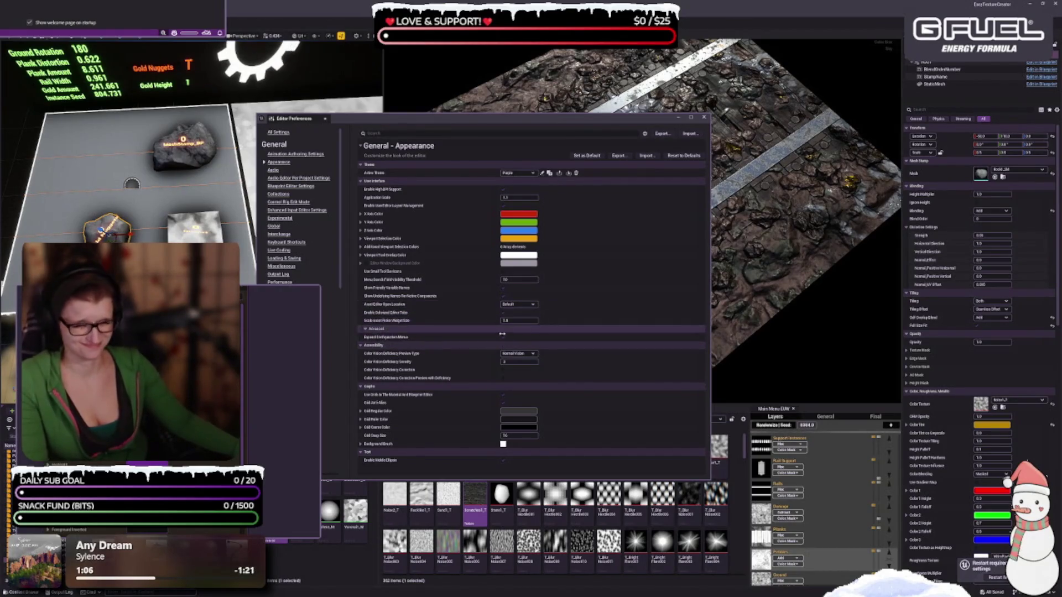
pyautogui.click(502, 337)
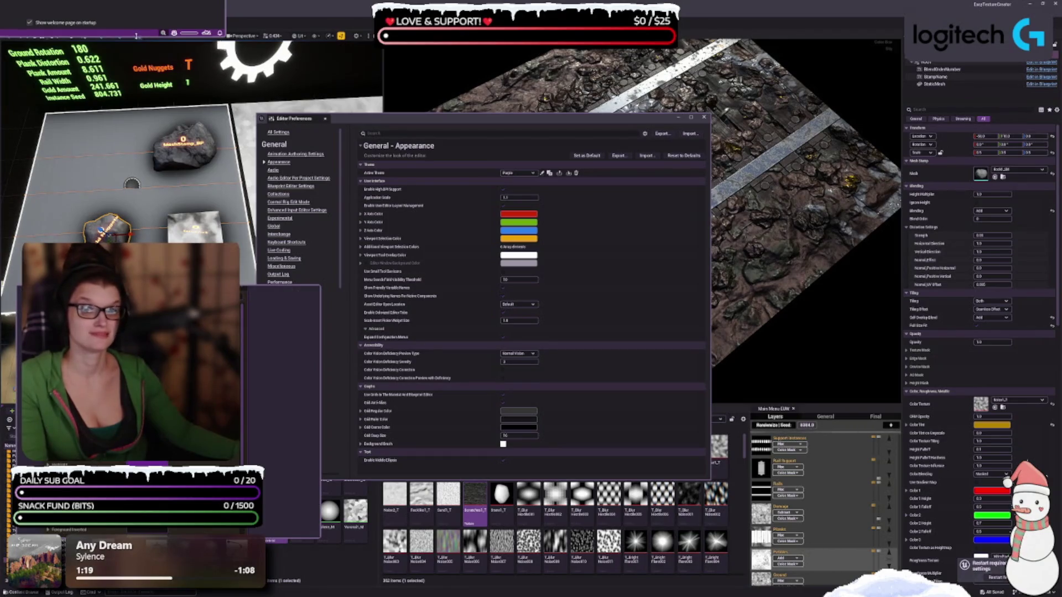
pyautogui.click(136, 35)
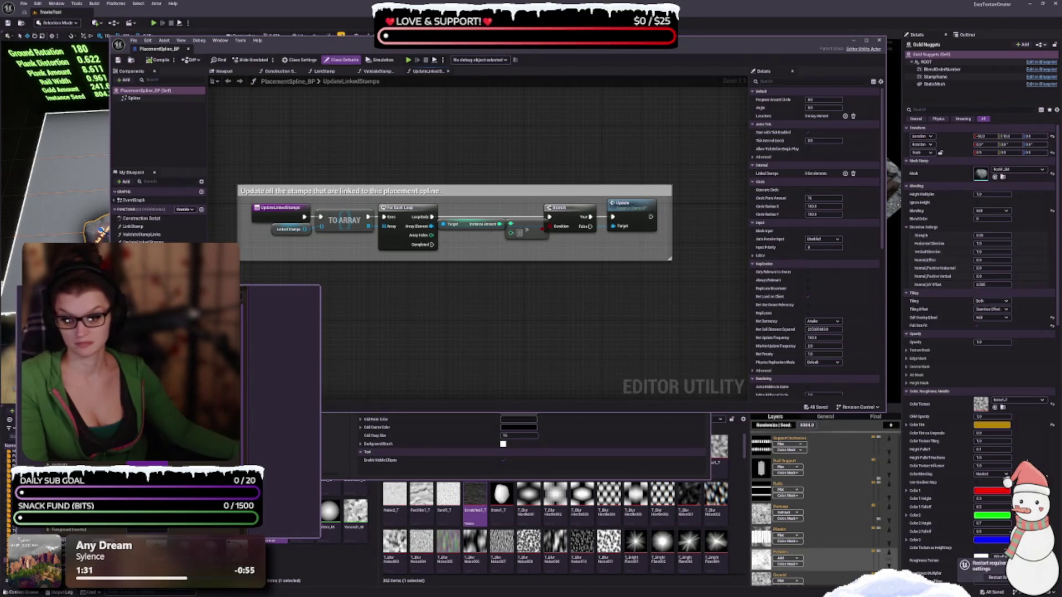
# Set Grid Regular Color to a colour eyedropper-sampled from the blueprint editor
pyautogui.moveTo(465, 121)
pyautogui.mouseDown()
pyautogui.moveTo(486, 157)
pyautogui.moveTo(732, 160)
pyautogui.moveTo(727, 149)
pyautogui.mouseUp()
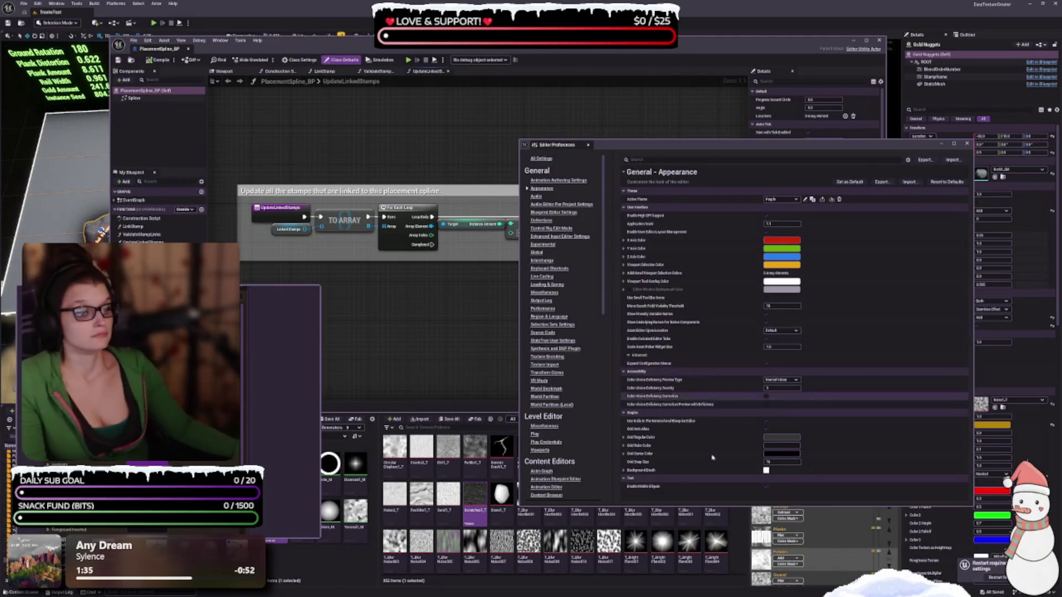
pyautogui.click(779, 438)
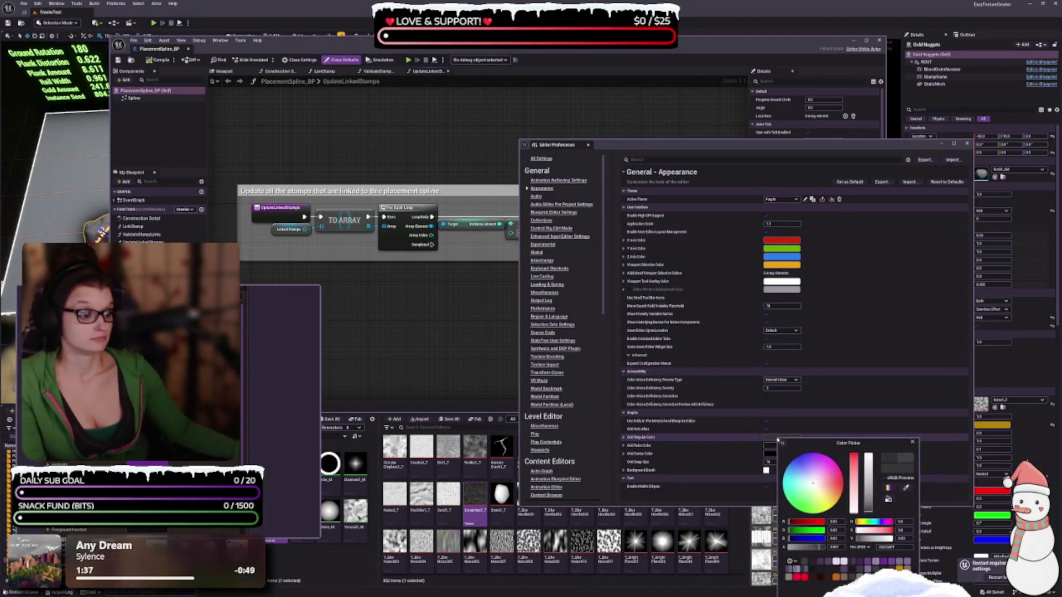
pyautogui.click(905, 487)
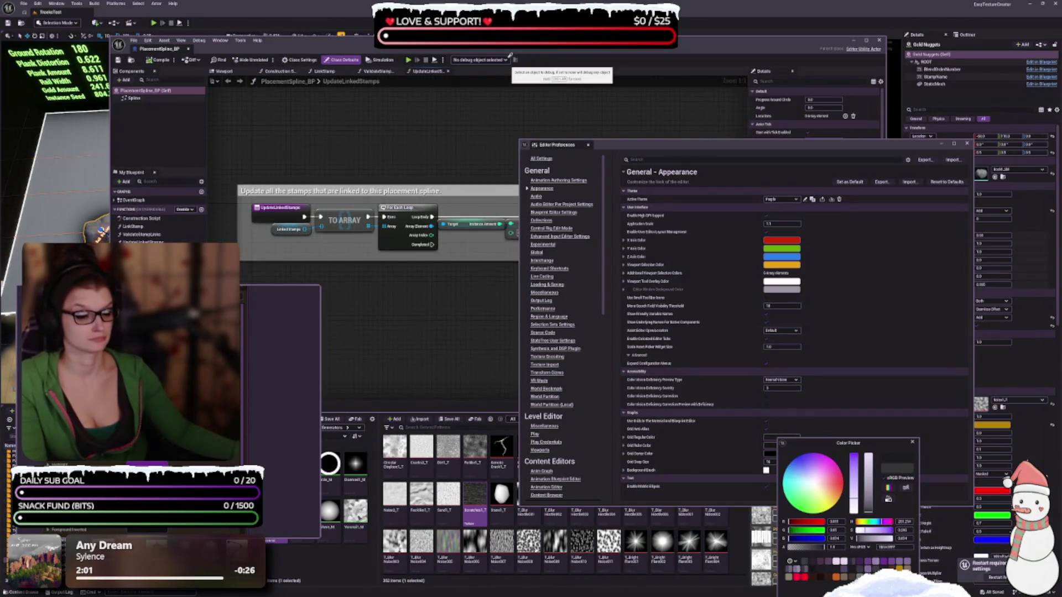
pyautogui.click(508, 58)
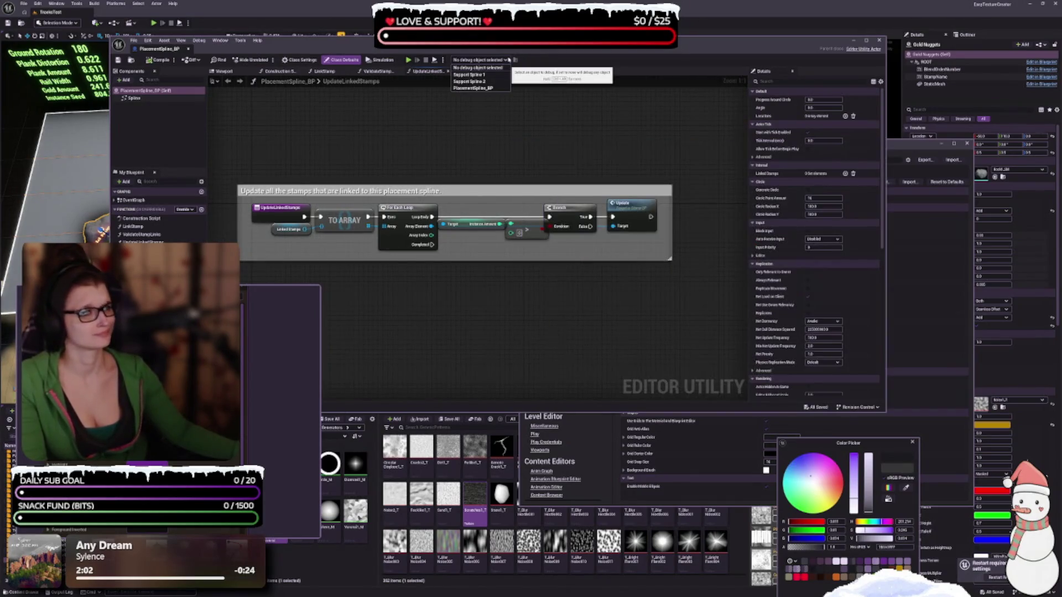
pyautogui.click(848, 447)
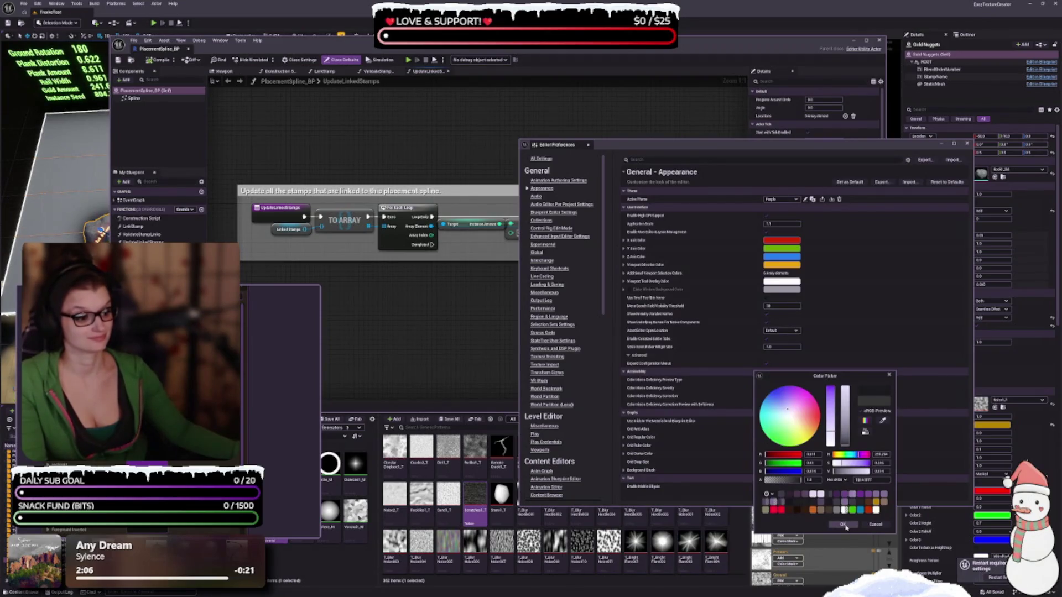
pyautogui.click(843, 525)
pyautogui.moveTo(719, 144)
pyautogui.mouseDown()
pyautogui.moveTo(727, 161)
pyautogui.moveTo(754, 124)
pyautogui.mouseUp()
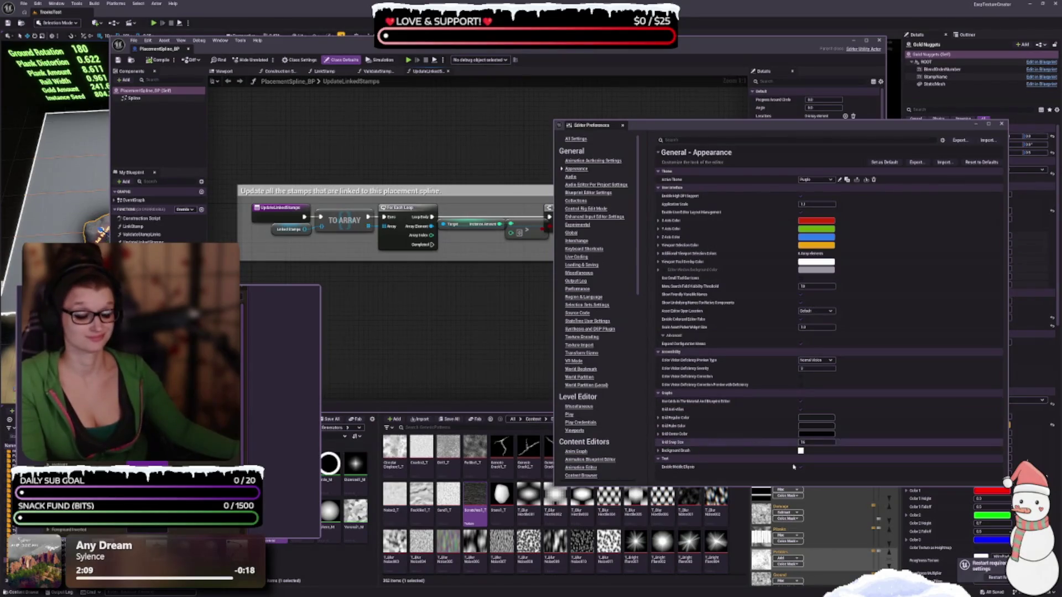
# Try several purple swatches for Grid Ruler Color, then confirm a colour sampled from the screen
pyautogui.click(814, 426)
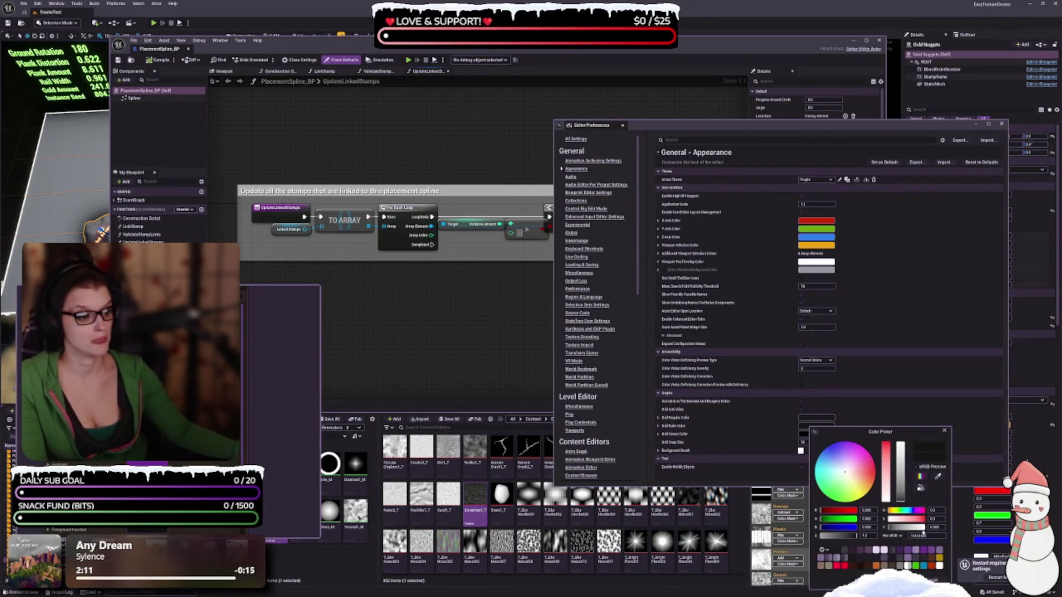
pyautogui.click(923, 551)
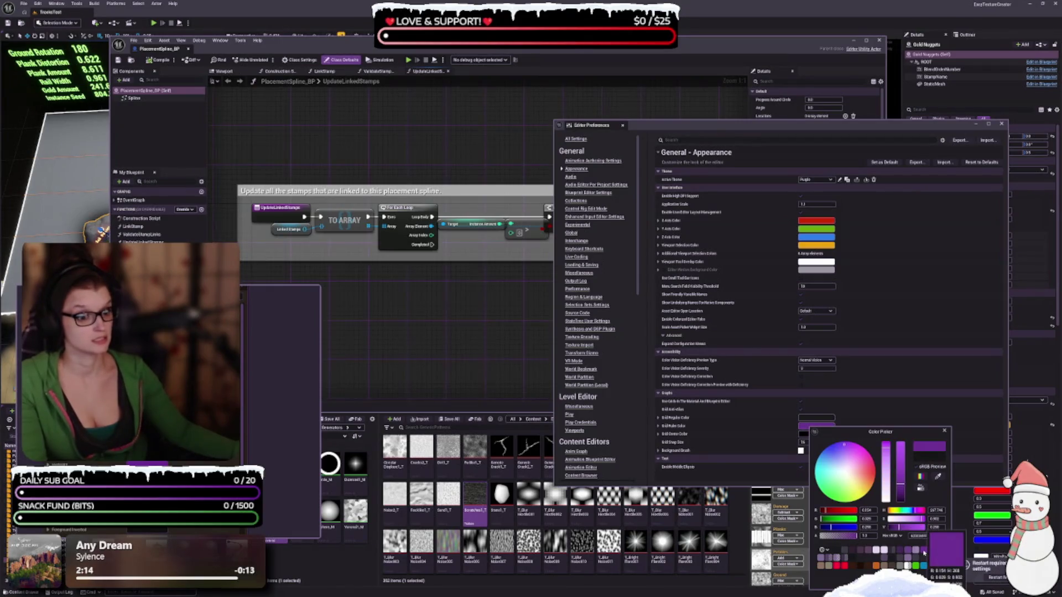
pyautogui.click(905, 551)
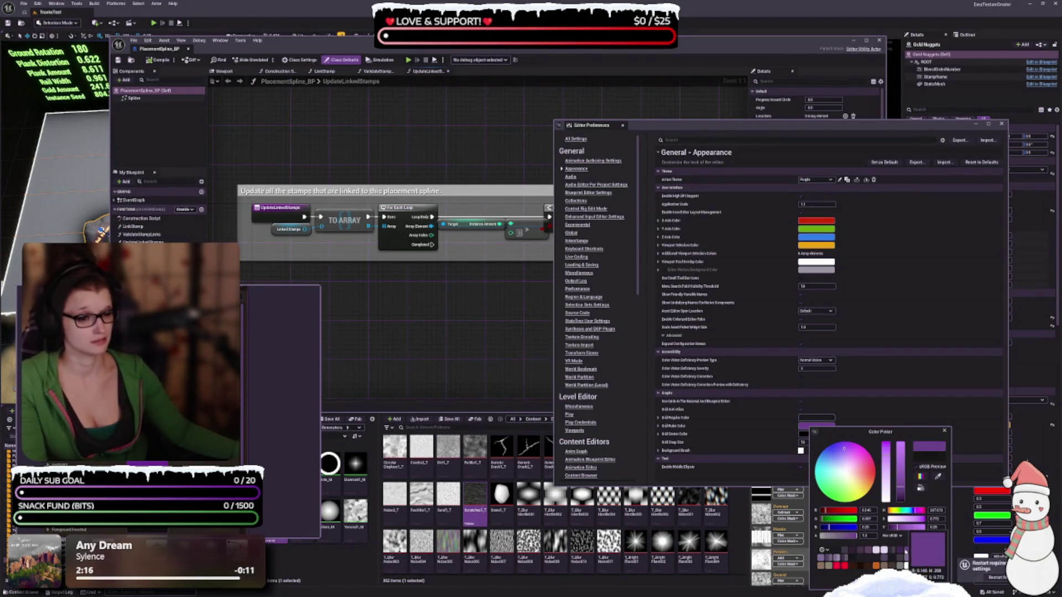
pyautogui.click(903, 551)
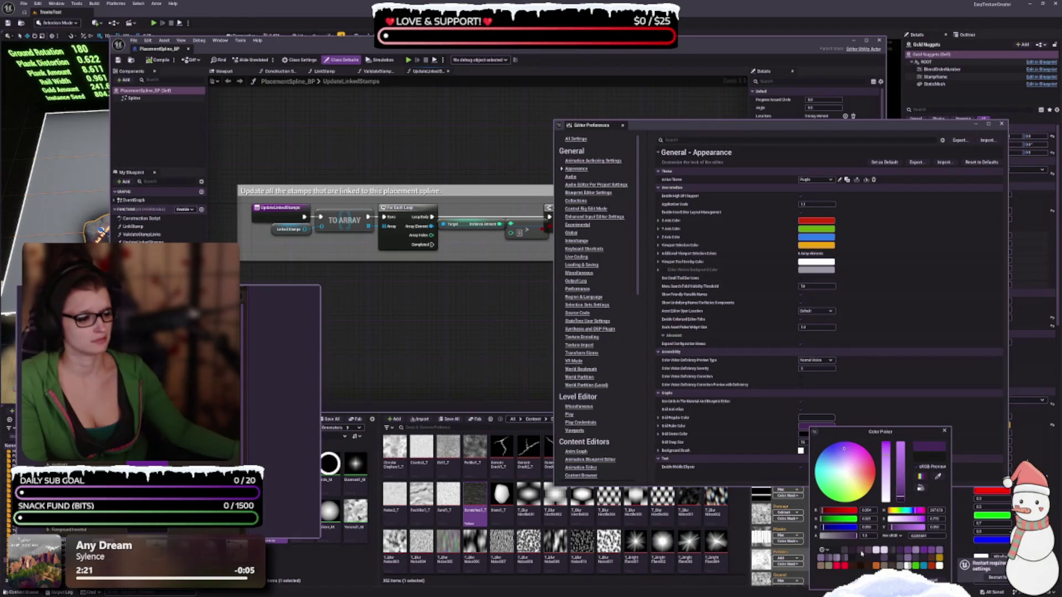
pyautogui.click(852, 551)
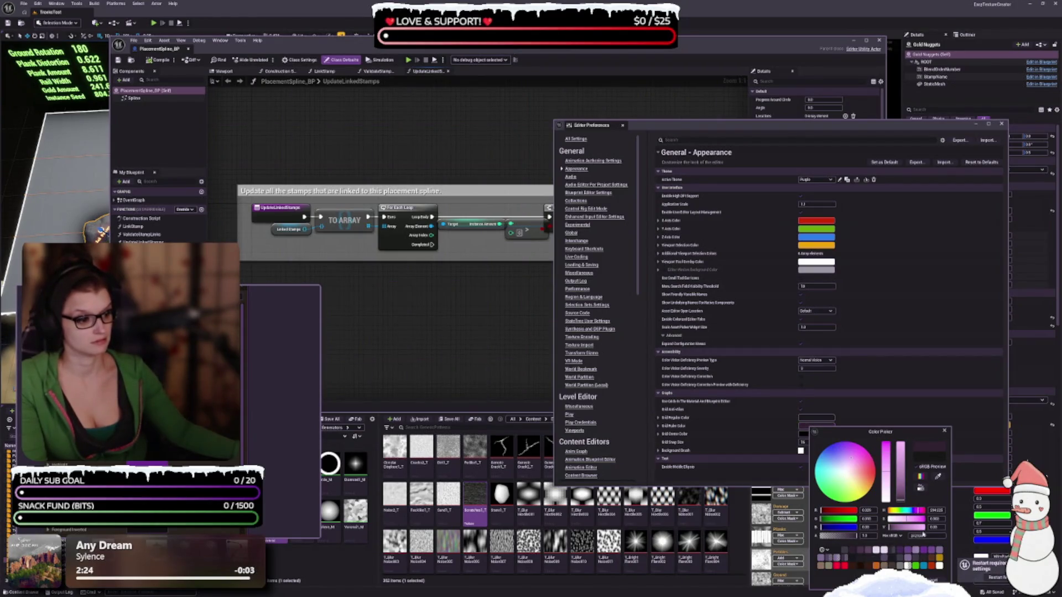
pyautogui.click(938, 477)
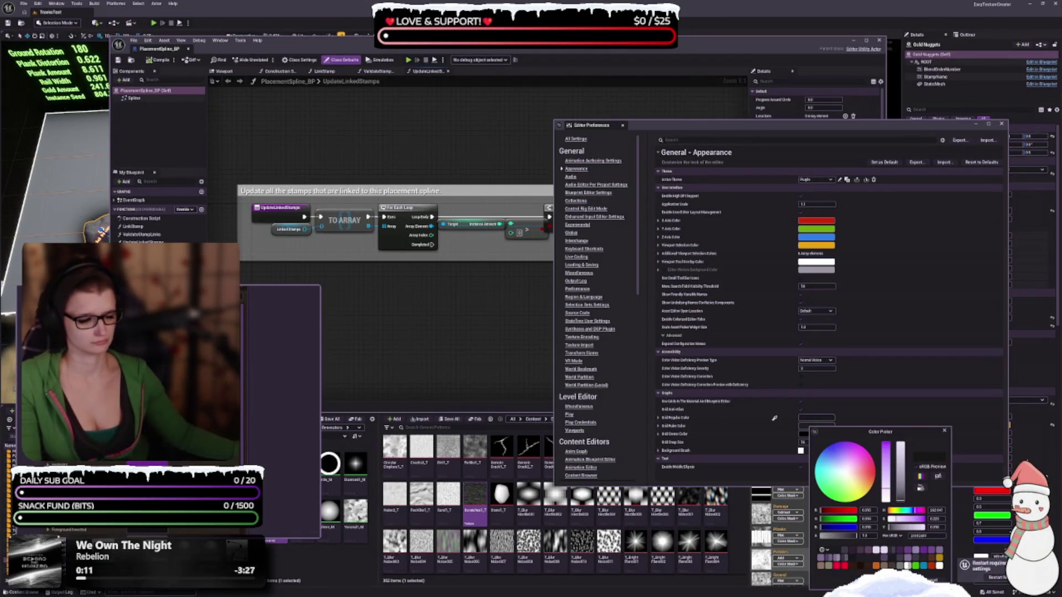
pyautogui.click(602, 81)
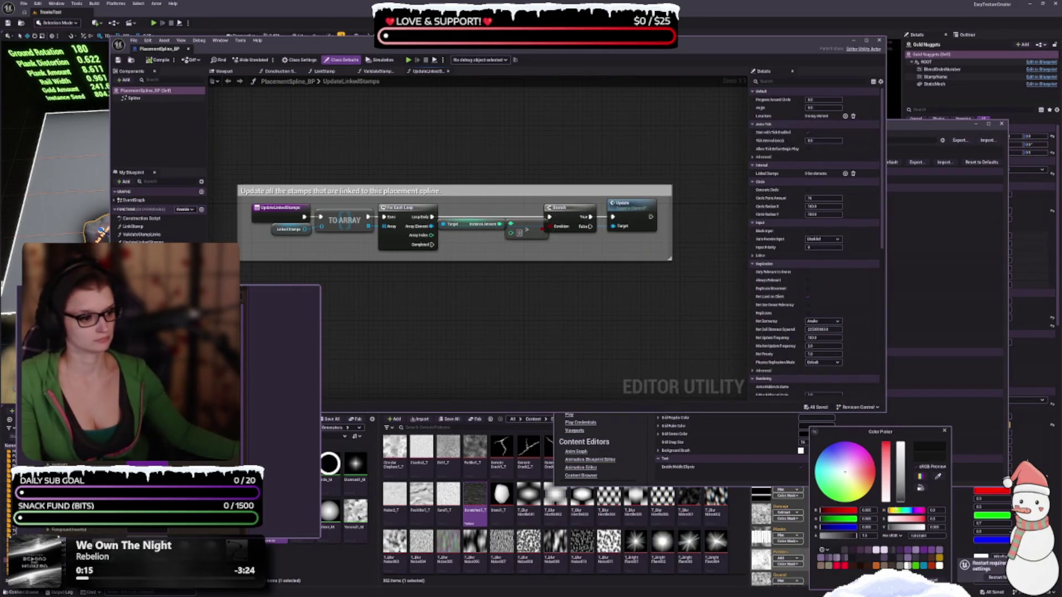
pyautogui.click(874, 527)
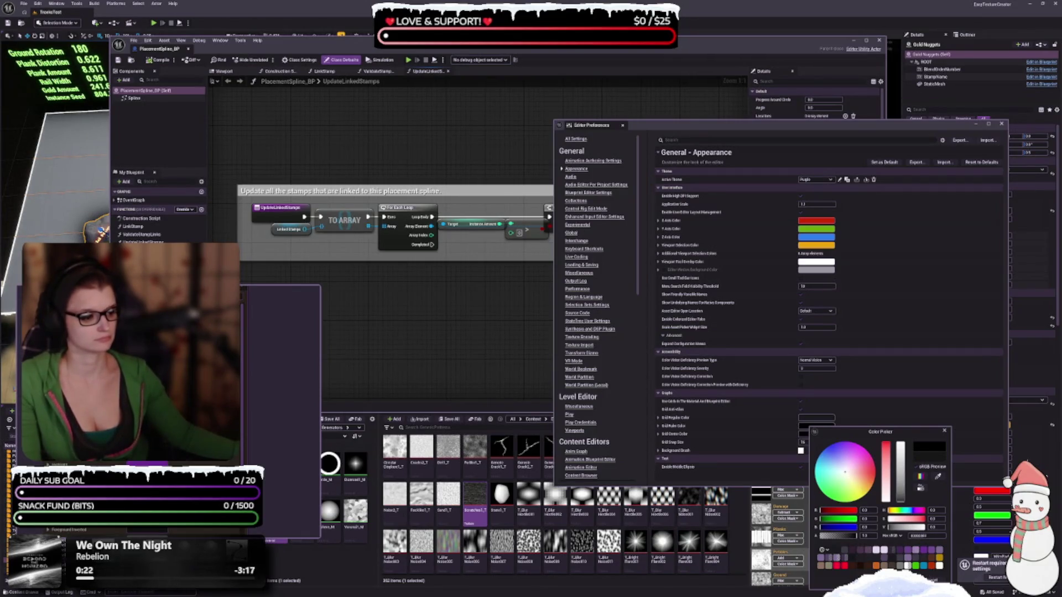
pyautogui.click(739, 566)
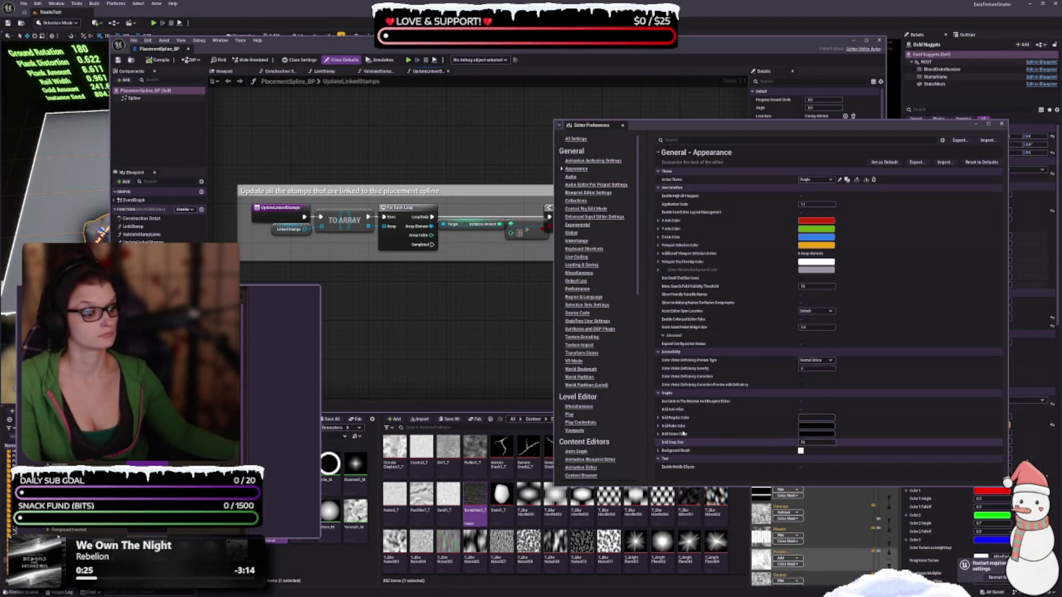
# Set Grid Center Color to black after trying lavender and dark purple swatches
pyautogui.click(820, 435)
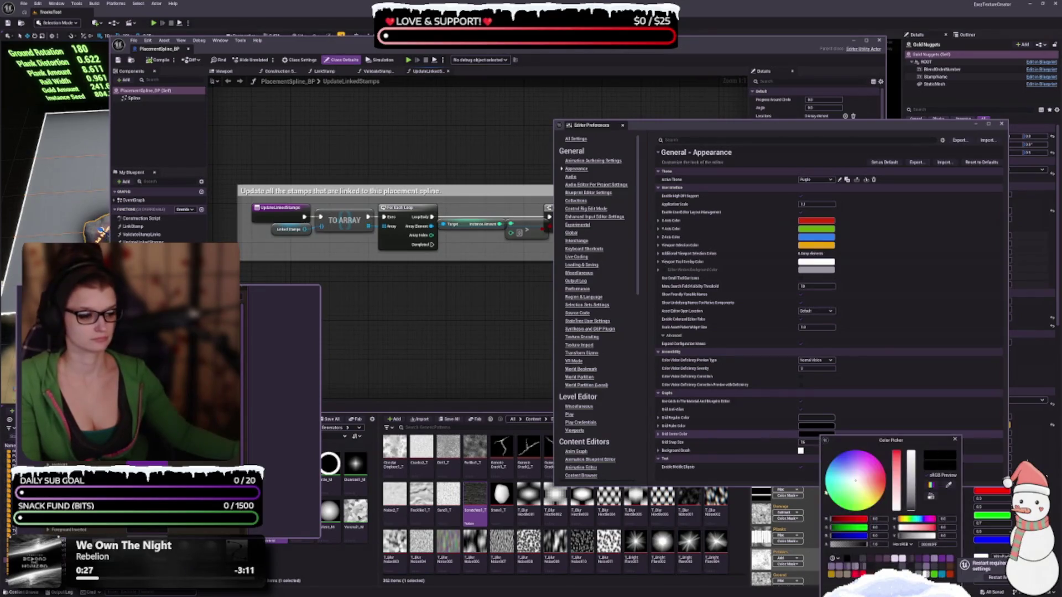
pyautogui.click(882, 560)
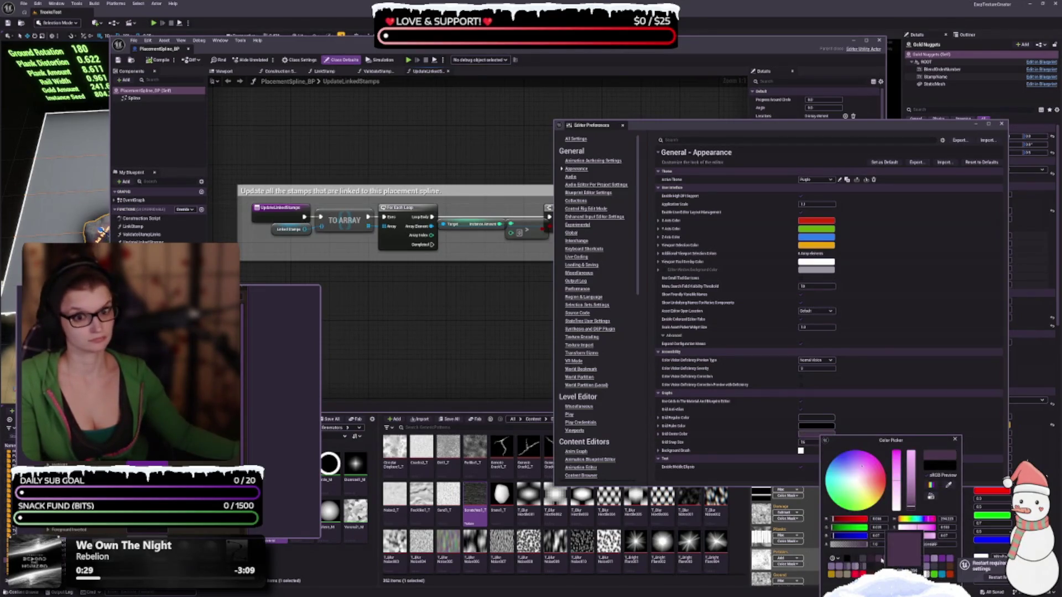
pyautogui.click(941, 560)
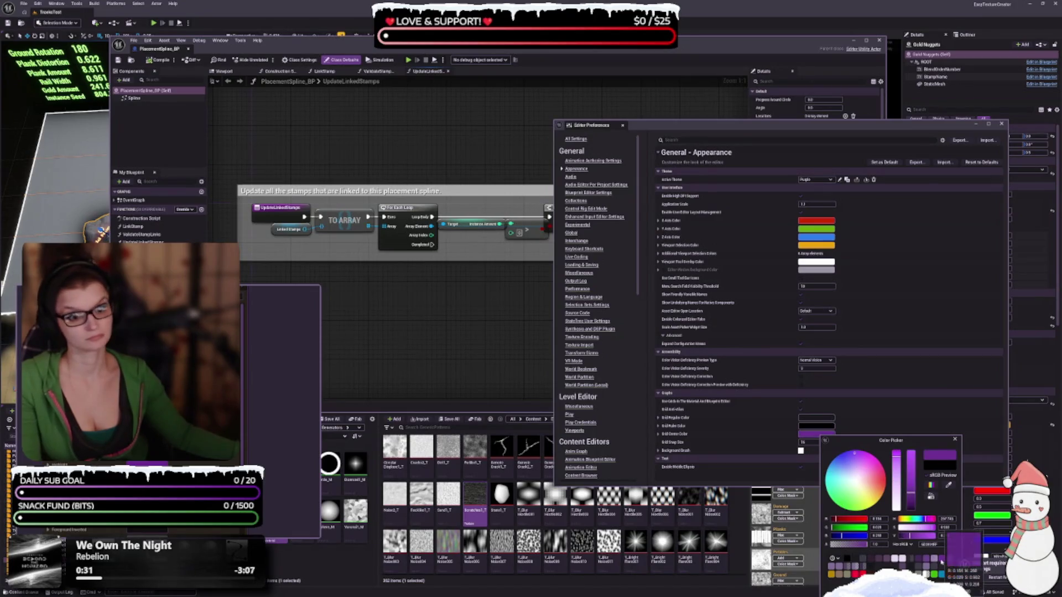
pyautogui.click(847, 560)
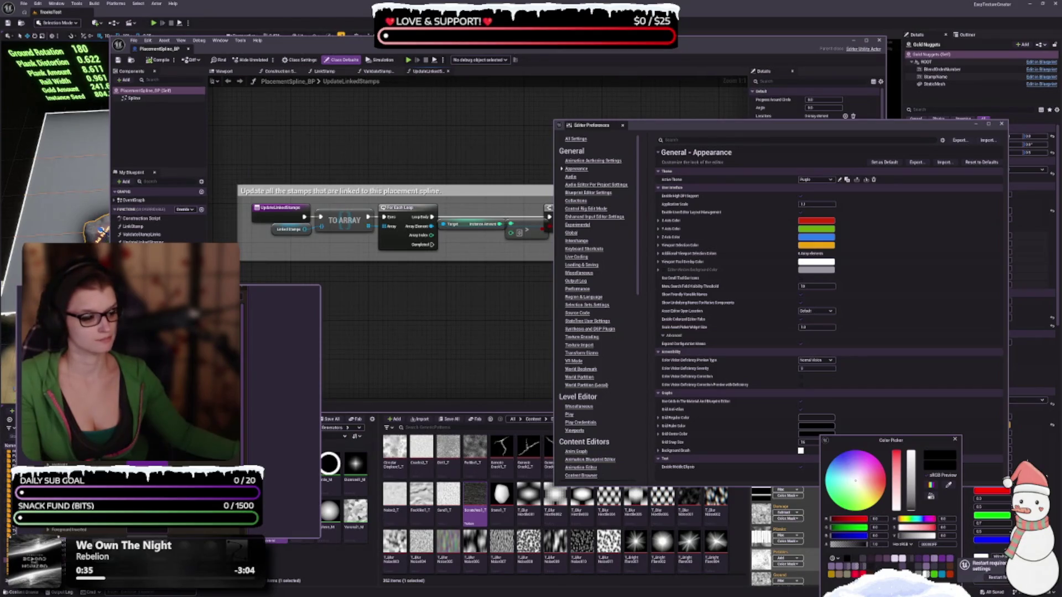
# Give Grid Ruler Color a darker saved purple swatch
pyautogui.click(907, 586)
pyautogui.click(817, 425)
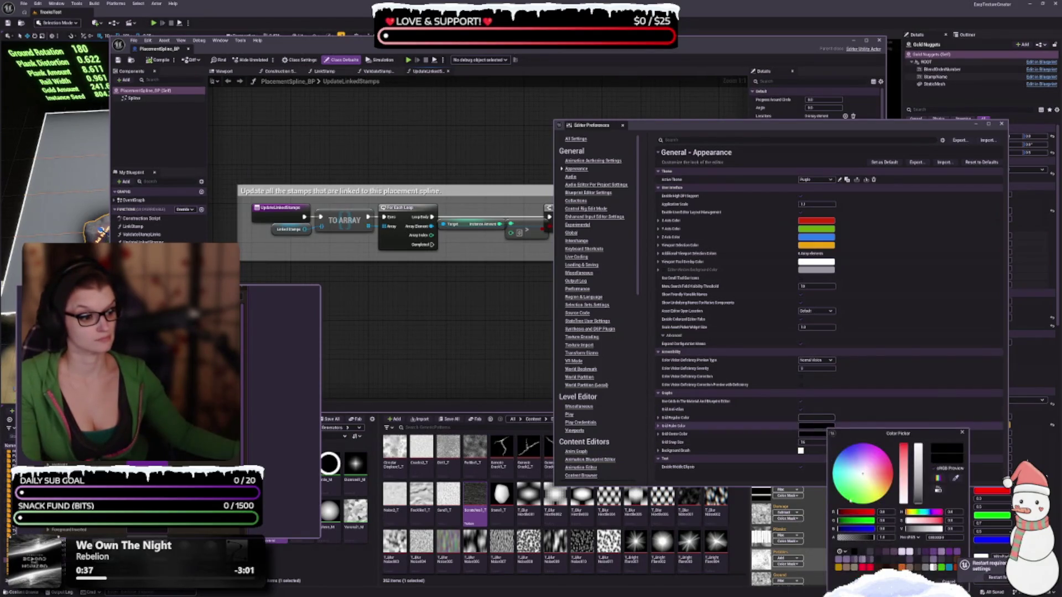
pyautogui.click(861, 553)
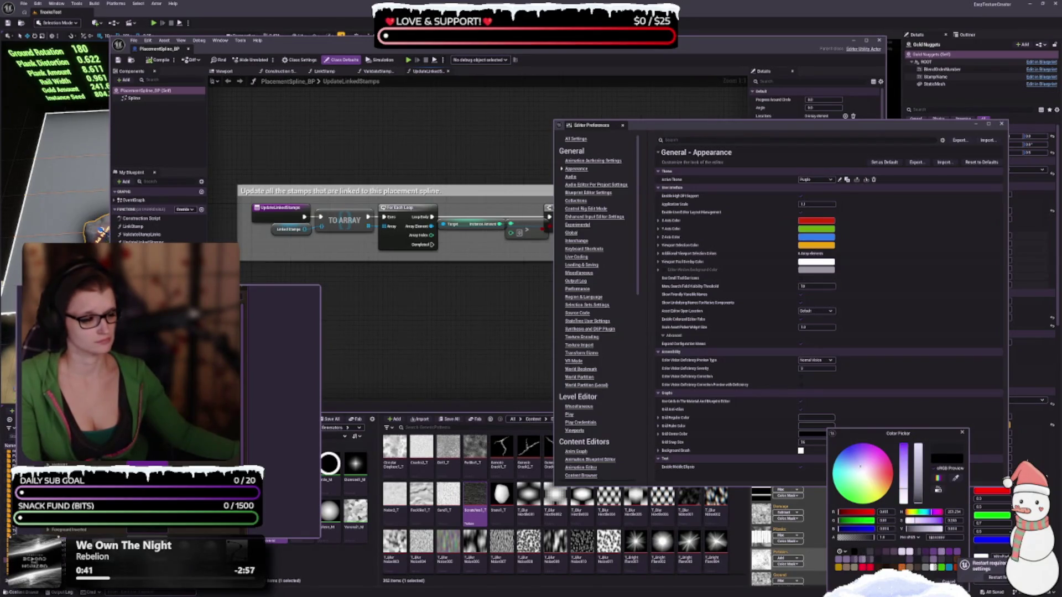
pyautogui.moveTo(884, 433); pyautogui.dragTo(876, 424)
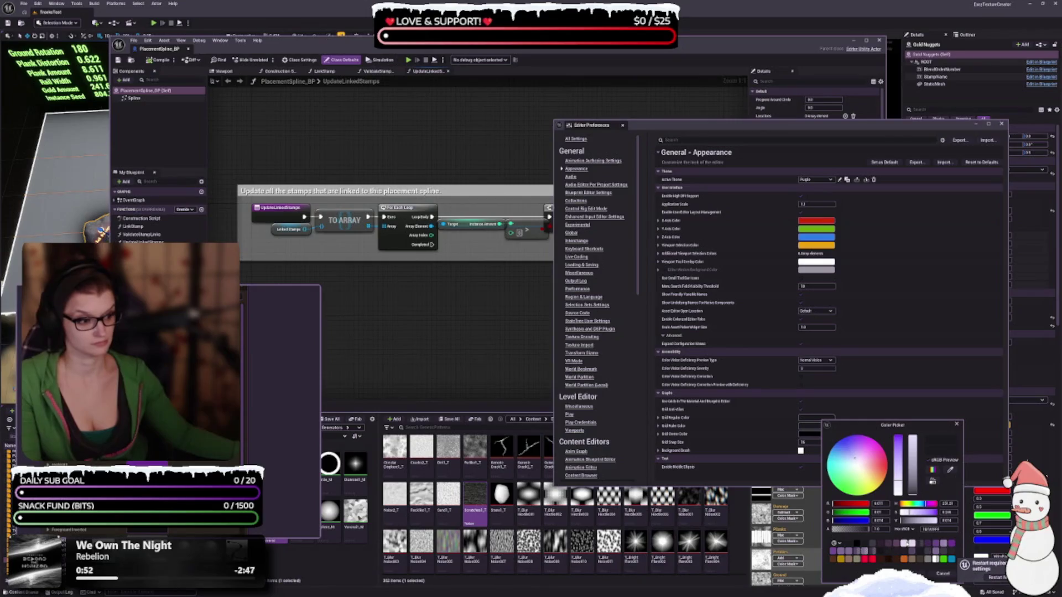
pyautogui.click(943, 551)
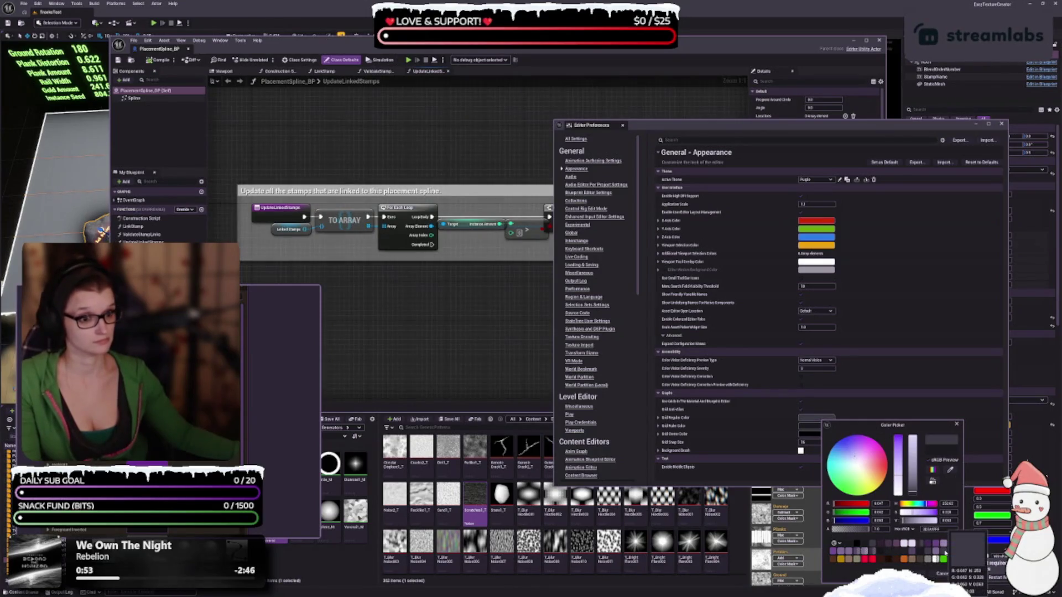
pyautogui.click(865, 546)
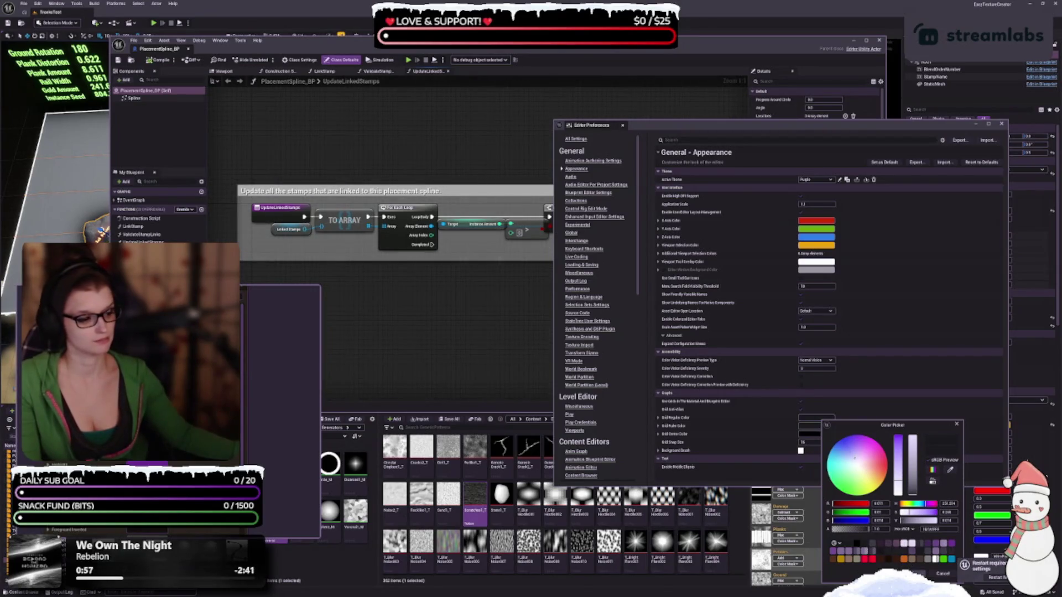
pyautogui.click(913, 573)
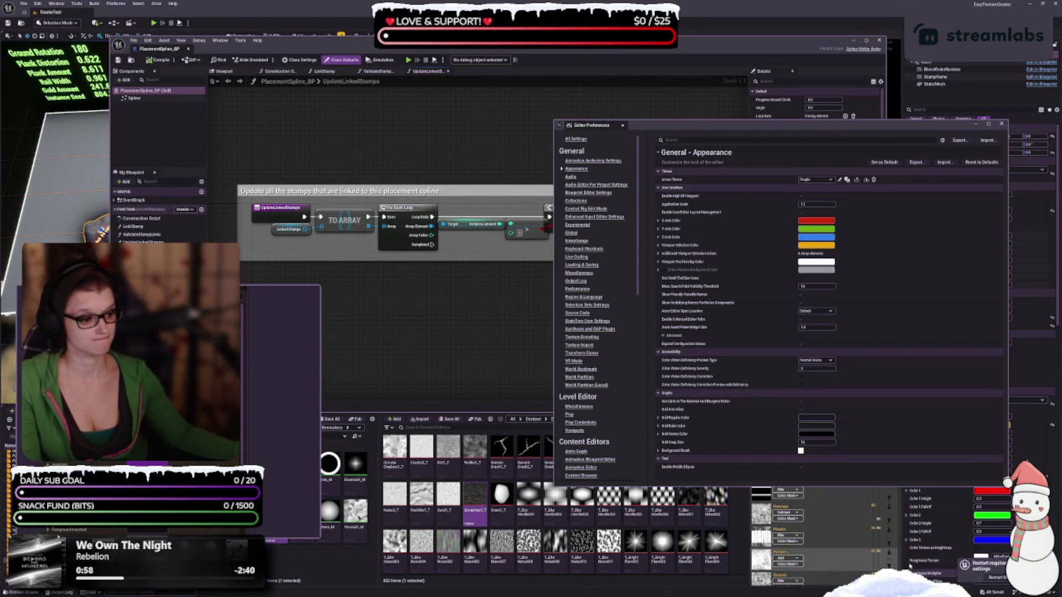
# Apply a saved dark colour to Grid Center and tweak its value
pyautogui.click(808, 427)
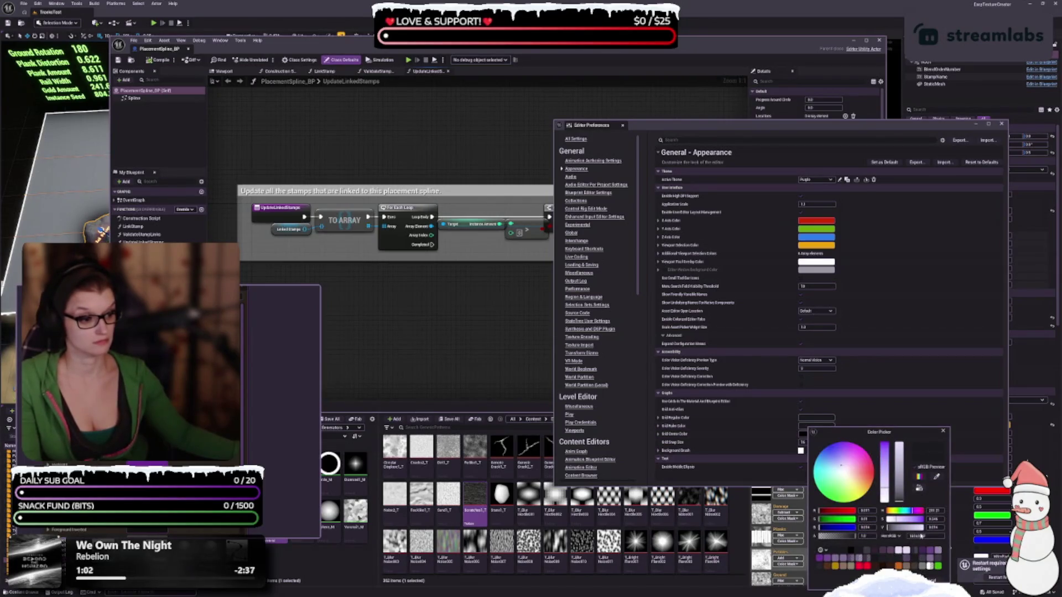
pyautogui.click(938, 565)
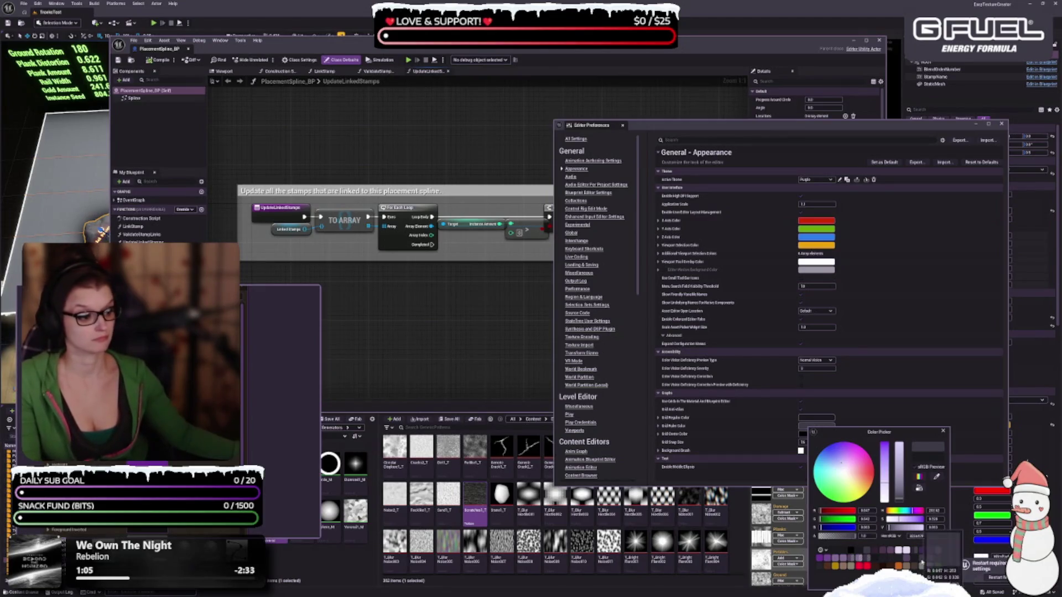
pyautogui.click(900, 500)
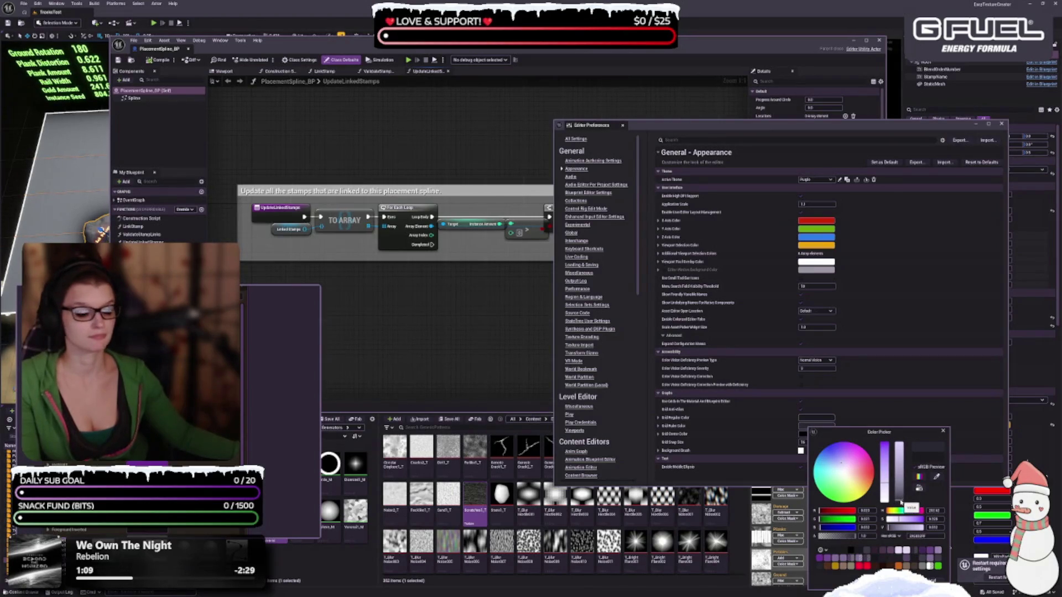
pyautogui.moveTo(900, 500); pyautogui.dragTo(903, 500)
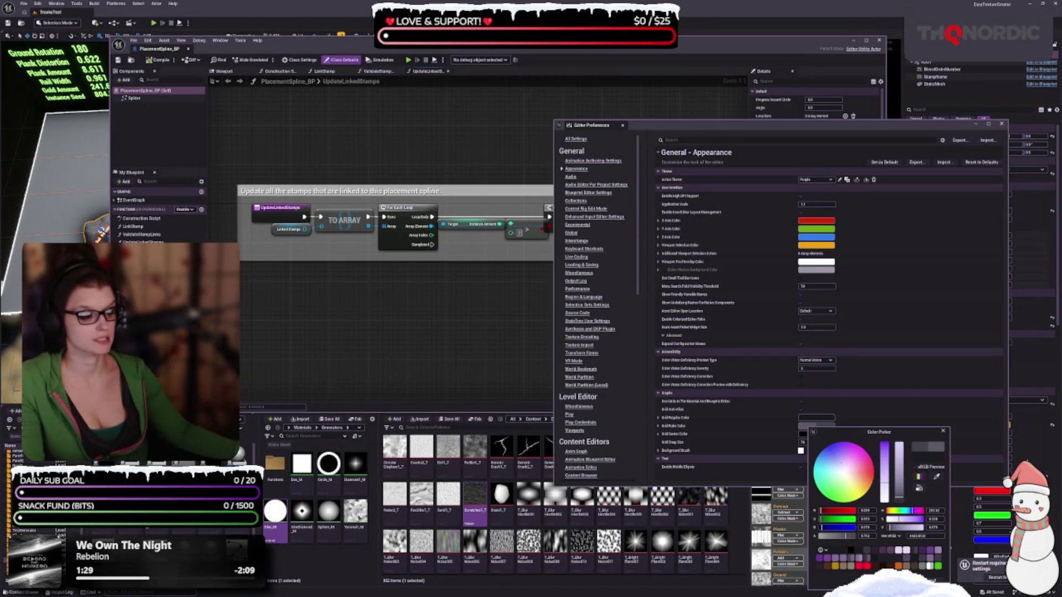
pyautogui.press('Escape')
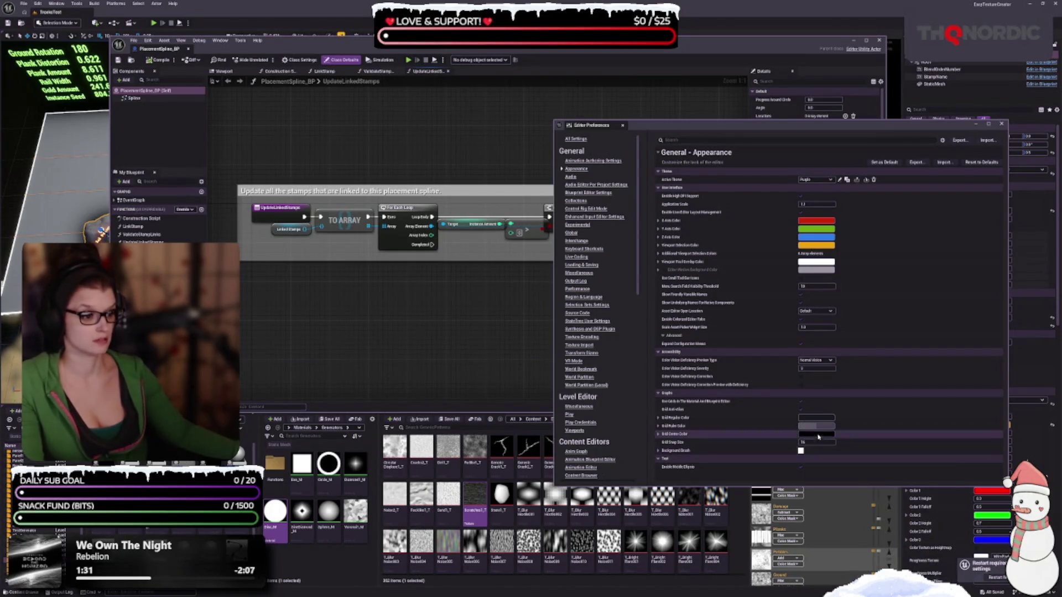
# Set Grid Regular Color to dark grey
pyautogui.click(821, 416)
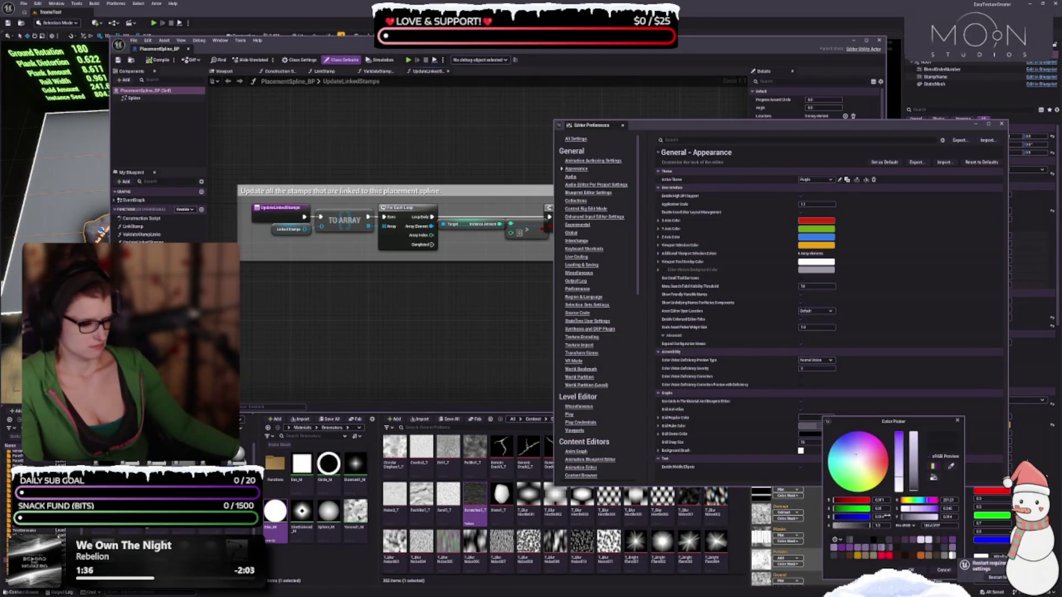
pyautogui.click(874, 540)
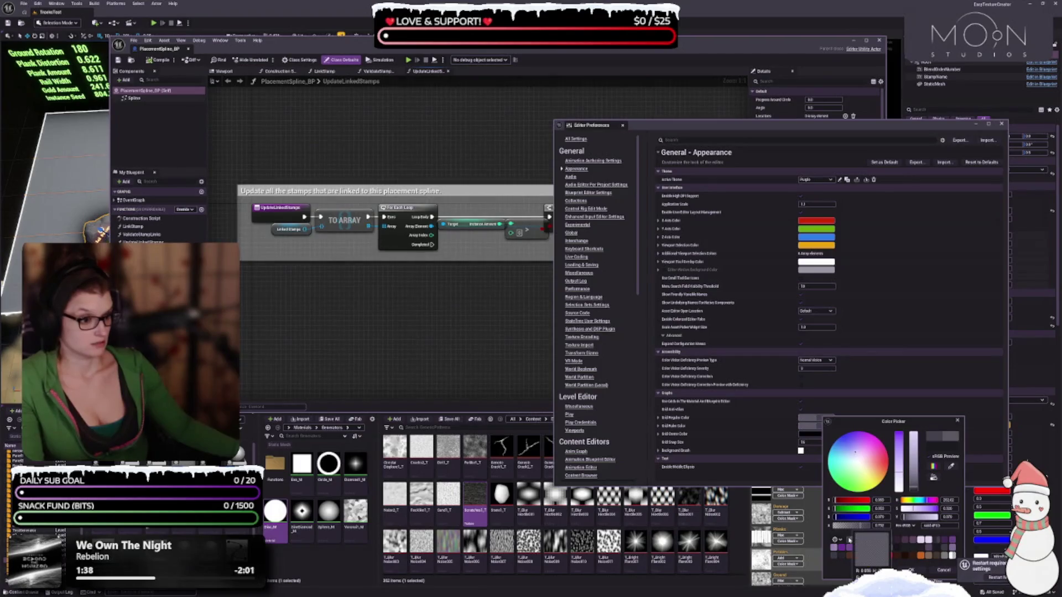
pyautogui.click(912, 570)
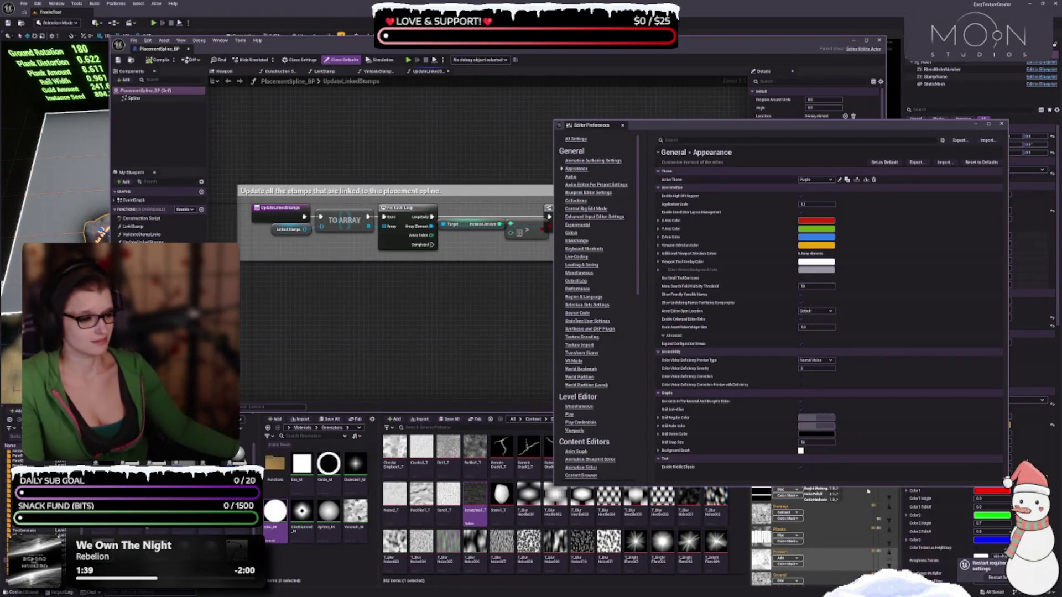
# Retune Grid Center Color to a darker purple-grey, adjusting its hue and value
pyautogui.click(832, 433)
pyautogui.click(893, 550)
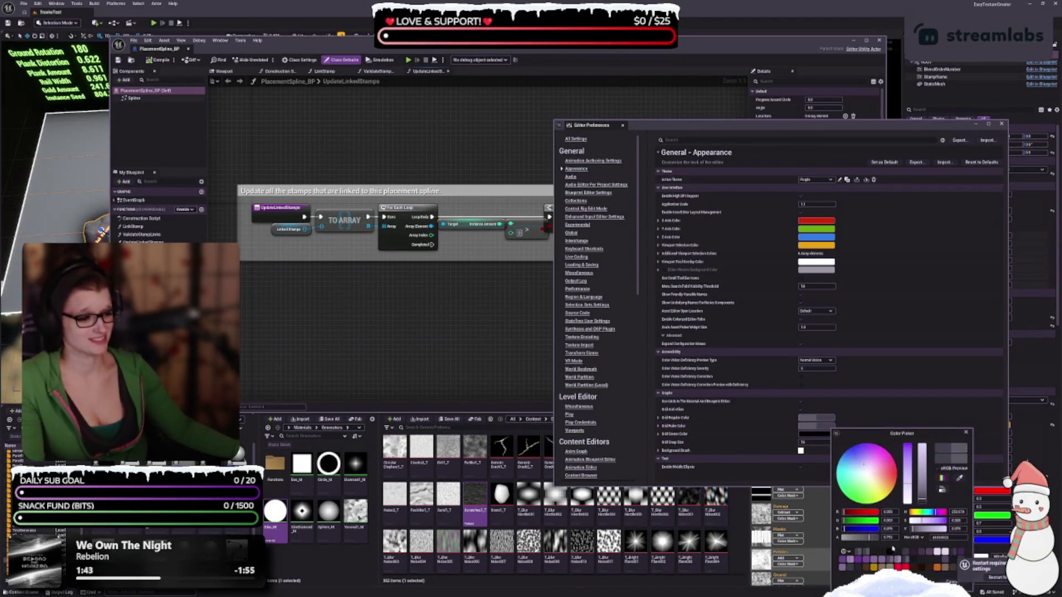
pyautogui.click(876, 552)
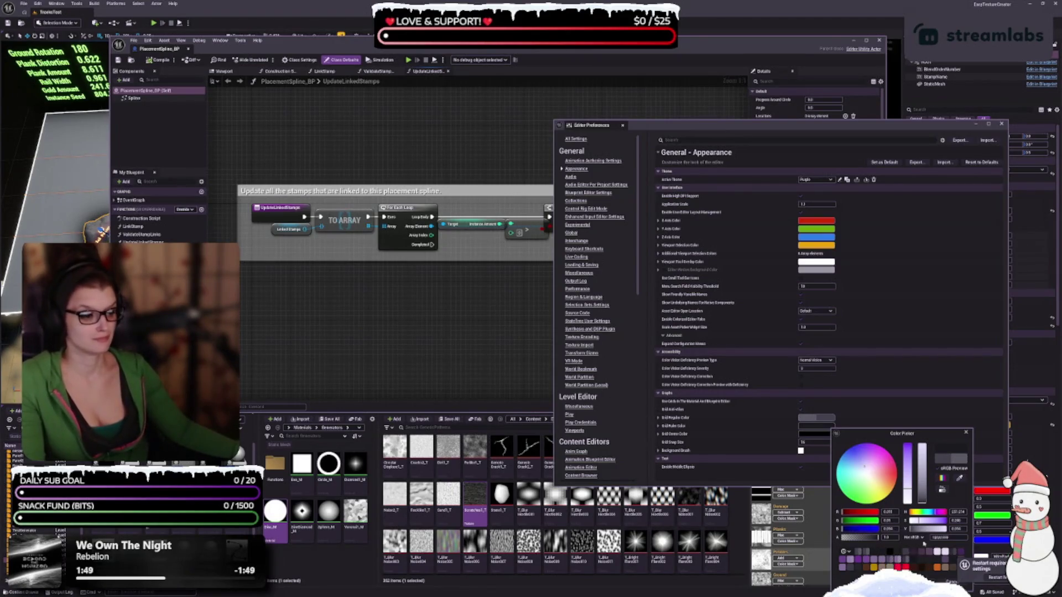
pyautogui.click(950, 556)
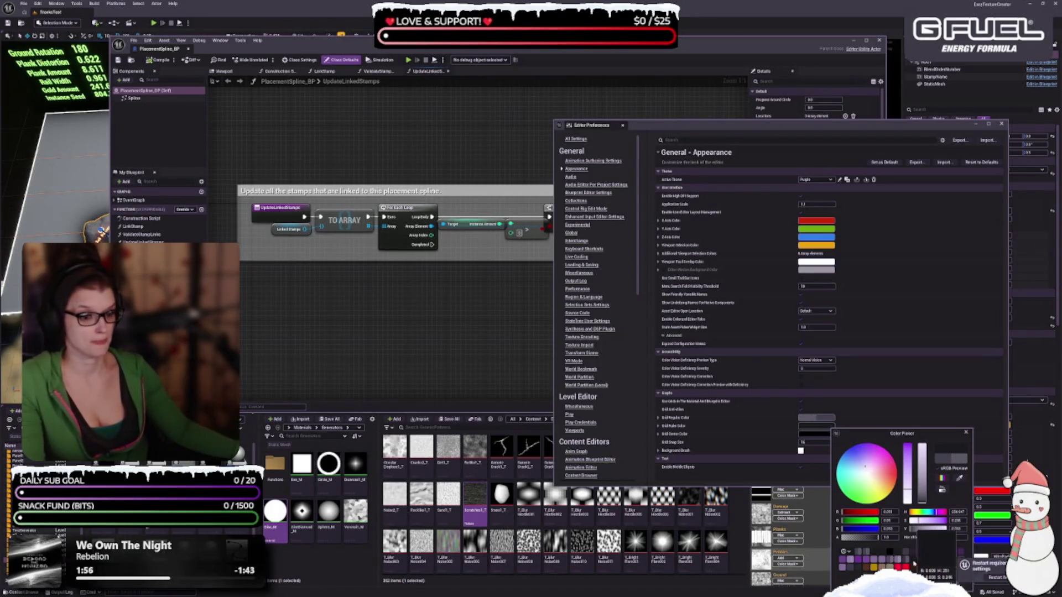
pyautogui.press('Escape')
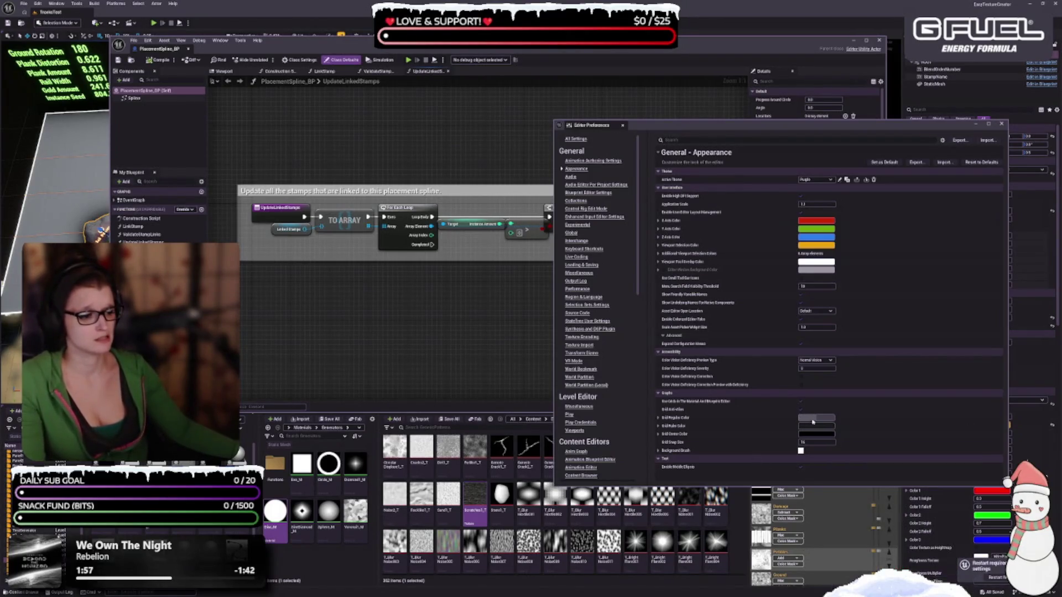
pyautogui.click(814, 437)
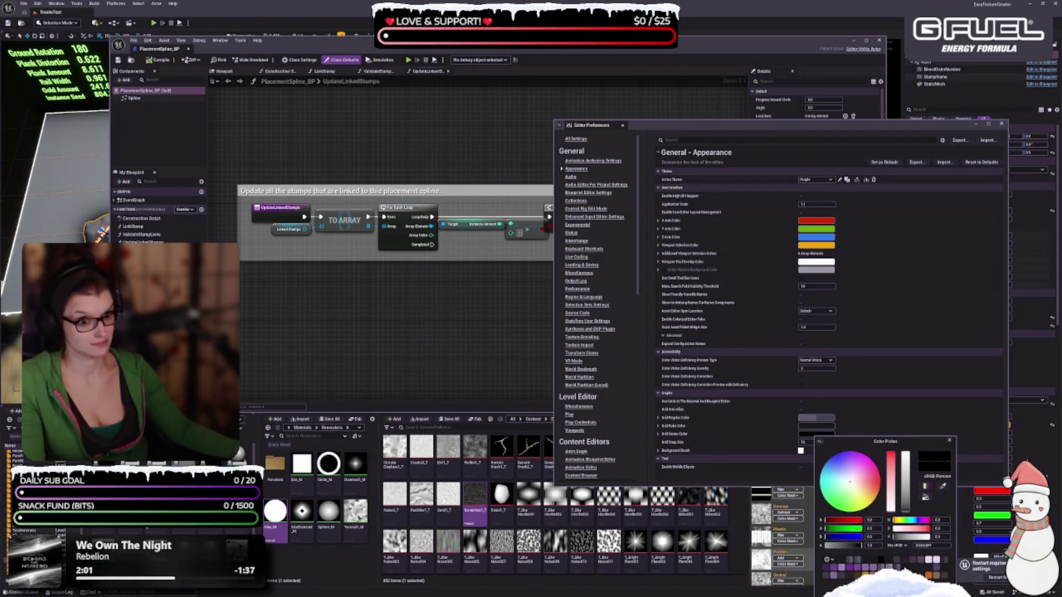
pyautogui.click(847, 474)
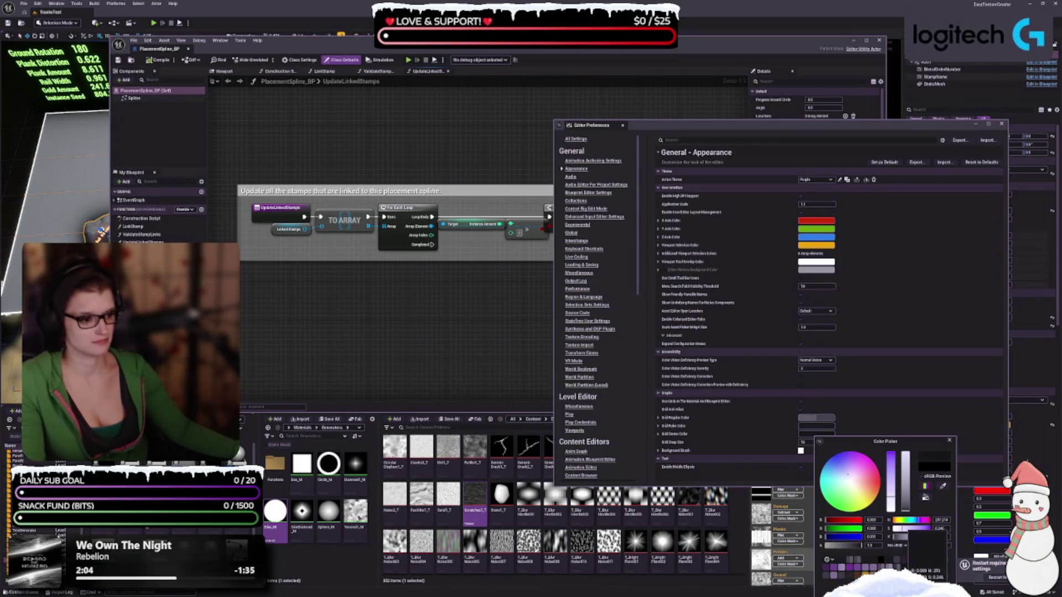
pyautogui.click(897, 536)
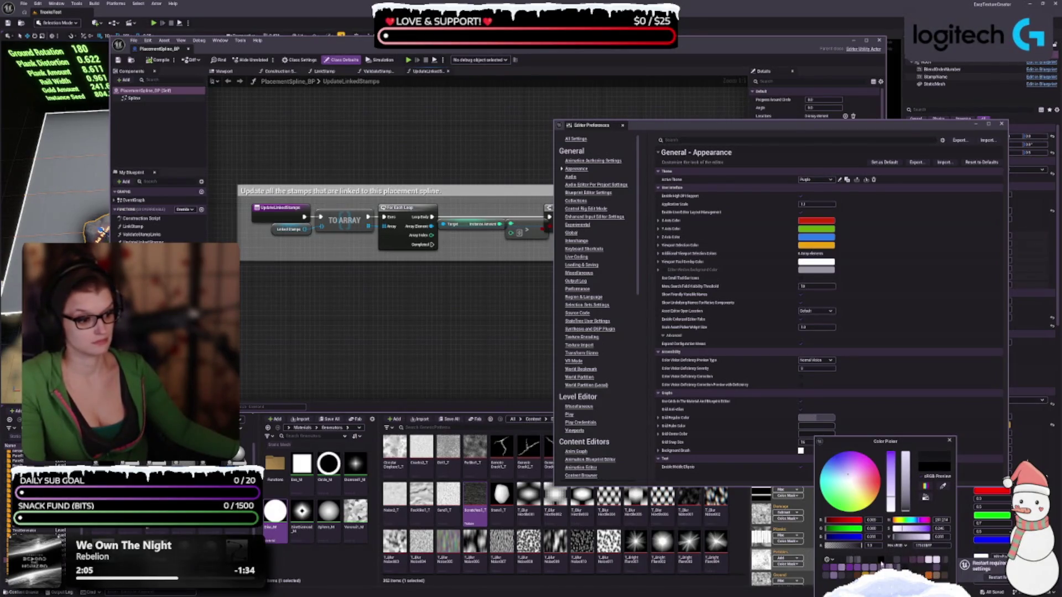
pyautogui.click(881, 564)
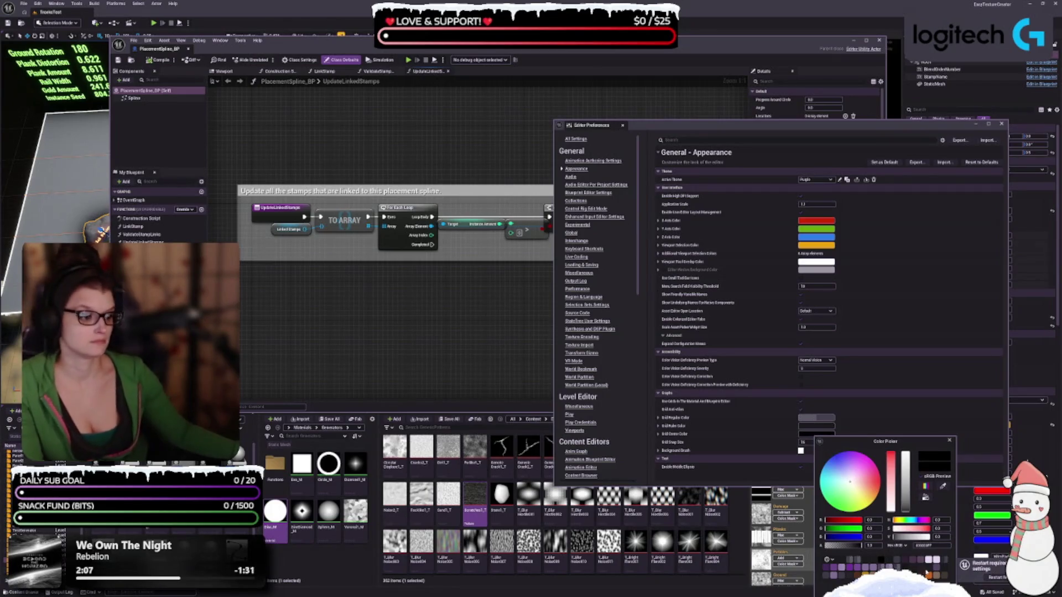
# Adjust Grid Regular Color's brightness to a new grey shade
pyautogui.click(816, 418)
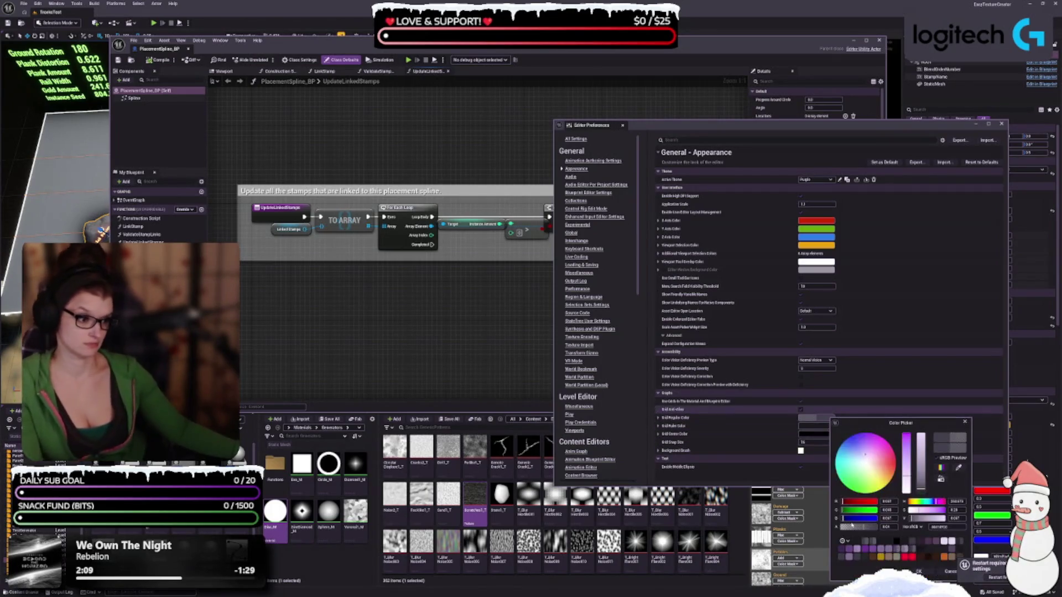
pyautogui.moveTo(851, 525)
pyautogui.mouseDown()
pyautogui.moveTo(872, 529)
pyautogui.moveTo(857, 528)
pyautogui.mouseUp()
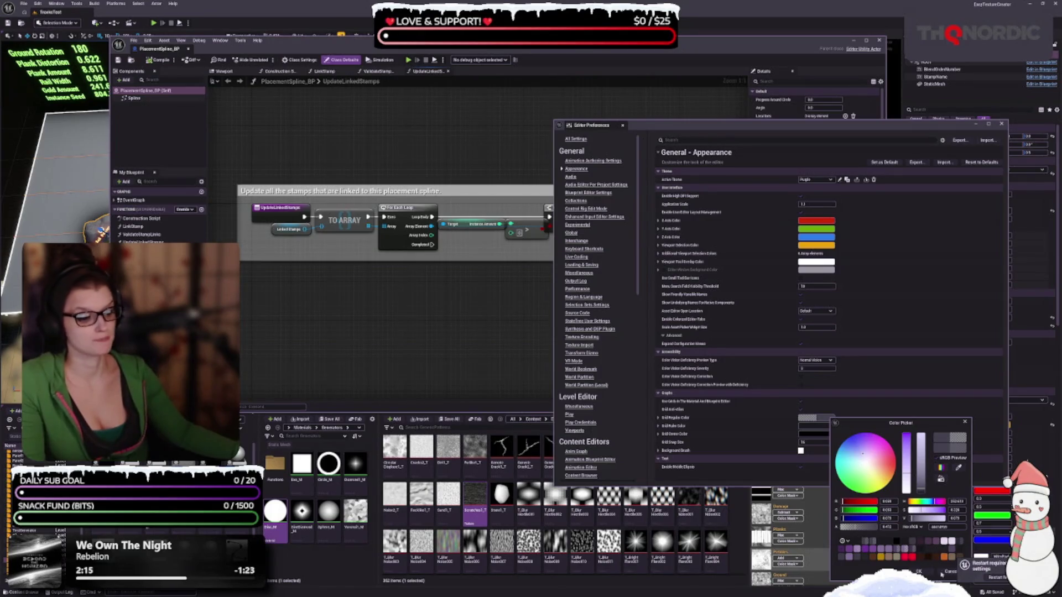
pyautogui.click(919, 571)
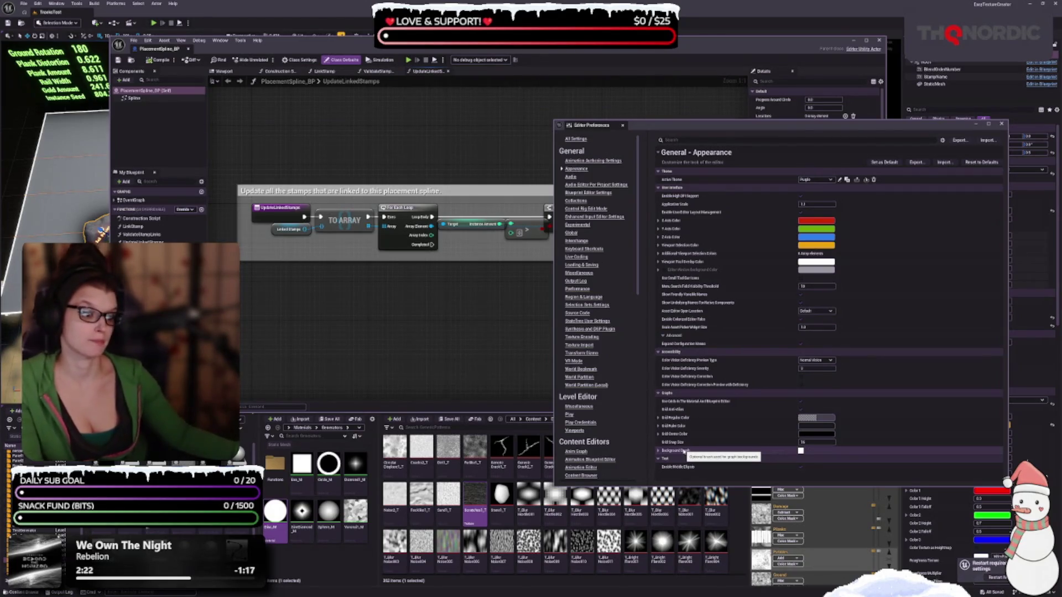
# Expand the Background Brush settings and give its Tint a dark purple colour
pyautogui.click(658, 452)
pyautogui.scroll(-2, 691, 420)
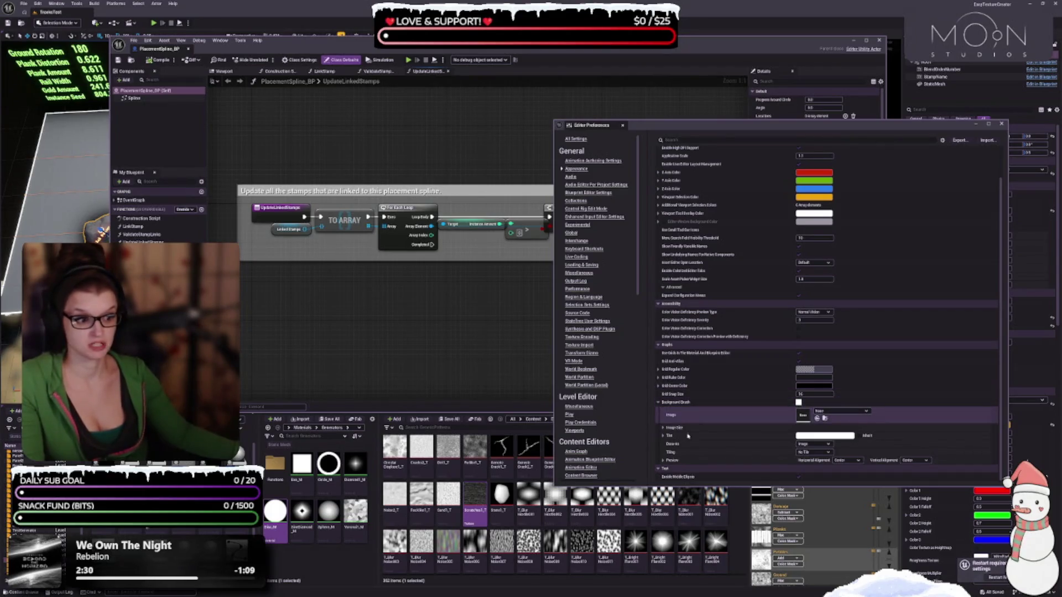
pyautogui.click(808, 438)
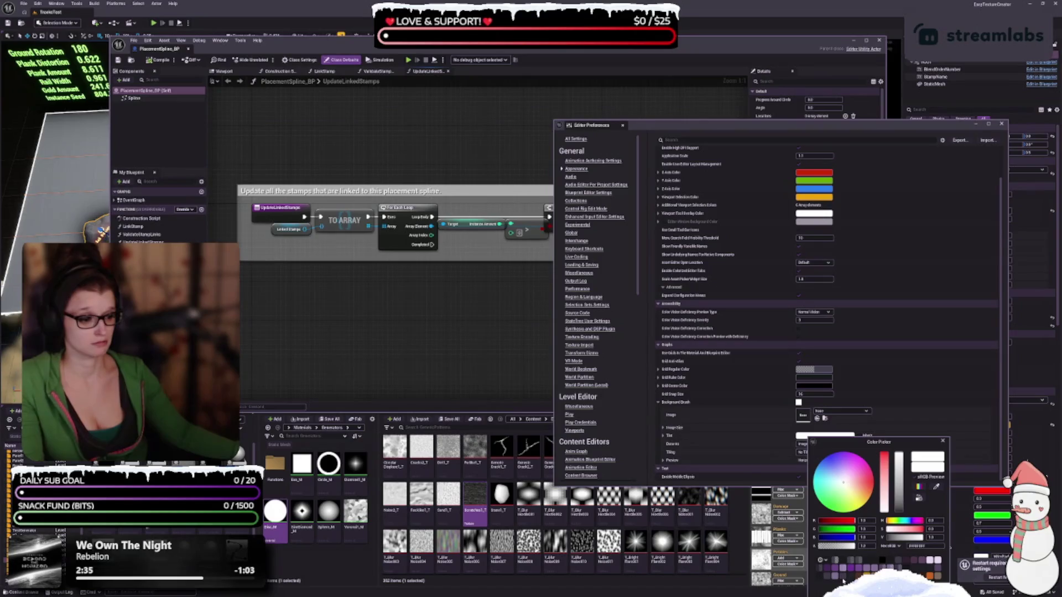
pyautogui.click(865, 566)
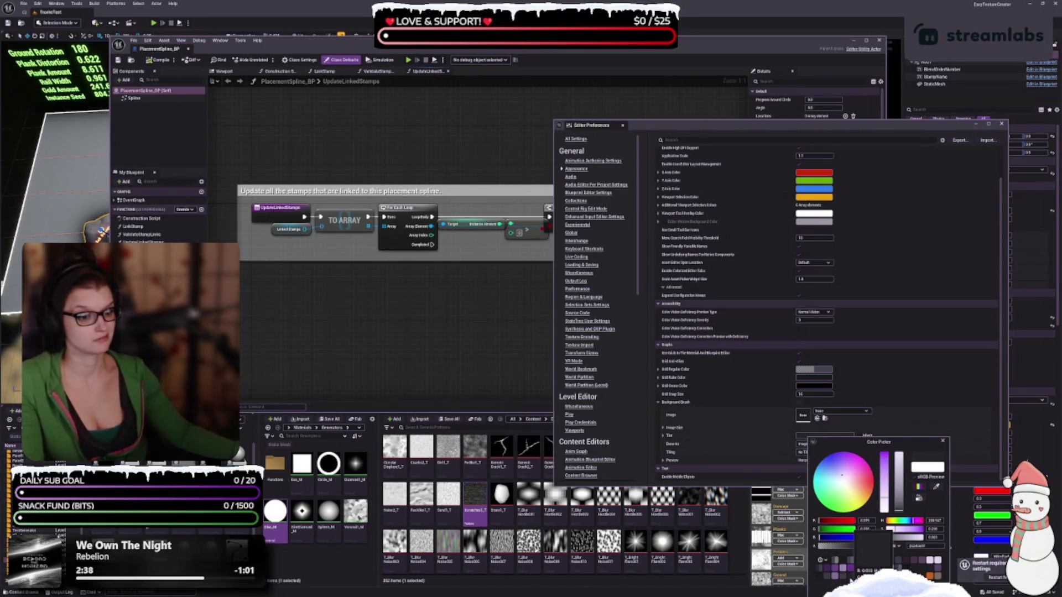
pyautogui.click(887, 565)
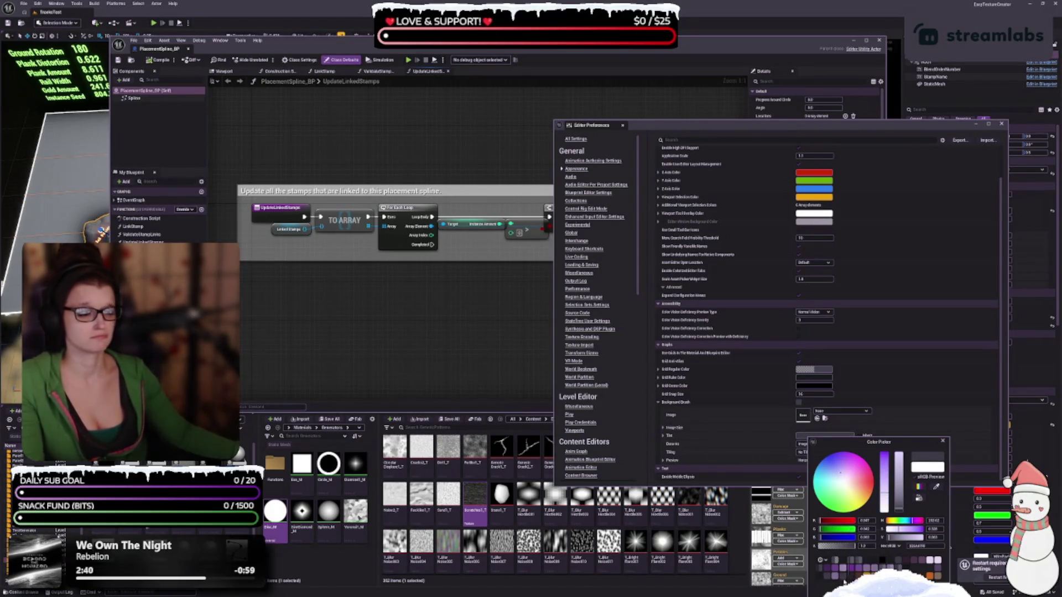
pyautogui.click(827, 430)
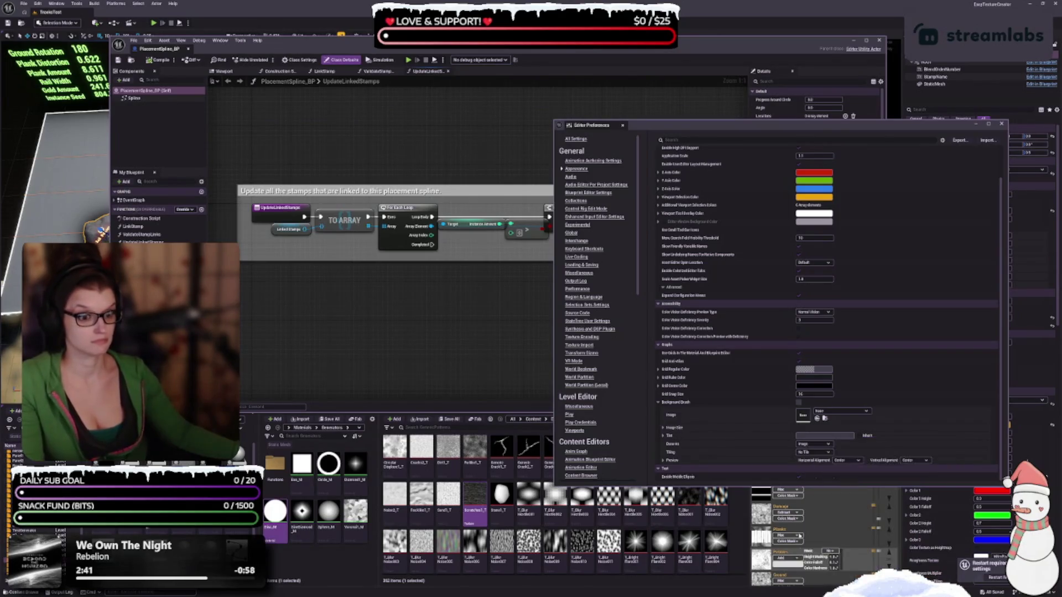
# Fine-tune the dark purple background tint's saturation and close the colour picker
pyautogui.click(827, 435)
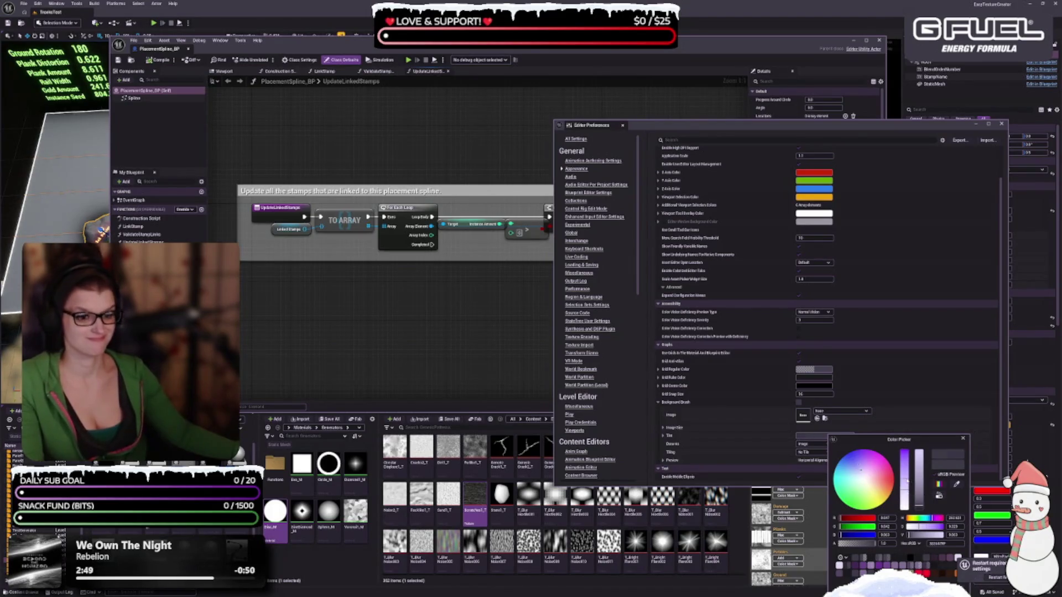
pyautogui.click(907, 479)
pyautogui.click(906, 473)
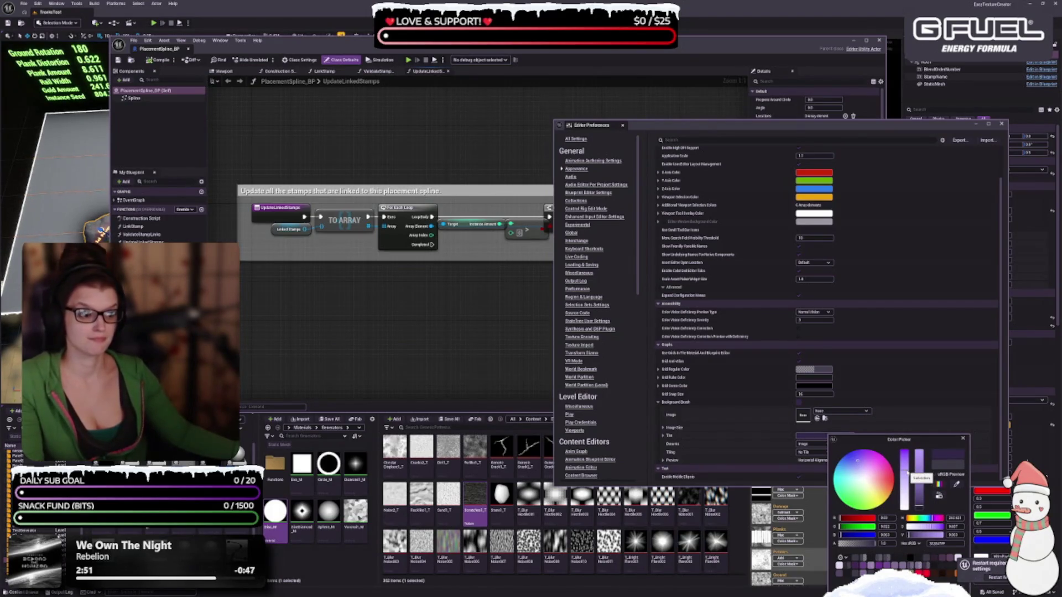
pyautogui.click(905, 481)
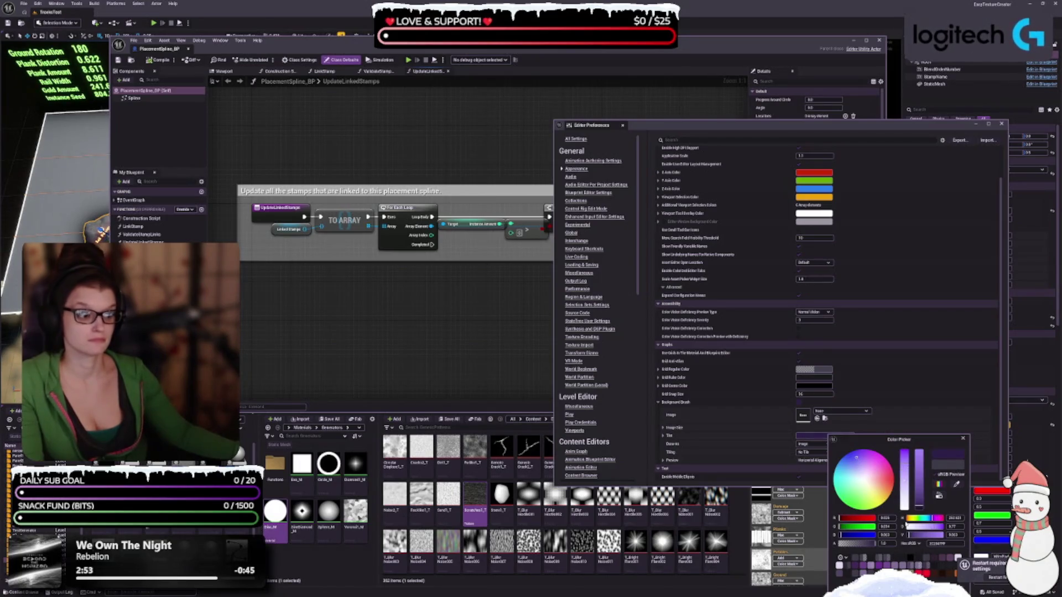
pyautogui.click(906, 484)
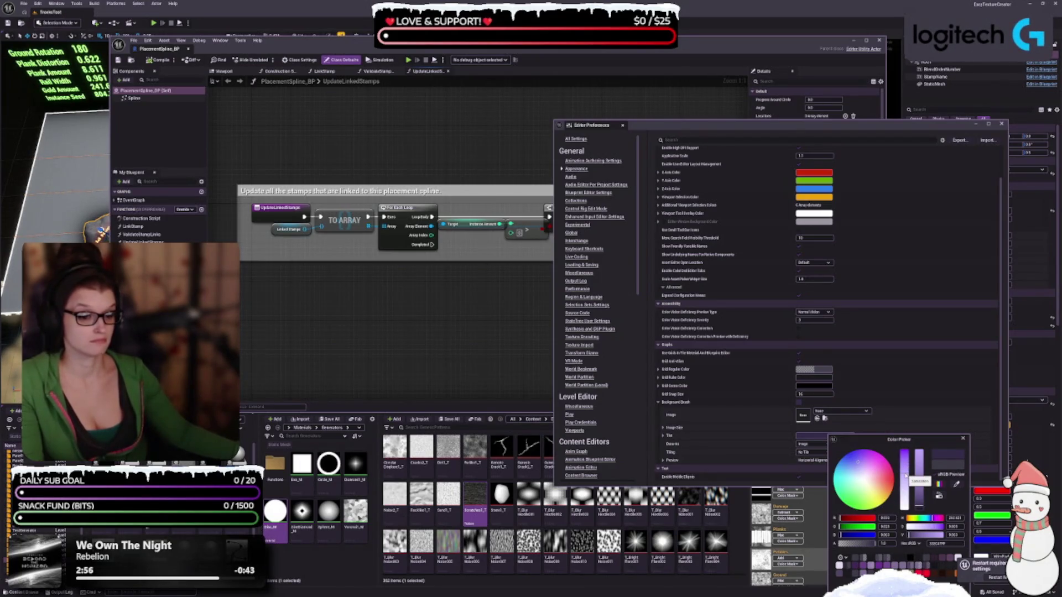
pyautogui.press('Escape')
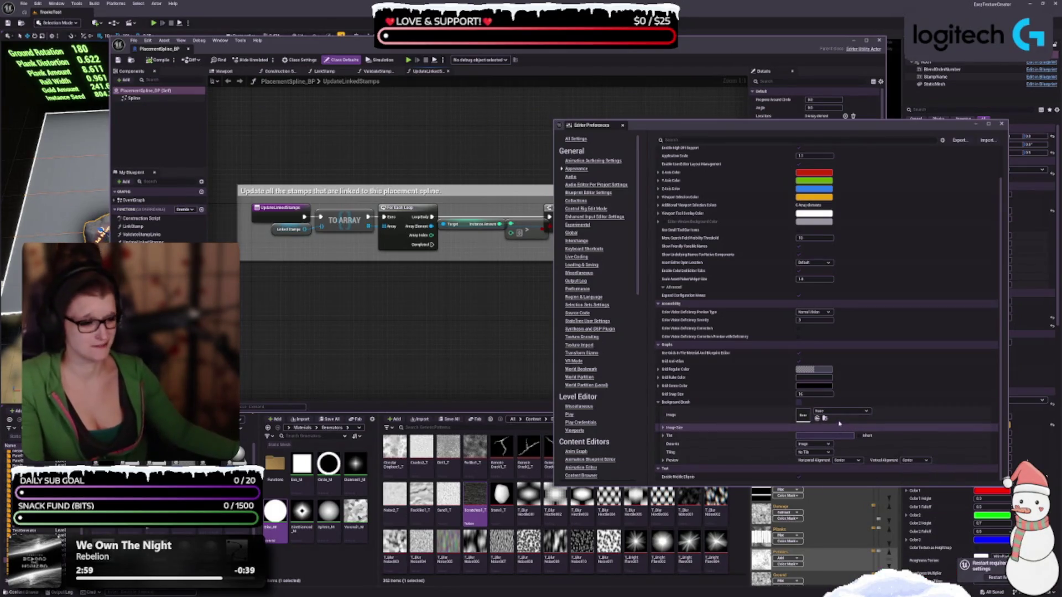
# Set the background brush image to Grey_16x16_T, found by searching 'grey', and tint it light purple
pyautogui.click(842, 411)
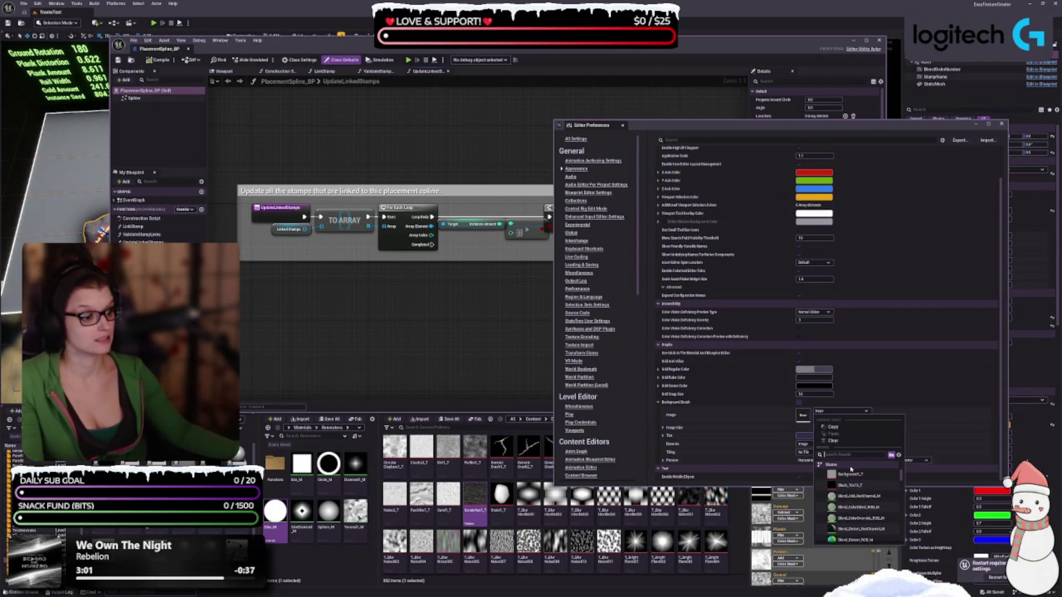
pyautogui.click(850, 473)
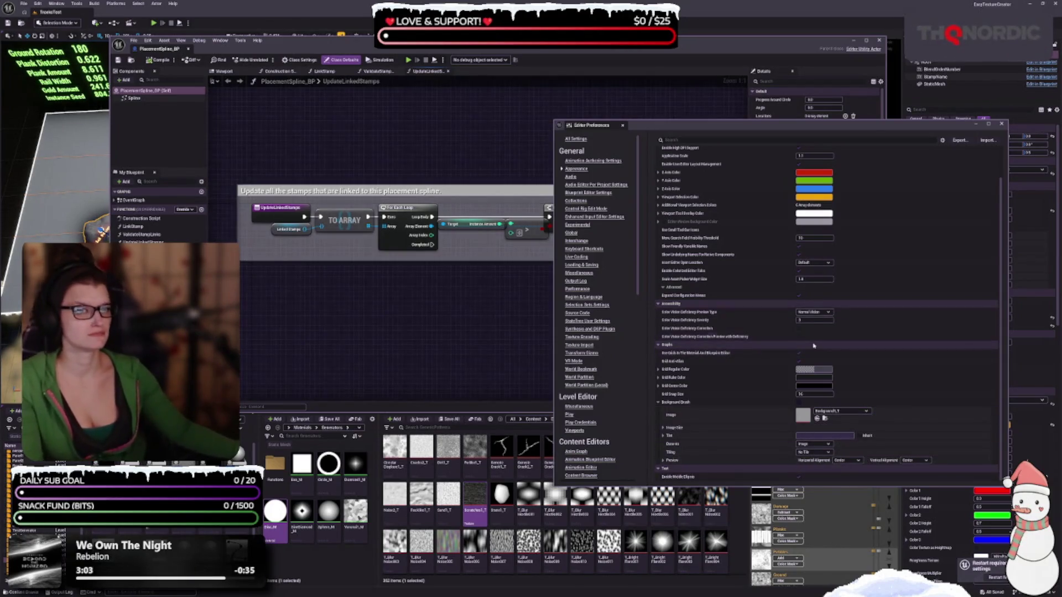
pyautogui.click(840, 413)
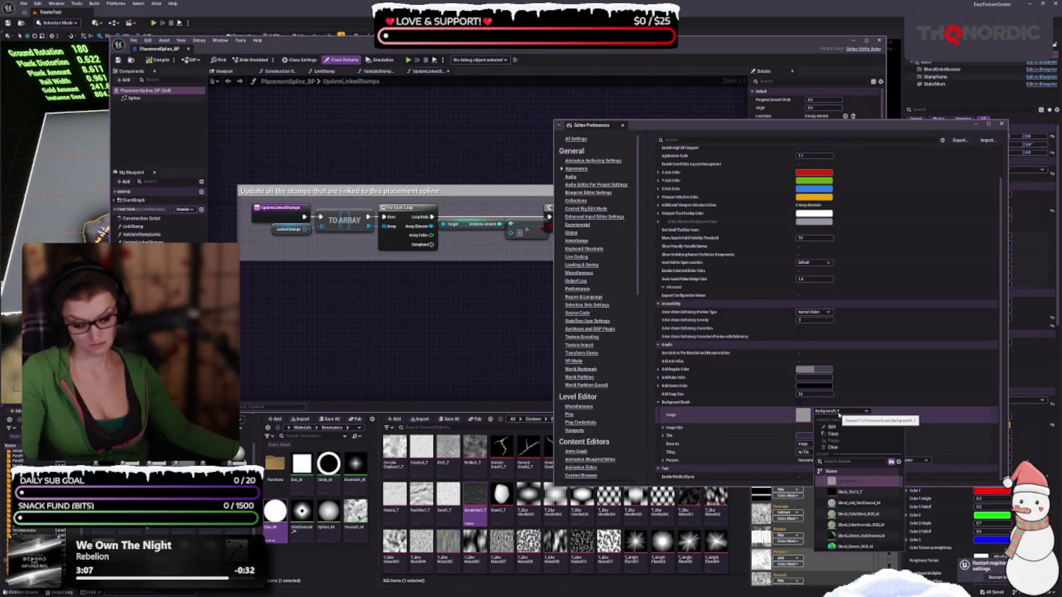
pyautogui.write('grey')
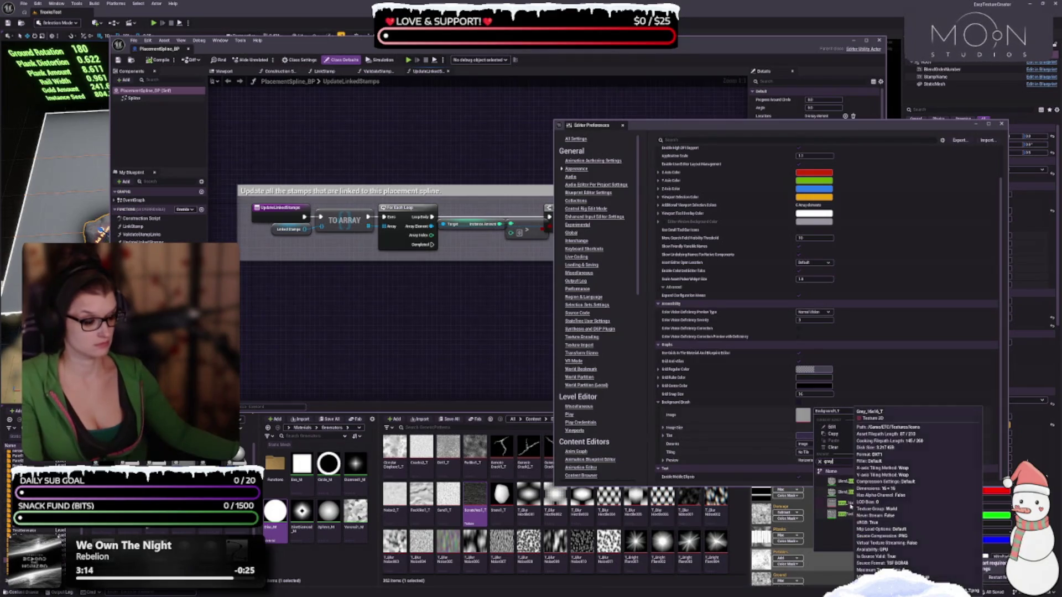
pyautogui.click(846, 503)
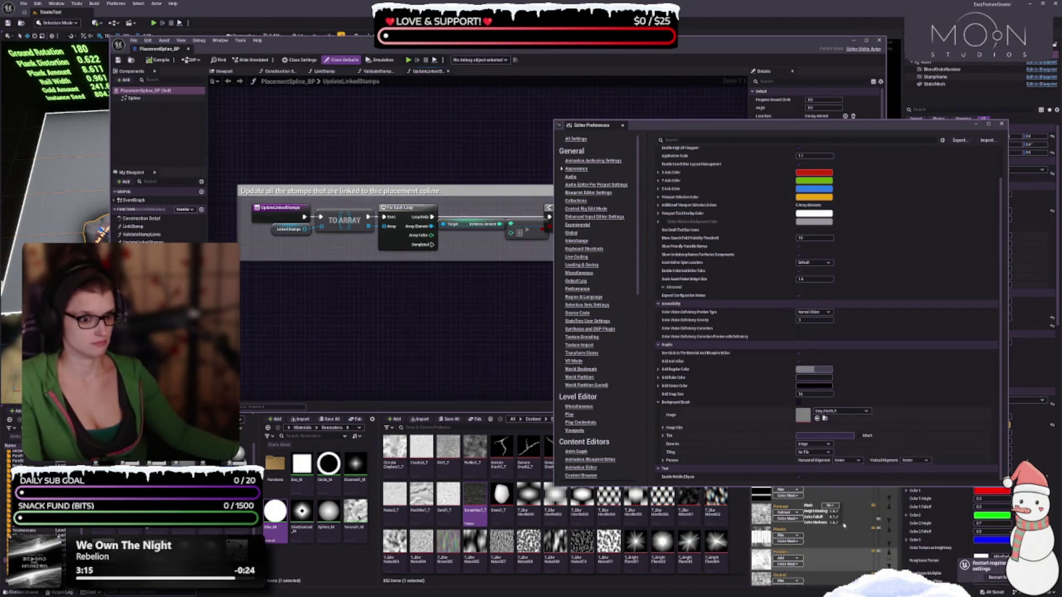
pyautogui.click(828, 436)
pyautogui.click(859, 466)
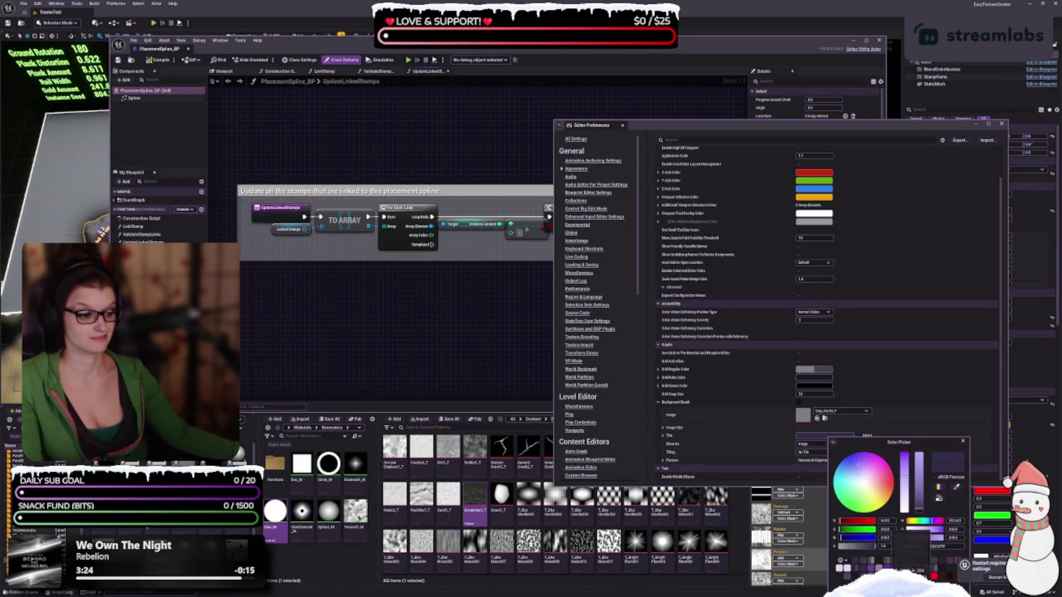
# Make the background tint a paler, brighter purple with alpha about 0.82
pyautogui.click(861, 474)
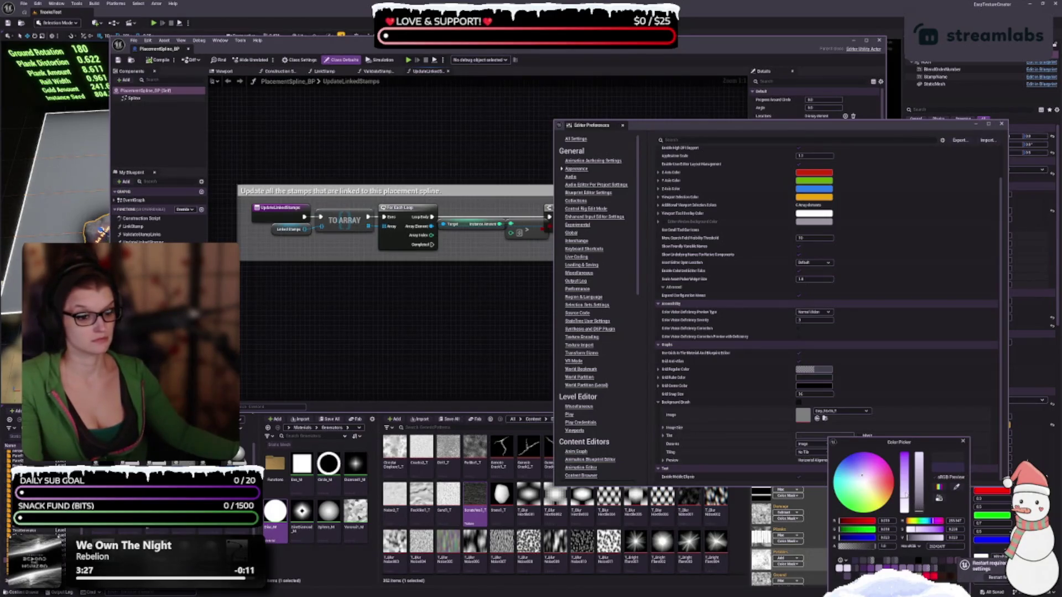
pyautogui.click(904, 498)
pyautogui.click(917, 510)
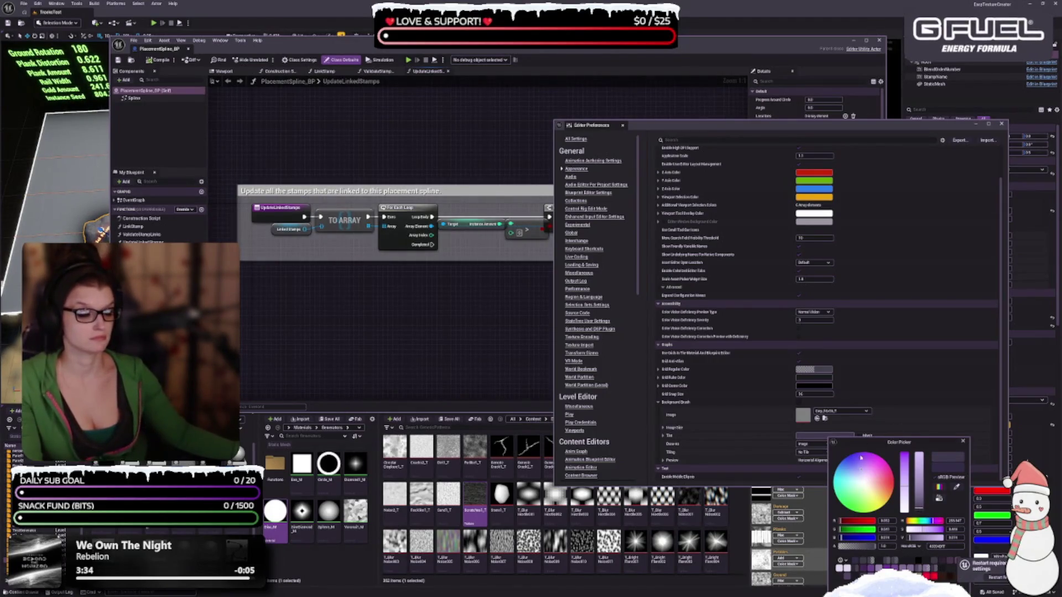
pyautogui.click(906, 503)
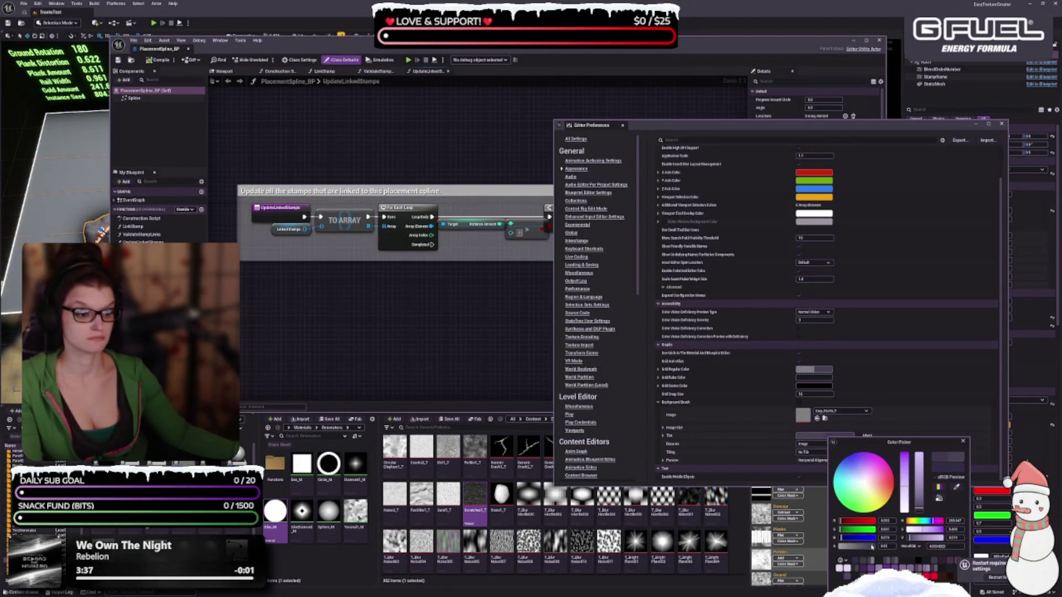
pyautogui.moveTo(872, 546); pyautogui.dragTo(862, 547)
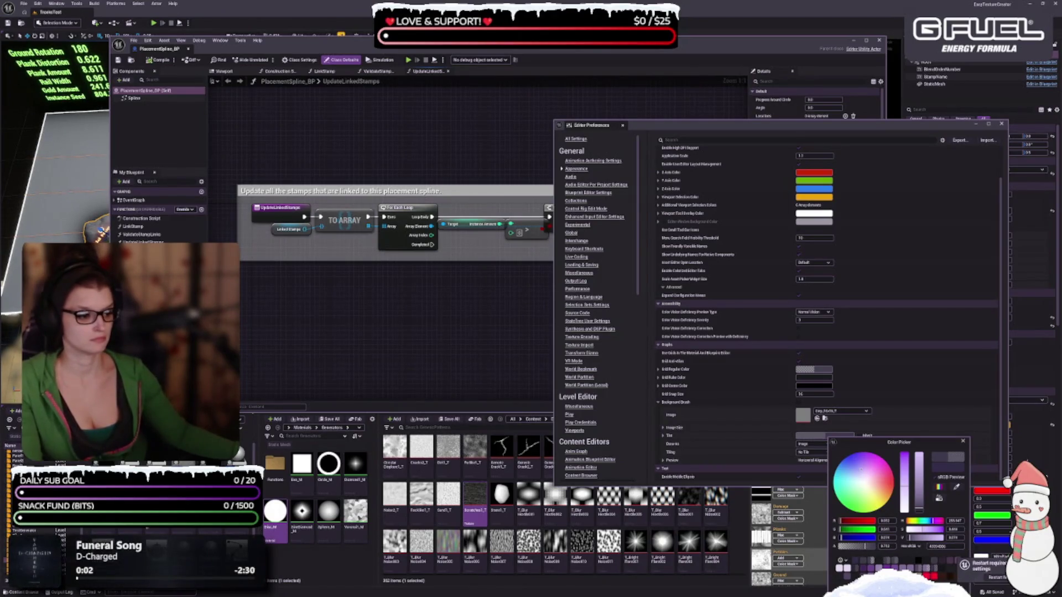
pyautogui.click(719, 381)
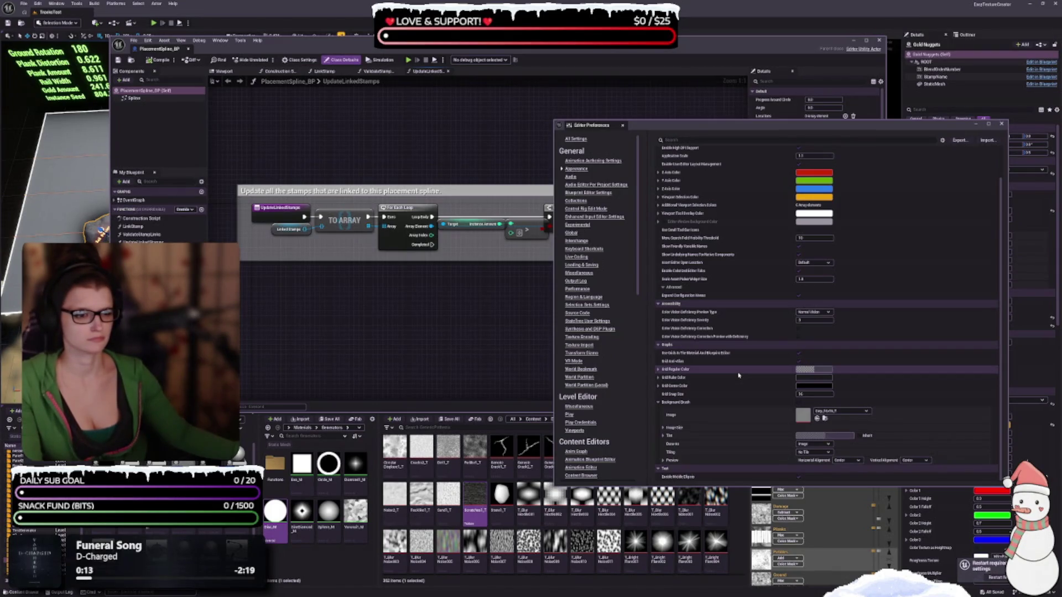
# Set Grid Regular Color to a stronger purple
pyautogui.click(813, 370)
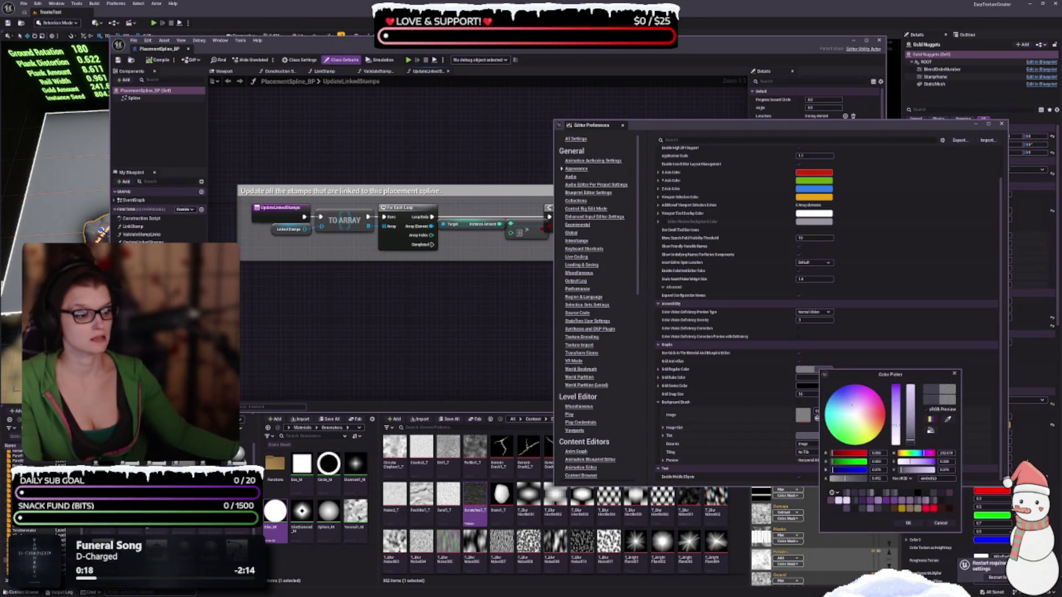
pyautogui.click(896, 419)
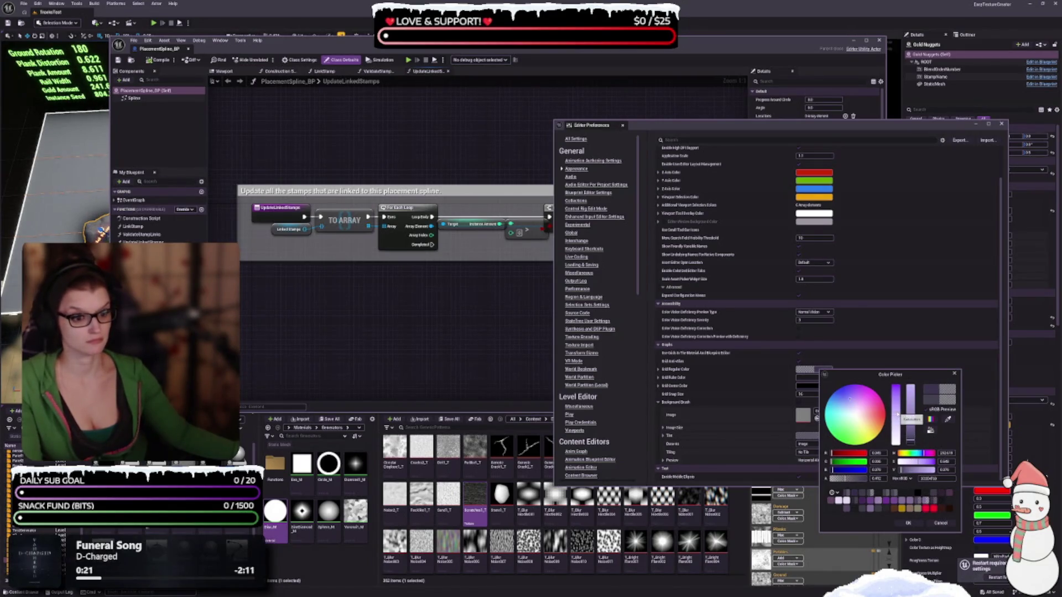
pyautogui.moveTo(897, 413); pyautogui.dragTo(896, 408)
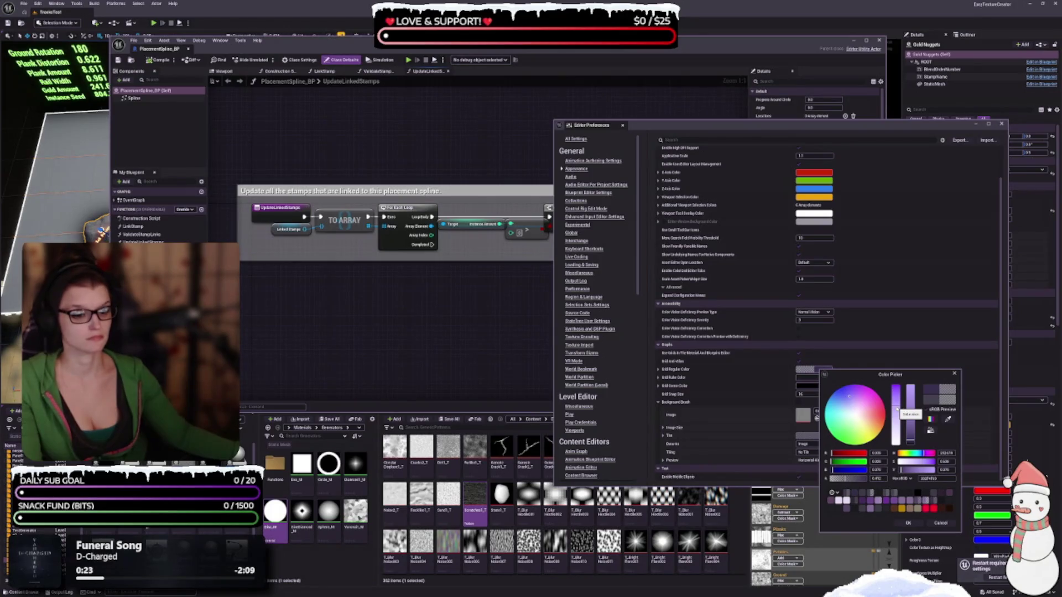
pyautogui.click(907, 524)
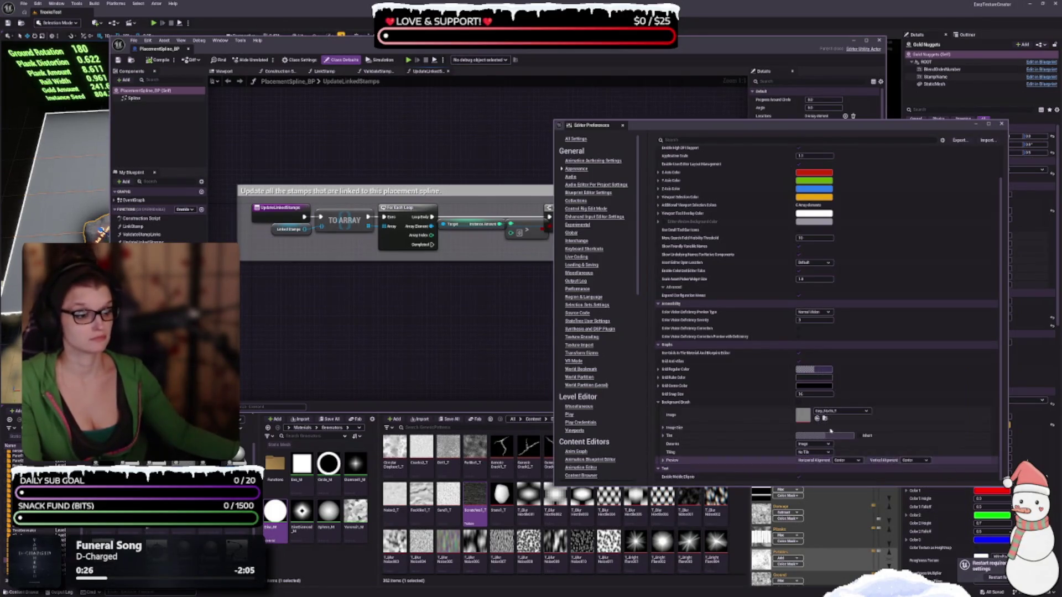
pyautogui.click(814, 377)
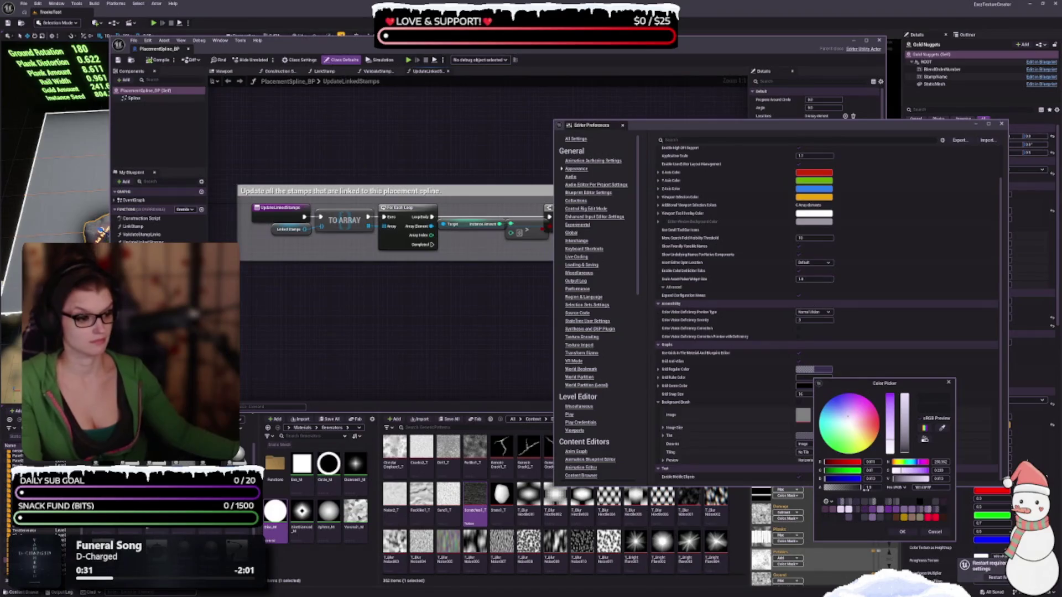
# Lower the Grid Rule Color's saturation, apply it, and return to the Blueprint graph
pyautogui.moveTo(894, 426)
pyautogui.mouseDown()
pyautogui.moveTo(894, 455)
pyautogui.moveTo(893, 402)
pyautogui.mouseUp()
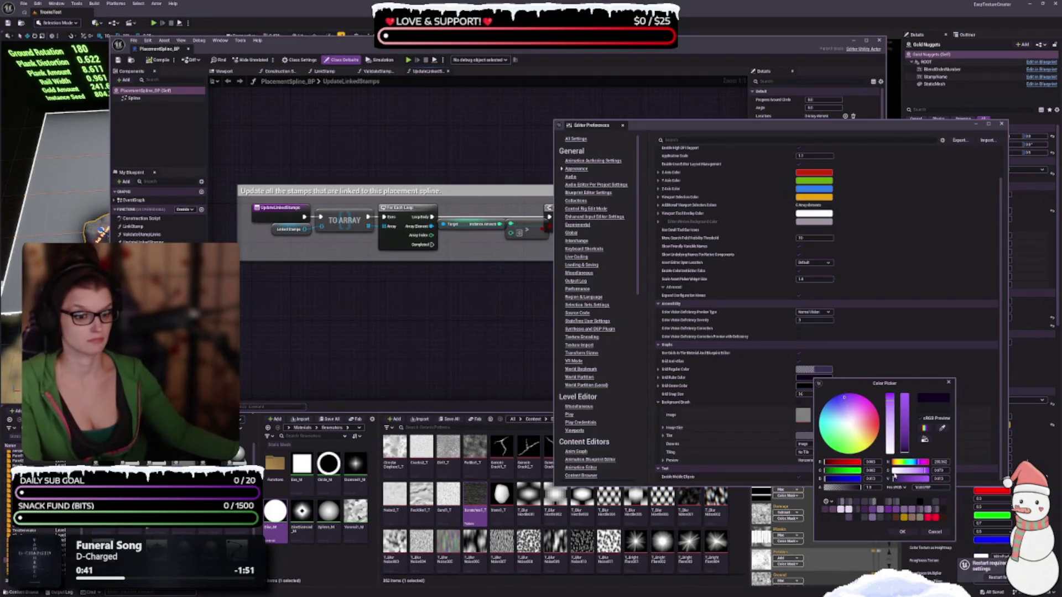
pyautogui.click(901, 531)
pyautogui.click(444, 324)
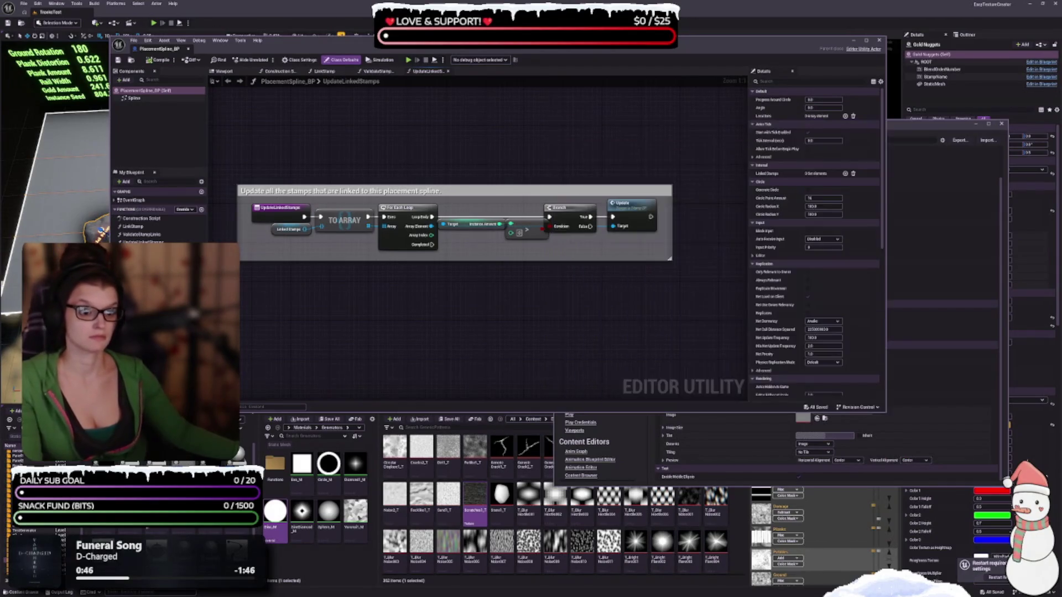
pyautogui.moveTo(443, 325); pyautogui.dragTo(418, 208)
pyautogui.scroll(-6, 418, 208)
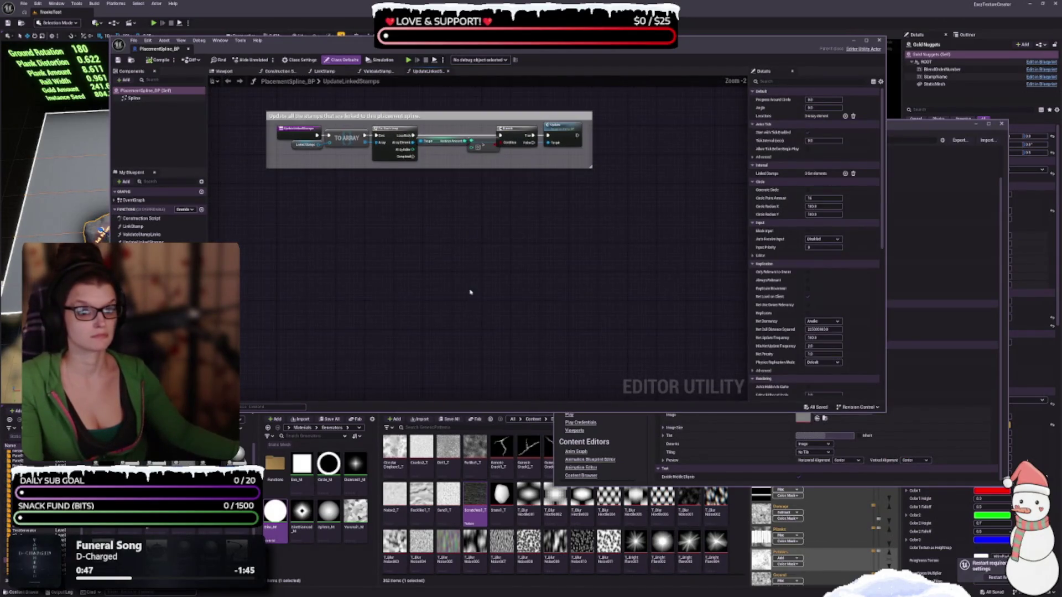
pyautogui.moveTo(465, 304)
pyautogui.mouseDown()
pyautogui.moveTo(484, 345)
pyautogui.moveTo(424, 299)
pyautogui.mouseUp()
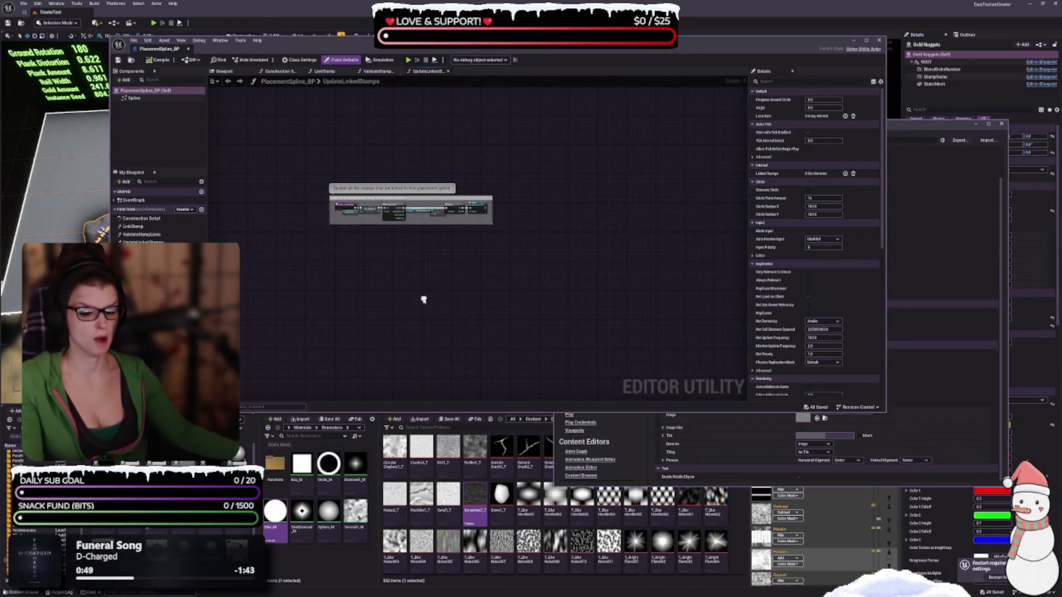
pyautogui.scroll(4, 423, 299)
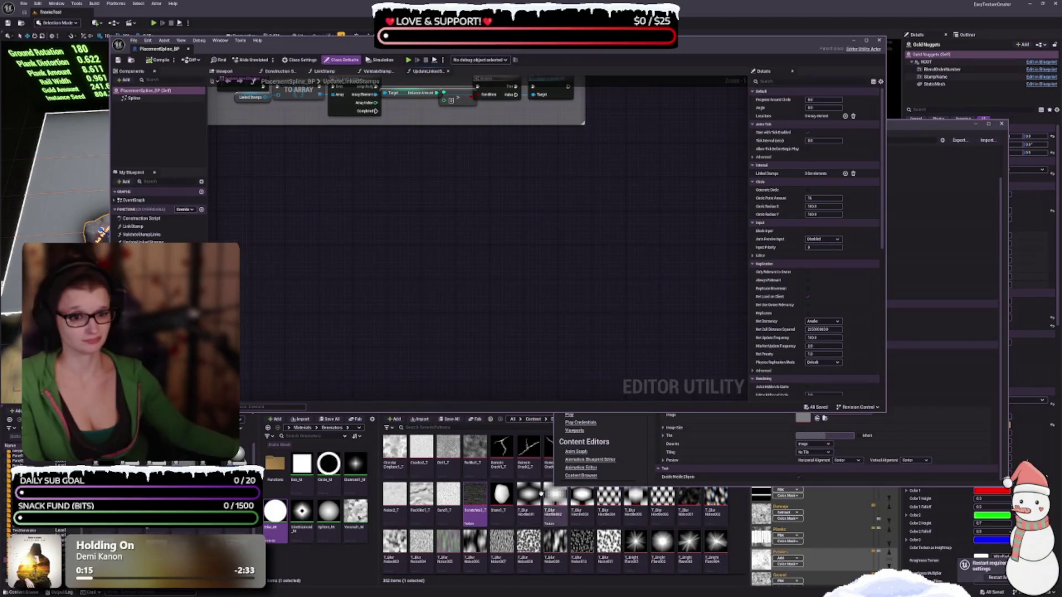
pyautogui.click(918, 133)
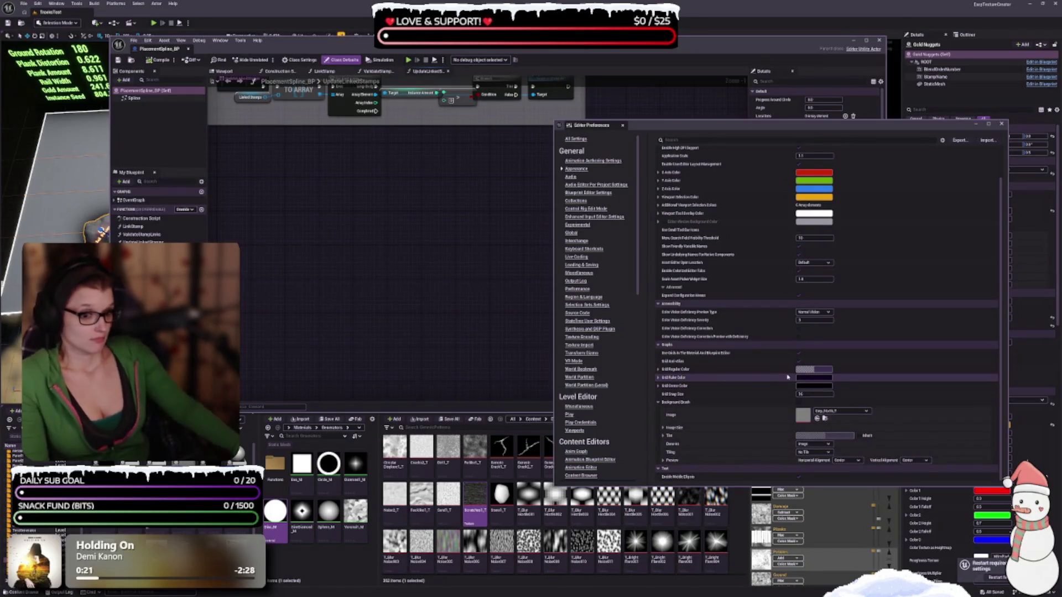
# Set Grid Ruler Color to a saved palette colour and lower its value to darken it
pyautogui.click(829, 371)
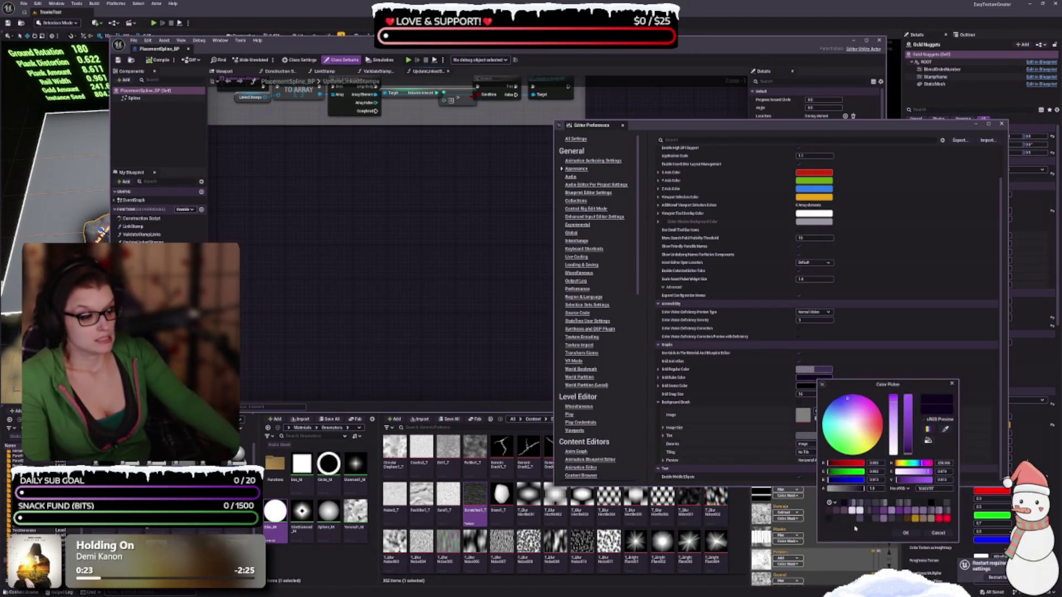
pyautogui.click(871, 504)
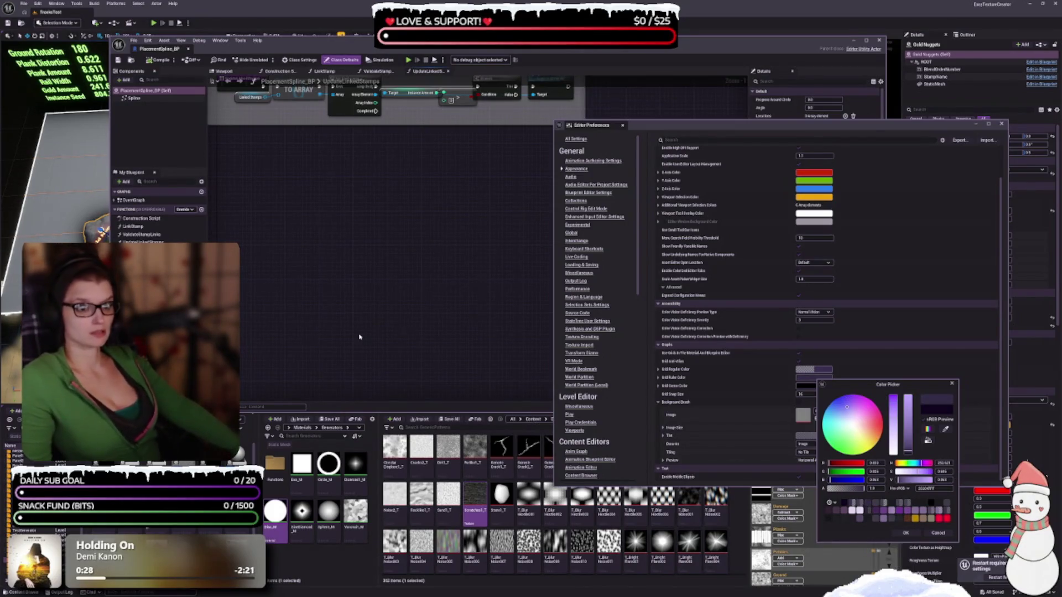
pyautogui.moveTo(365, 336); pyautogui.dragTo(429, 327)
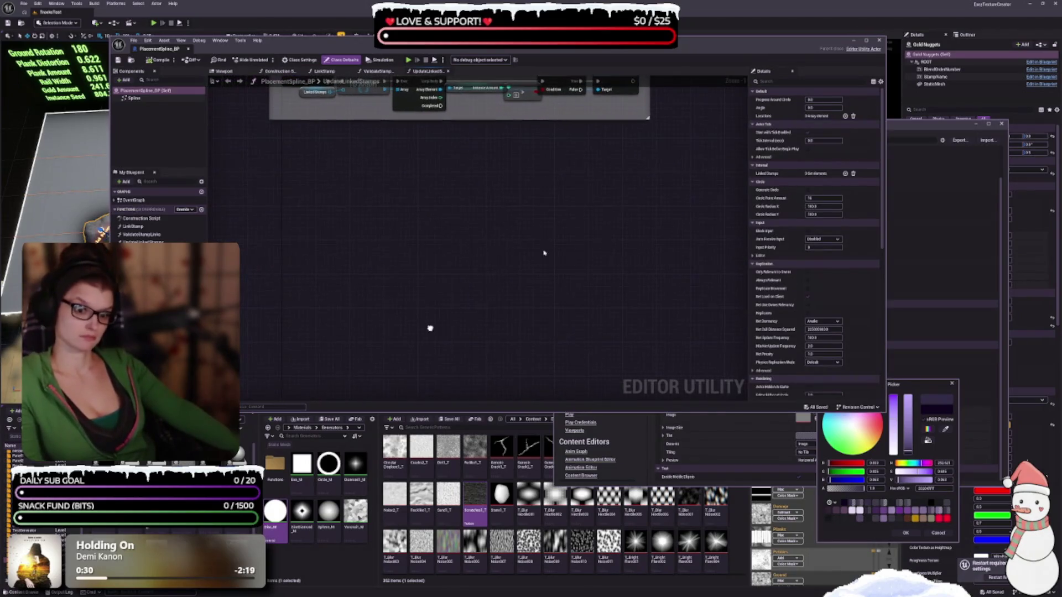
pyautogui.click(921, 387)
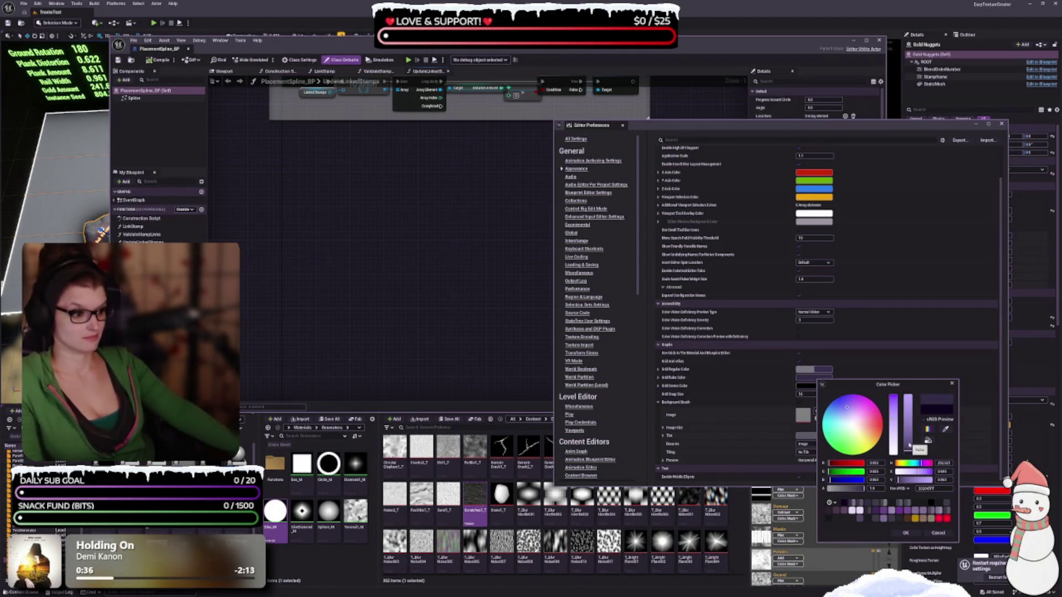
pyautogui.click(908, 449)
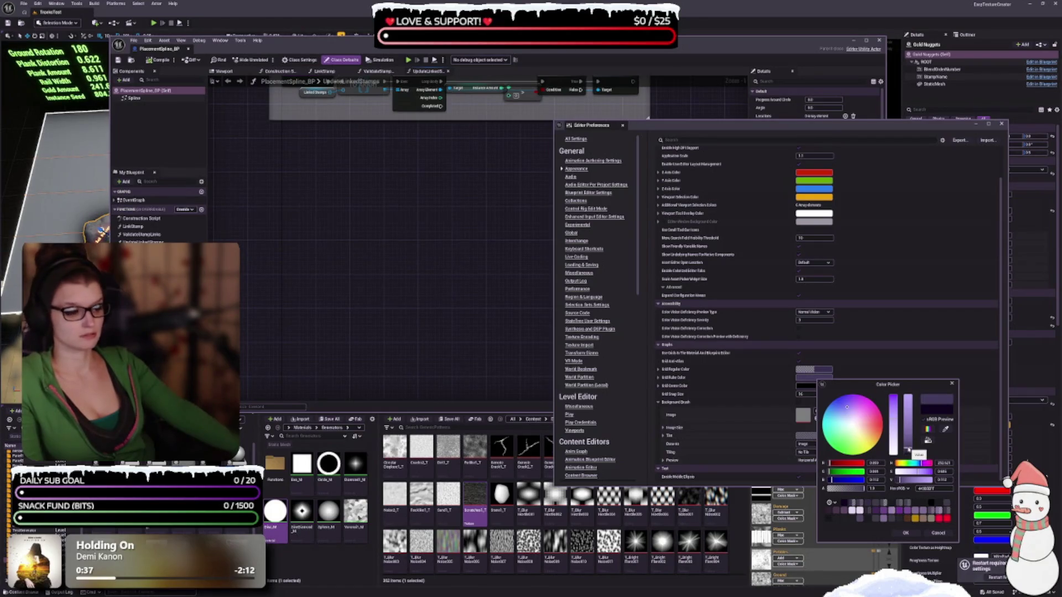
pyautogui.click(909, 451)
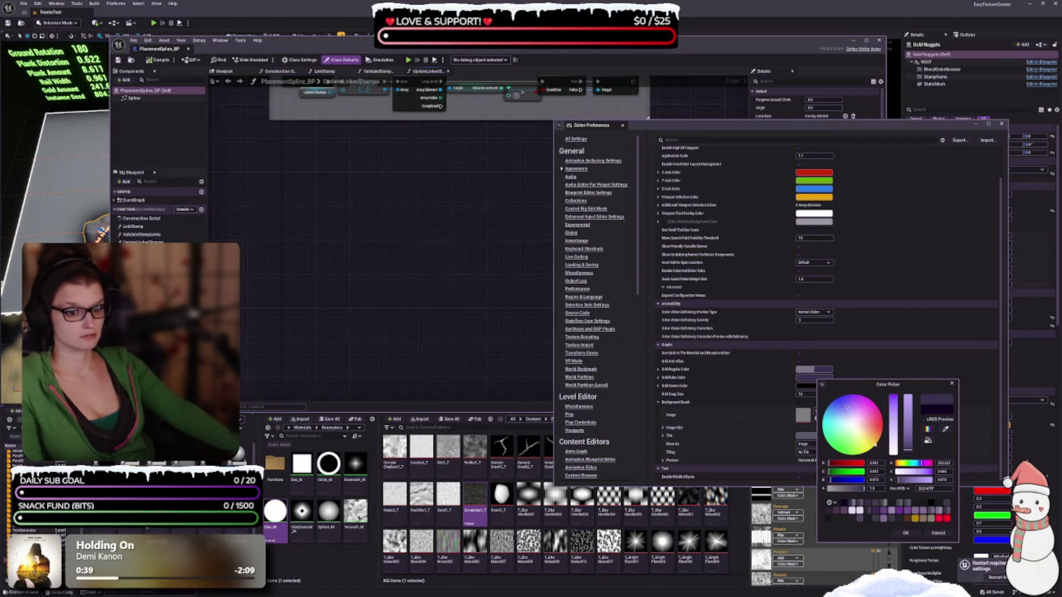
pyautogui.click(903, 533)
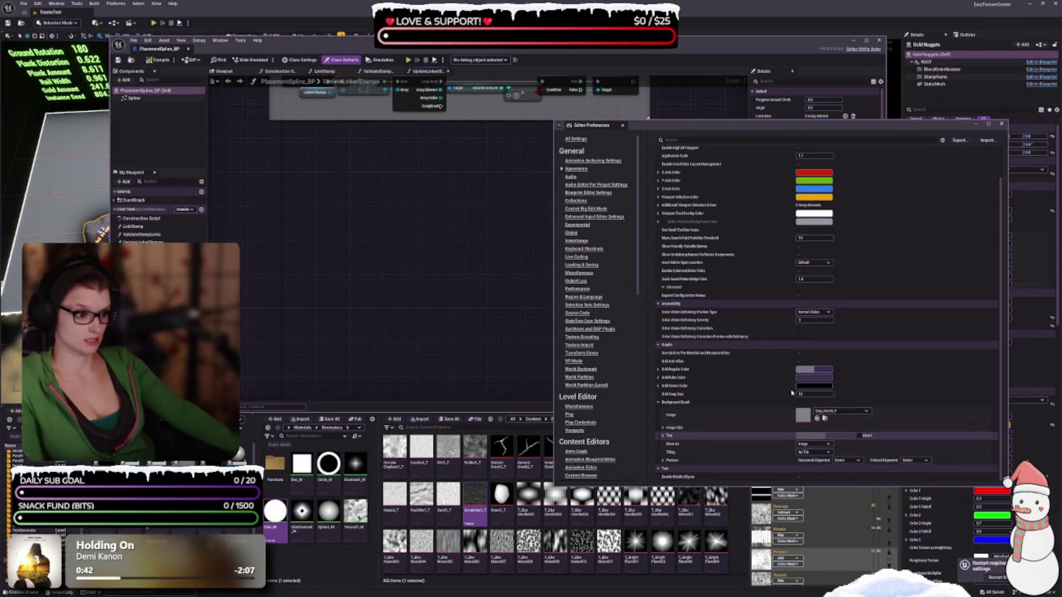
pyautogui.click(815, 388)
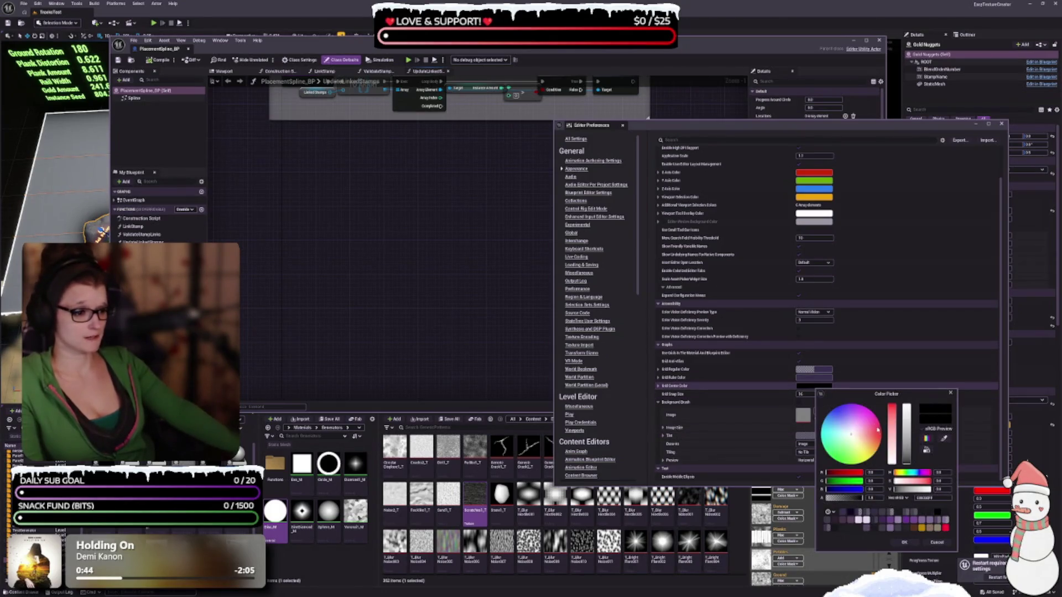
# Make Grid Center Color a dark, slightly desaturated, near-black purple
pyautogui.click(849, 513)
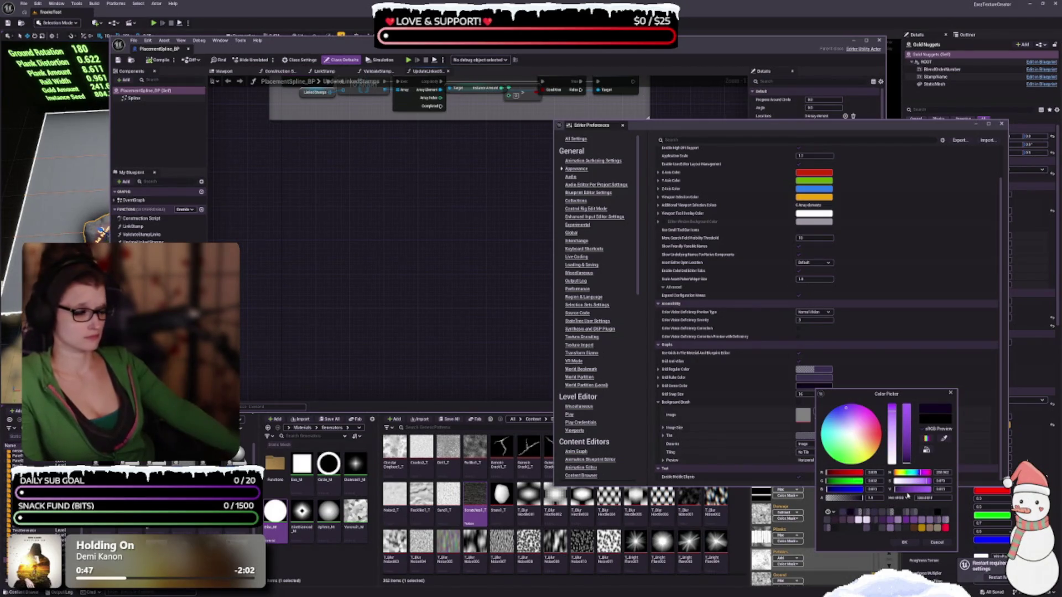
pyautogui.click(892, 419)
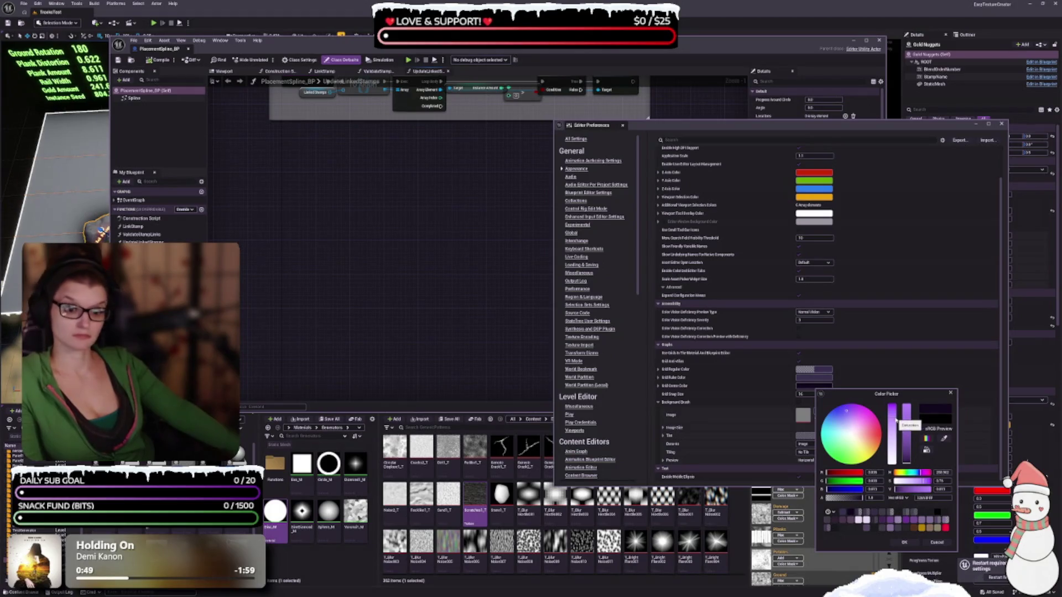
pyautogui.moveTo(893, 419); pyautogui.dragTo(907, 497)
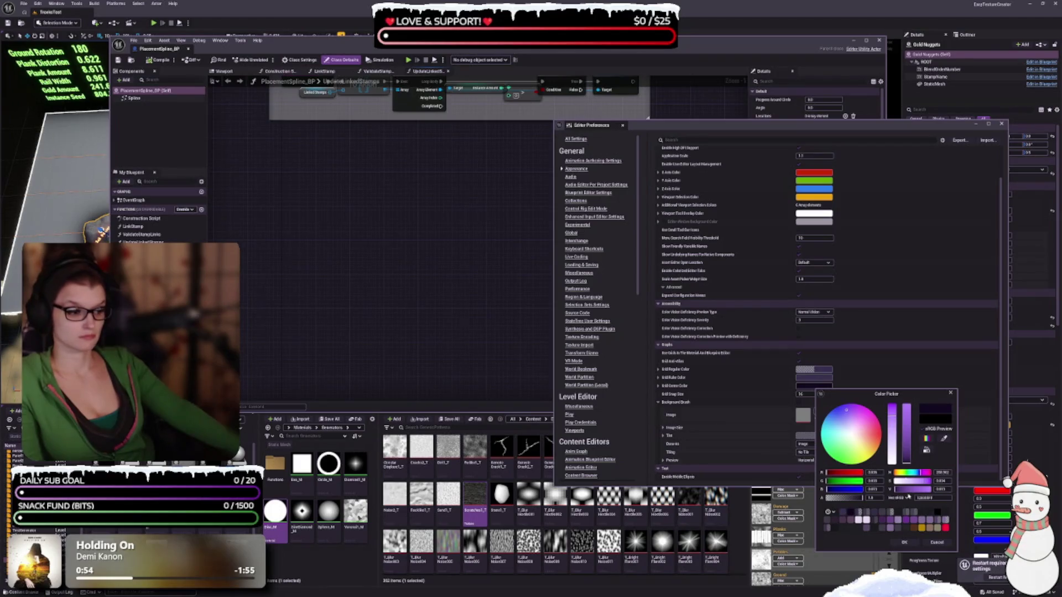
pyautogui.click(907, 462)
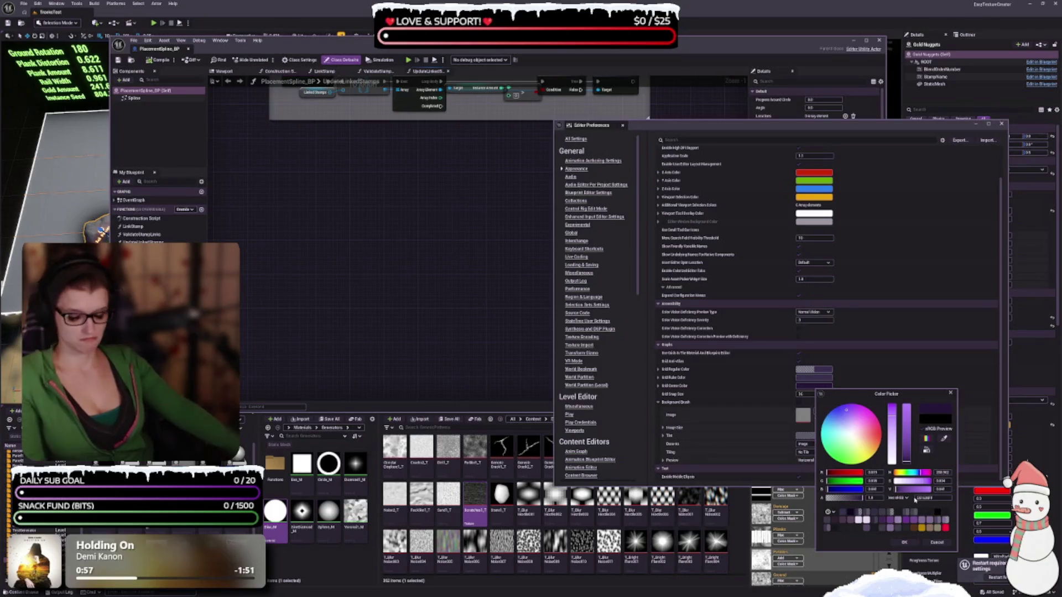
pyautogui.click(836, 520)
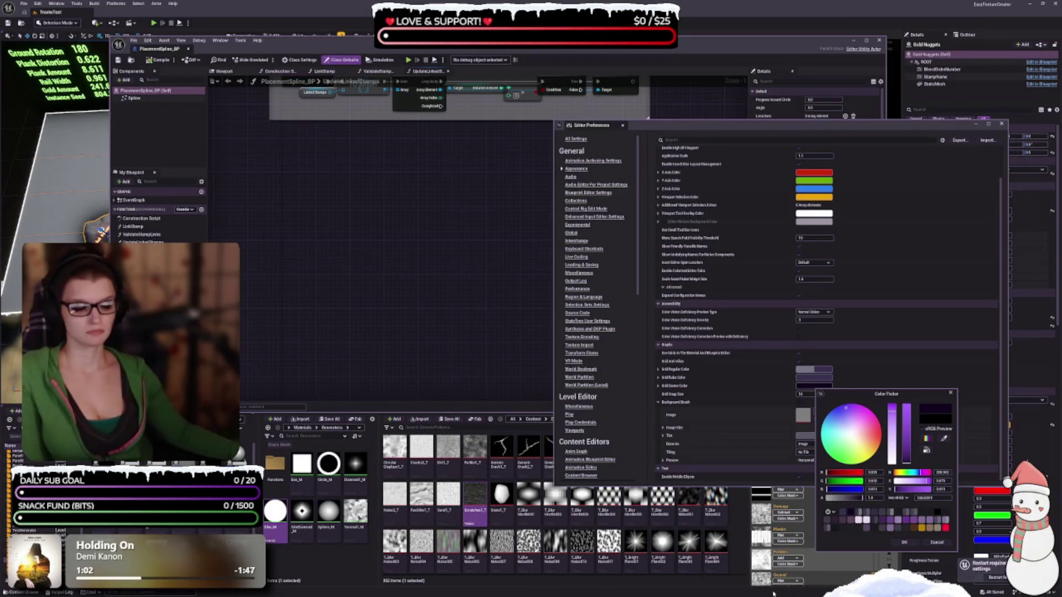
pyautogui.click(903, 544)
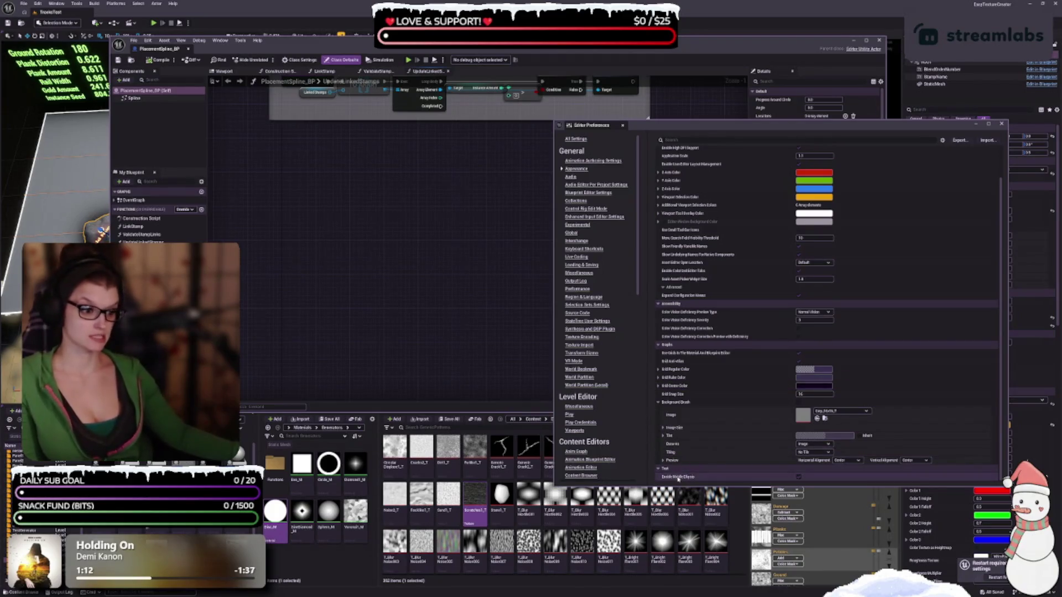
pyautogui.moveTo(663, 125); pyautogui.dragTo(485, 75)
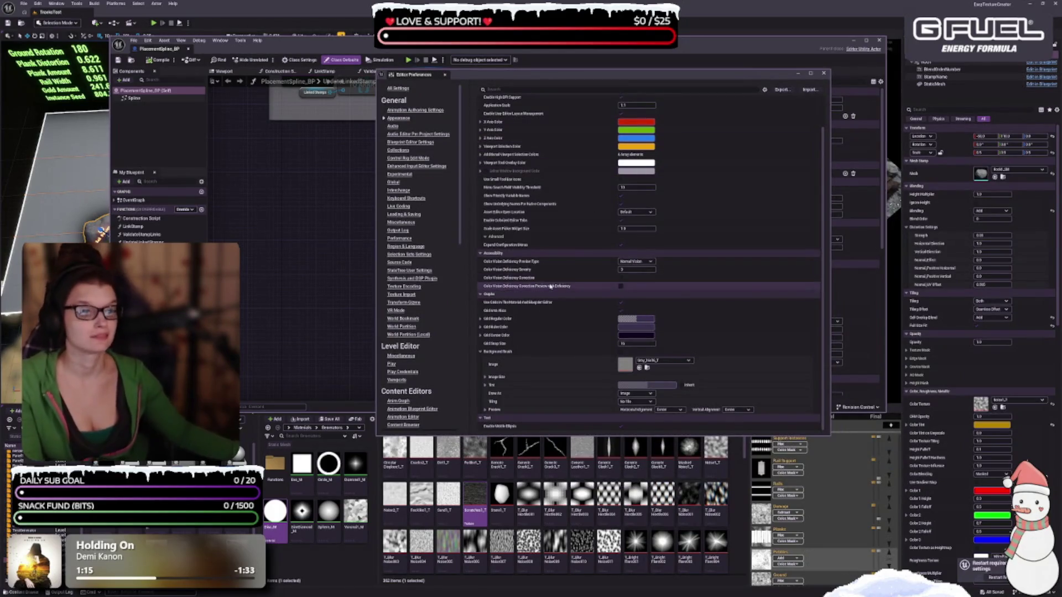
# Save the General - Appearance settings as the default configuration, confirming the prompt
pyautogui.scroll(2, 549, 286)
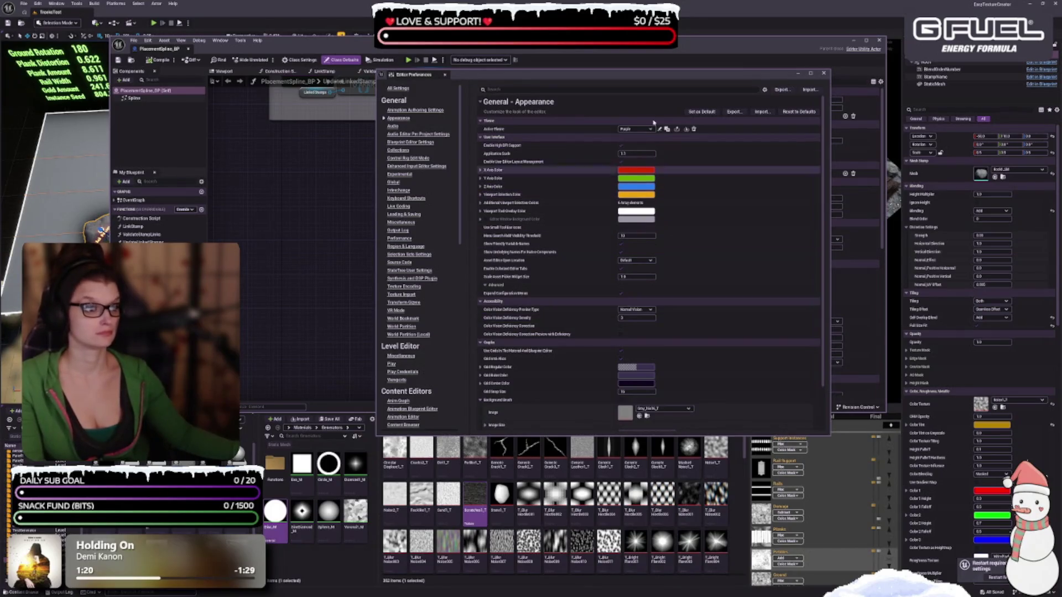
pyautogui.click(700, 112)
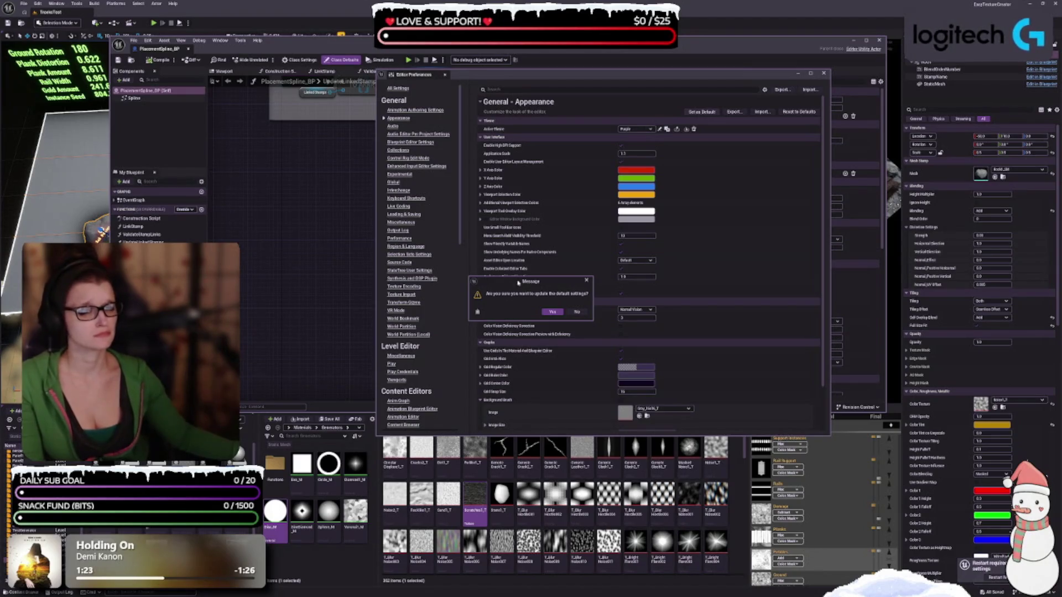
pyautogui.click(548, 314)
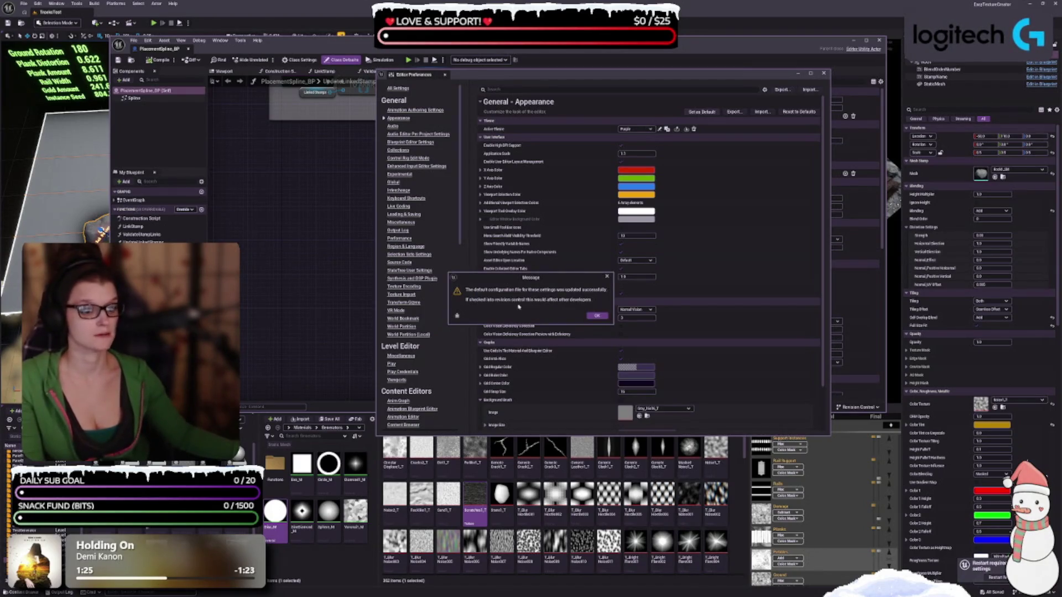
pyautogui.click(597, 316)
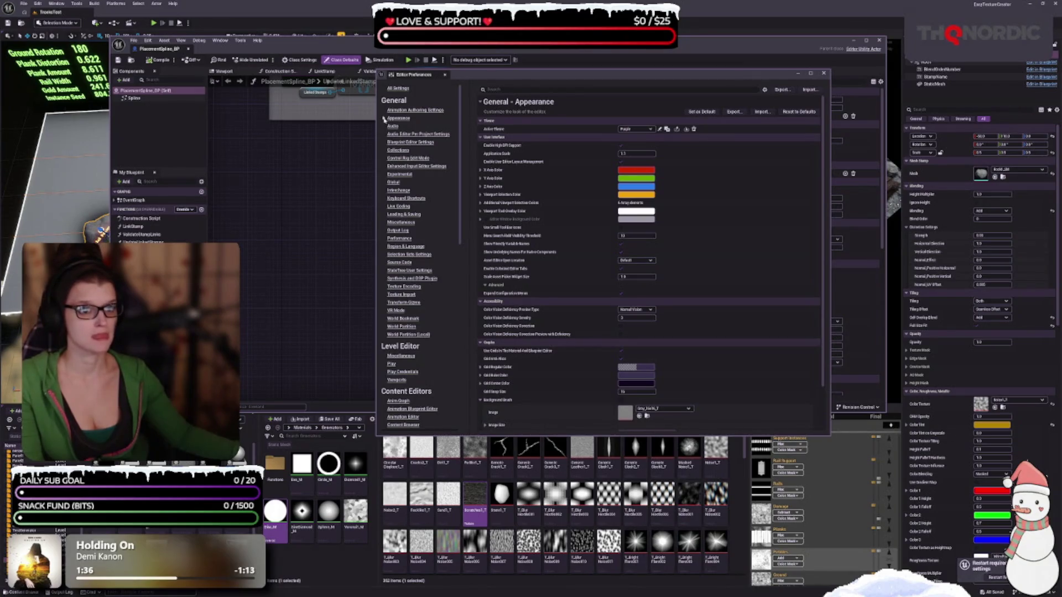
# Move the preferences window down, switch to the PlacementSpline_BP Blueprint editor and close it
pyautogui.moveTo(540, 74); pyautogui.dragTo(540, 113)
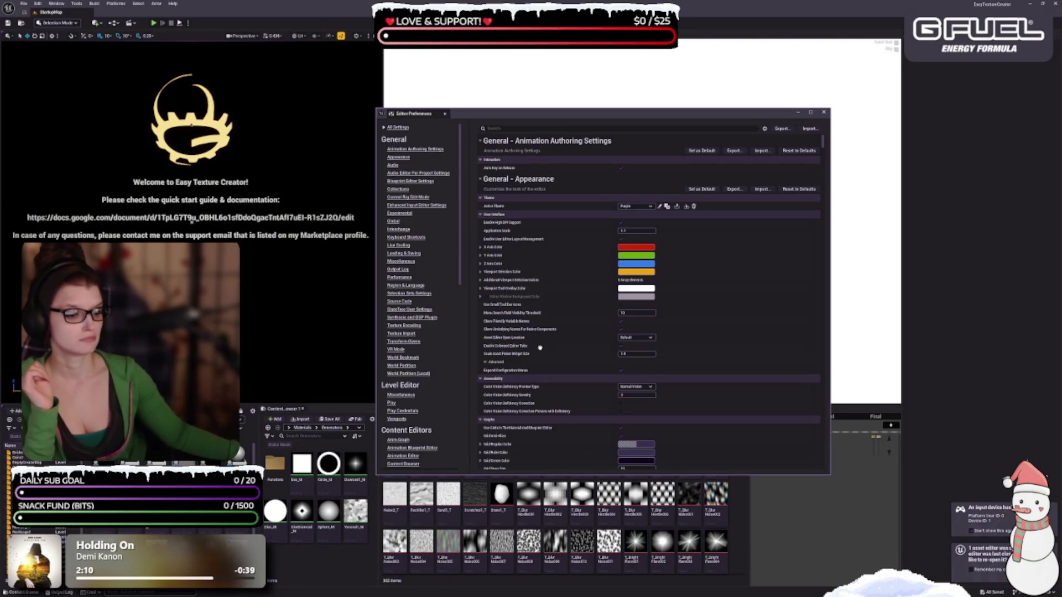
pyautogui.hotkey('alt', 'Tab')
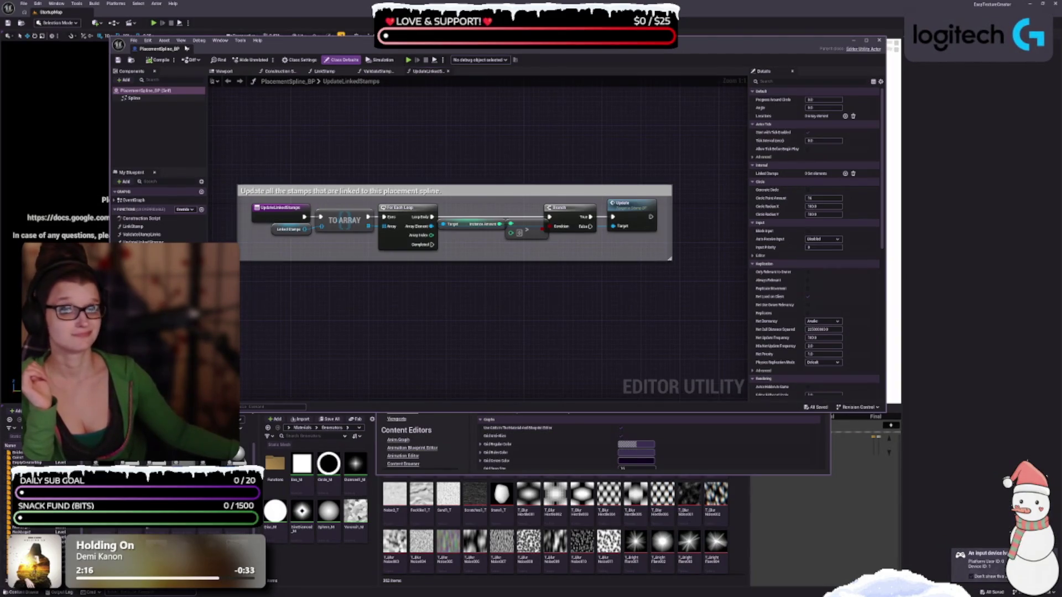
pyautogui.click(189, 50)
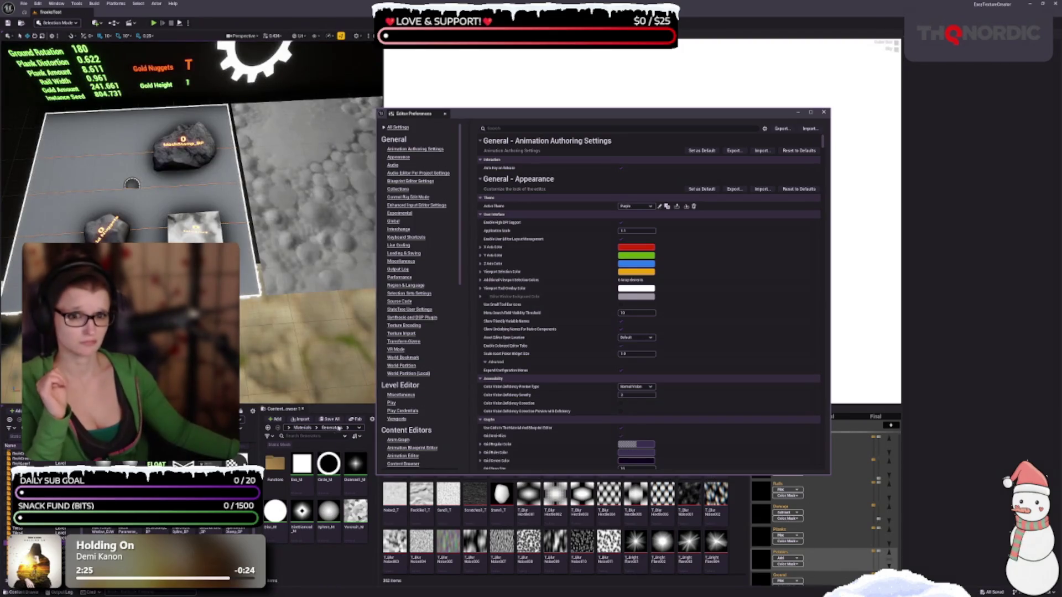
# Open the scene settings actor's context menu in the viewport, then widen the camera view
pyautogui.rightClick(304, 345)
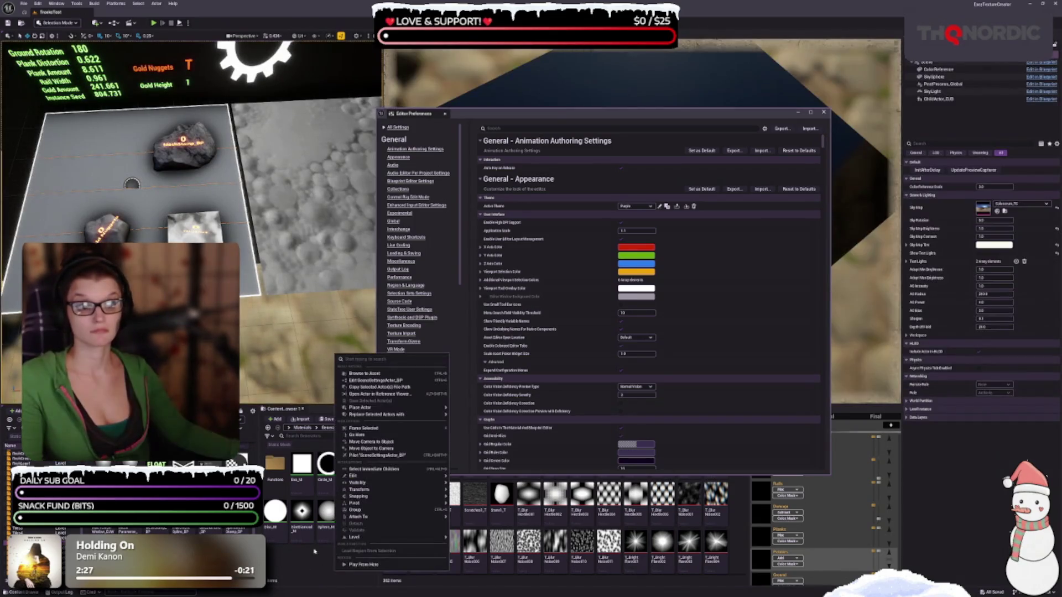
pyautogui.click(363, 428)
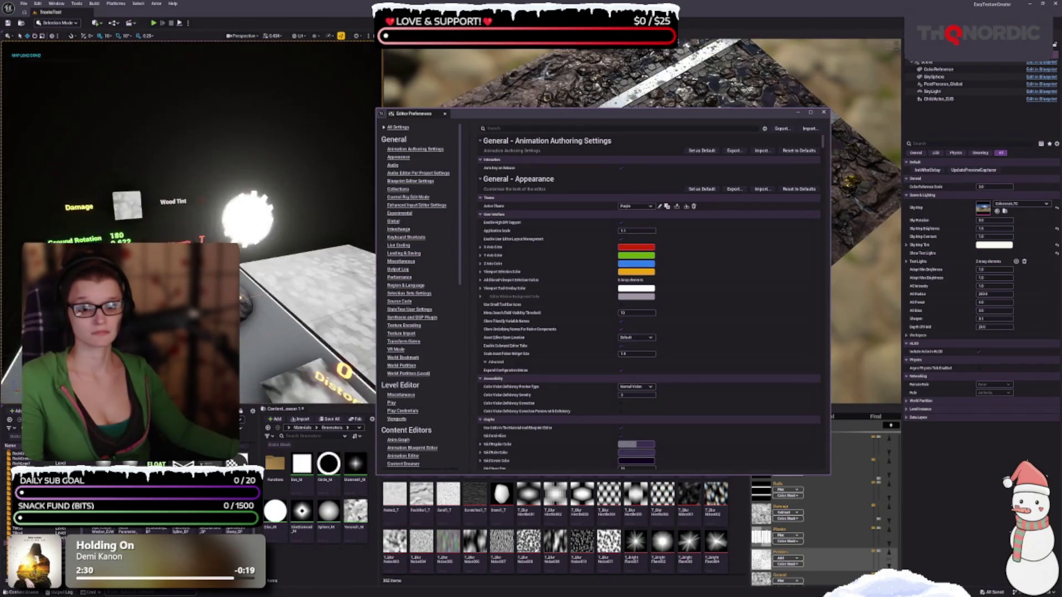